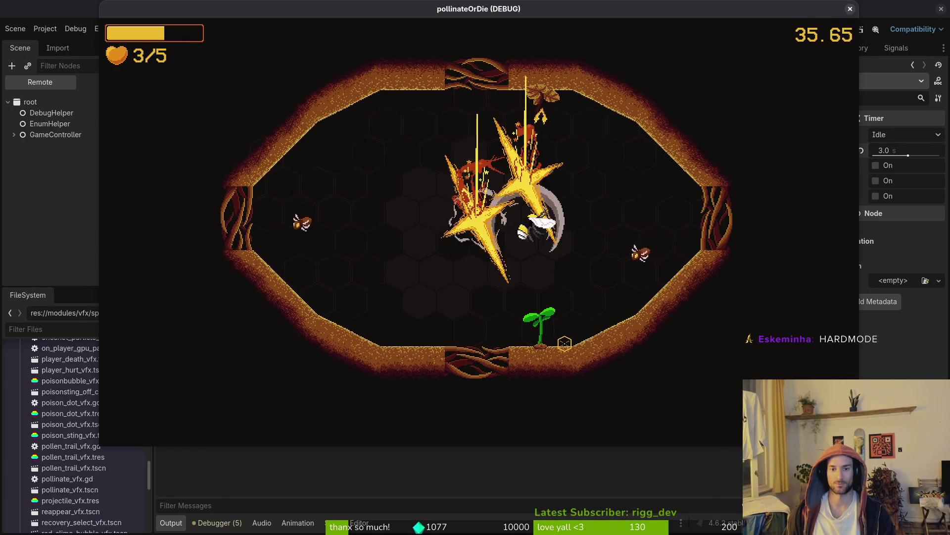
- Fly the bee around the honeycomb arena's top wall, then dash right to attack enemies
key(a)
key(w)
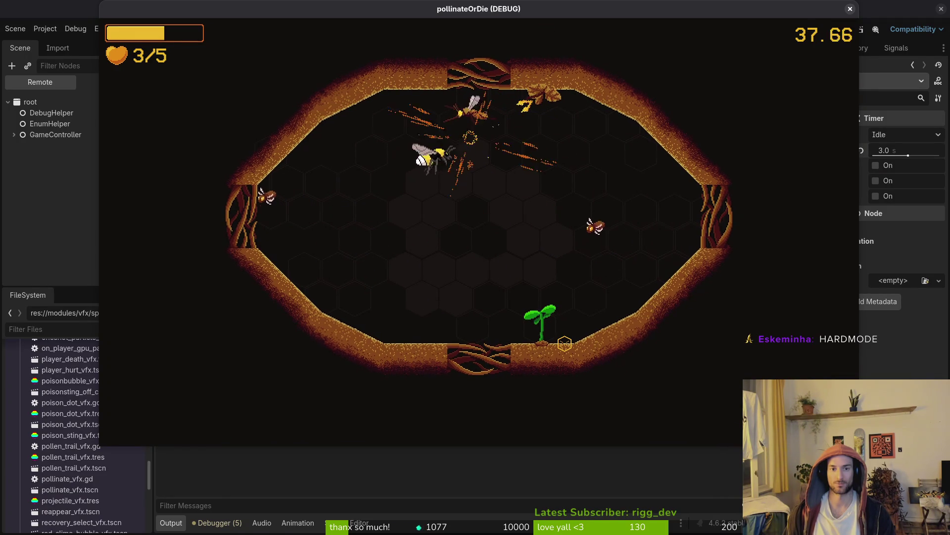
key(d)
key(s)
key(a)
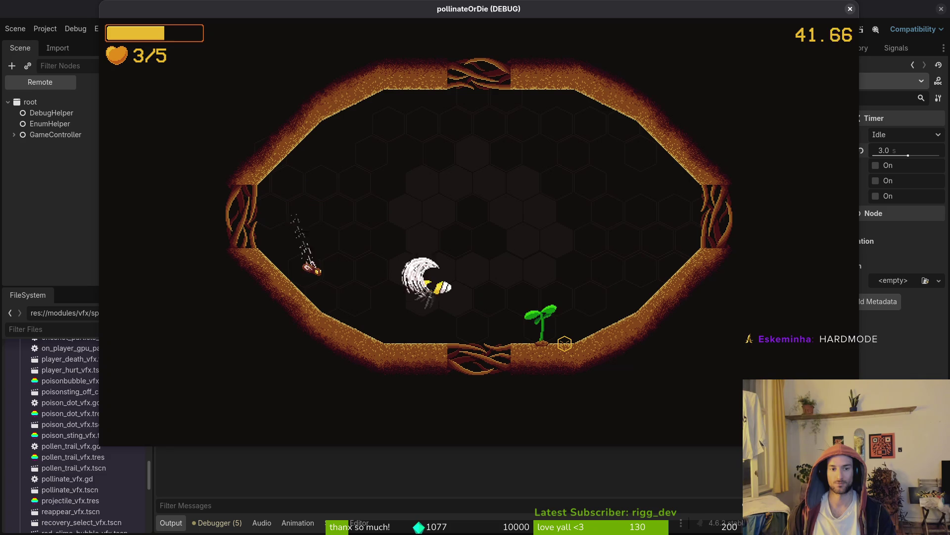
key(w)
key(d)
key(s)
key(d)
key(s)
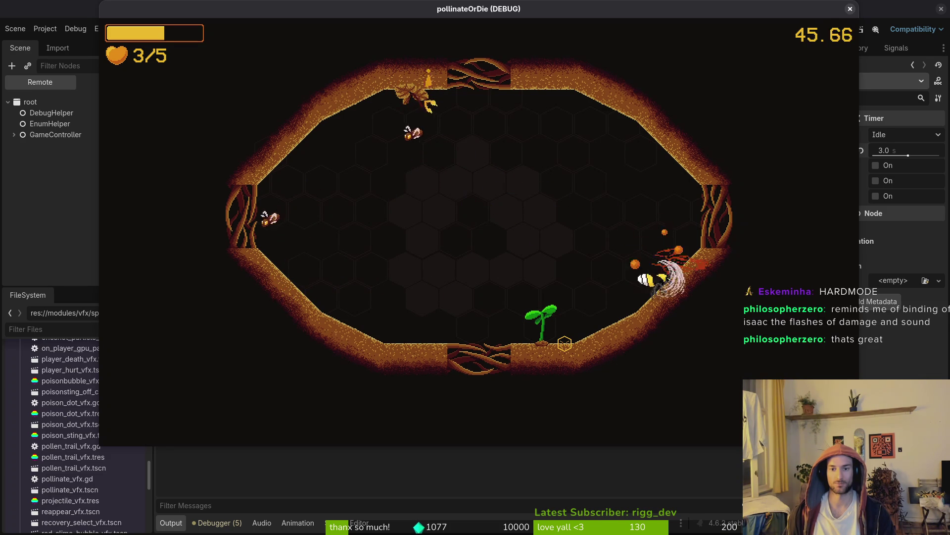
- Dodge and dash across the arena until the central flower blooms
key(a)
key(w)
key(s)
key(w)
key(w)
key(a)
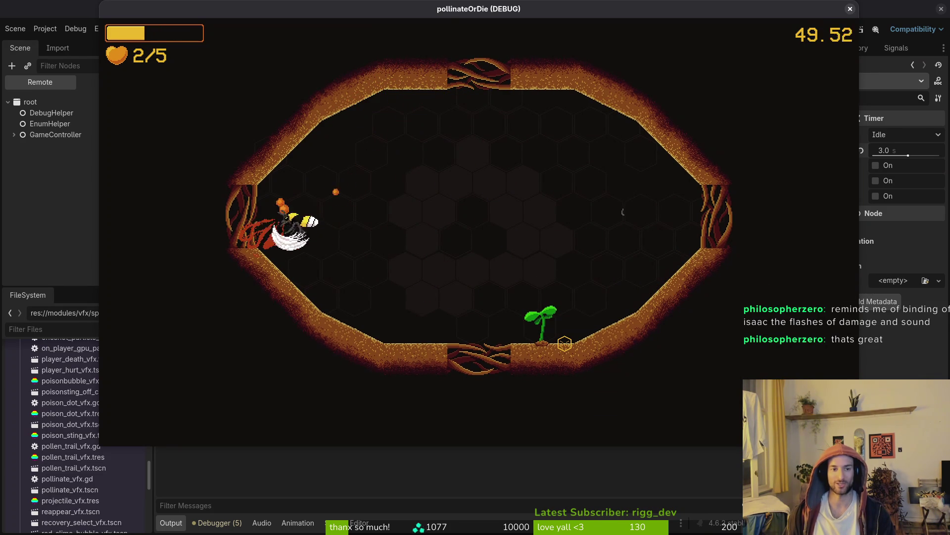
key(d)
key(w)
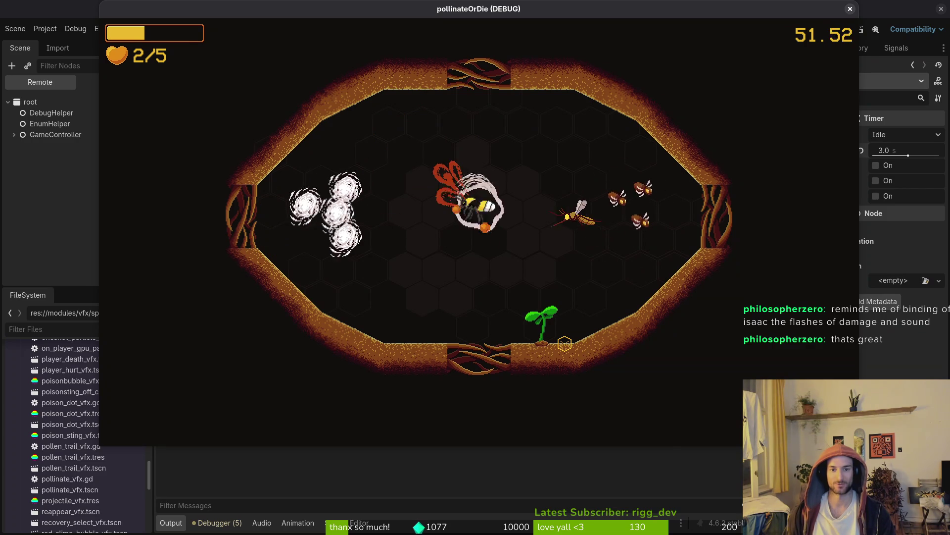
key(a)
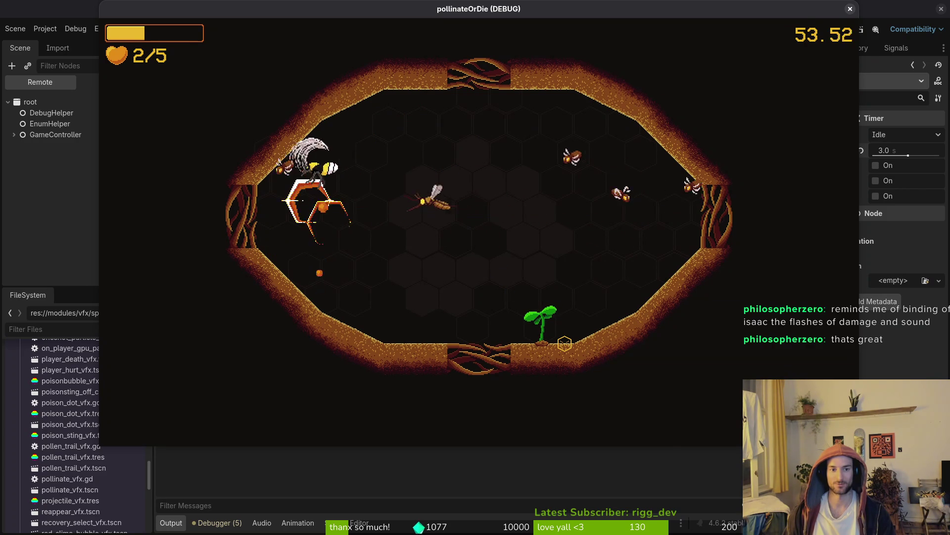
key(d)
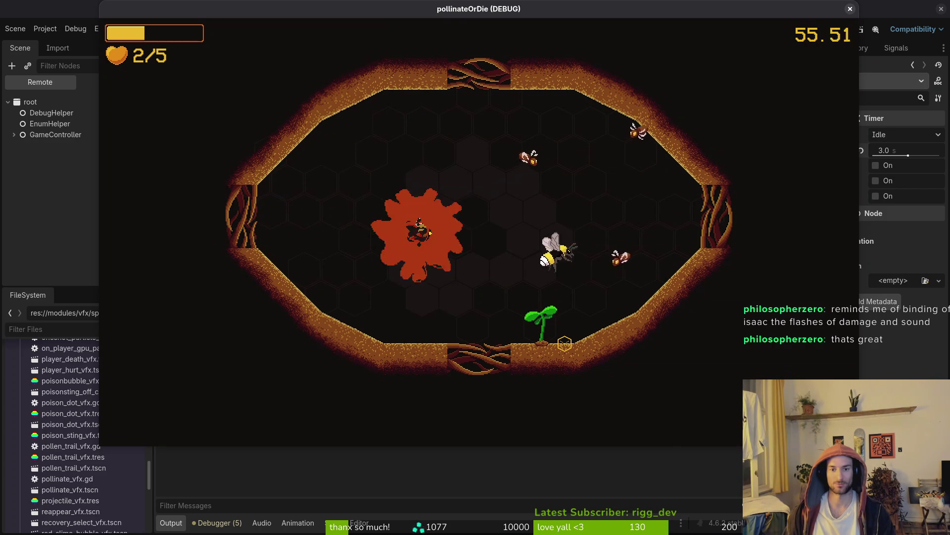
key(w)
key(a)
key(s)
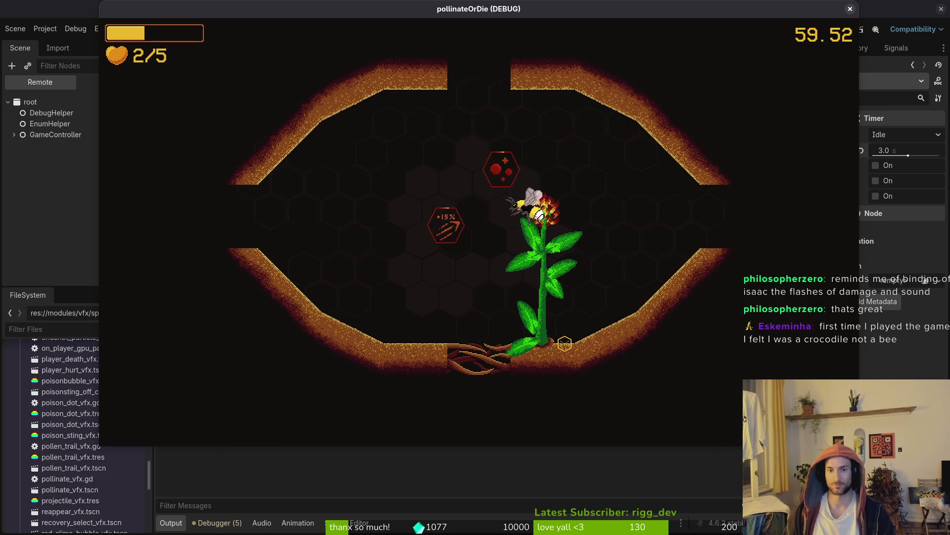
- Grab the +15% dash damage upgrade, exit the top gate and land by the ladybug
key(a)
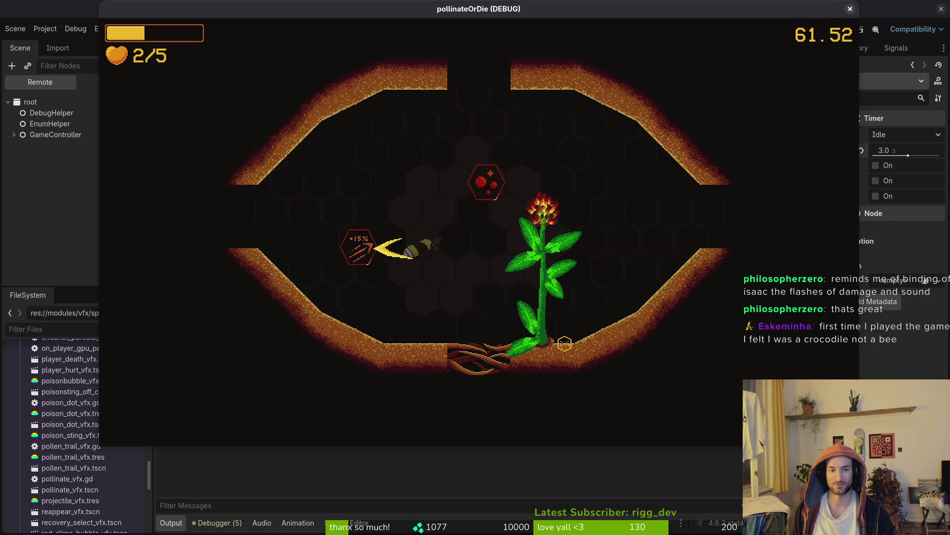
key(w)
key(d)
key(w)
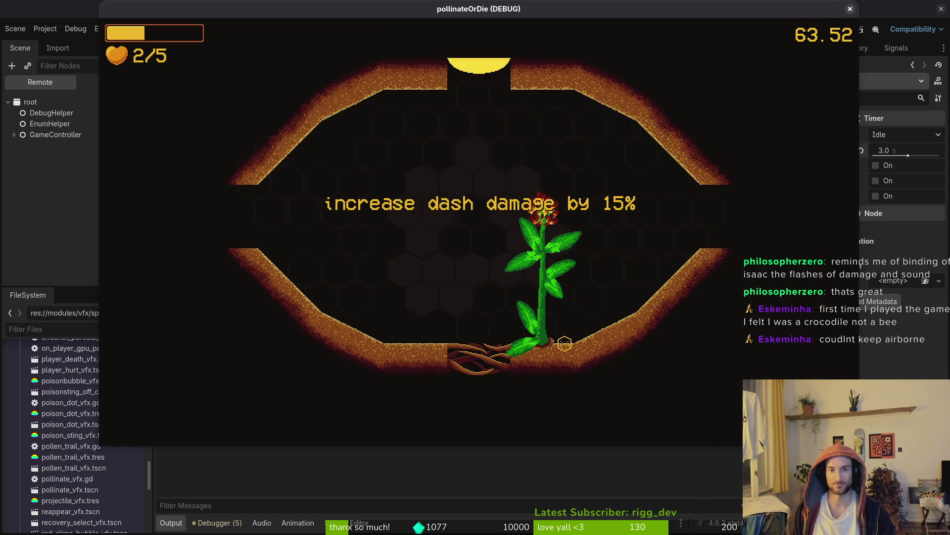
key(a)
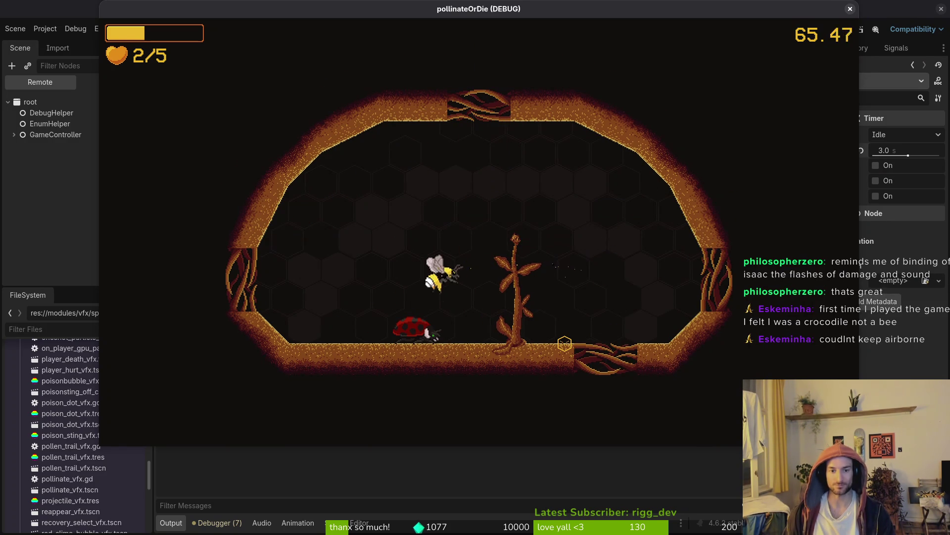
key(s)
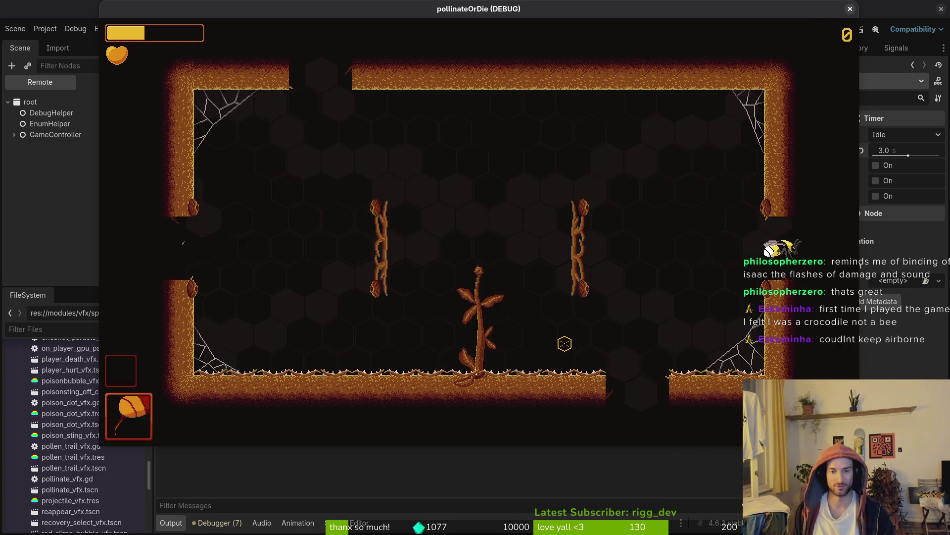
- Enter the webbed arena and slash the enemy bee on the right
key(w)
key(w)
key(a)
key(a)
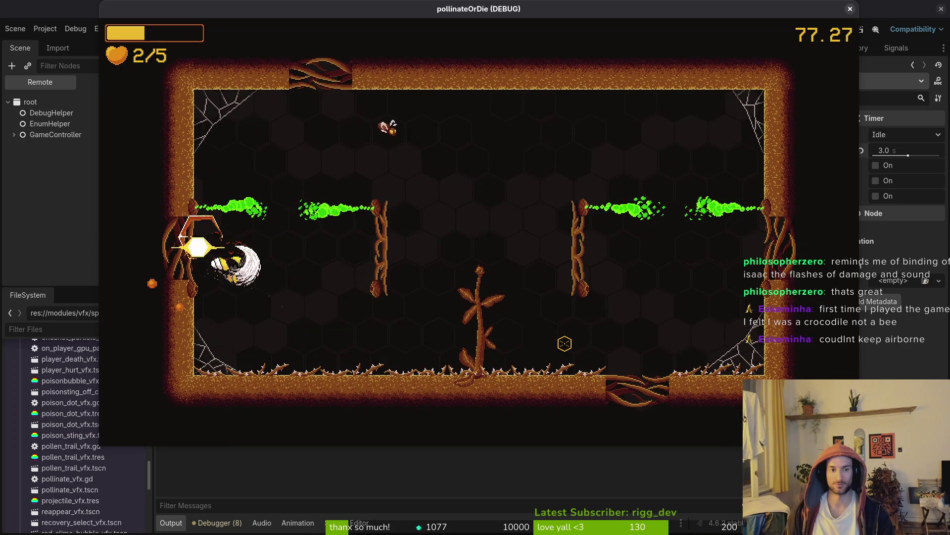
click(564, 343)
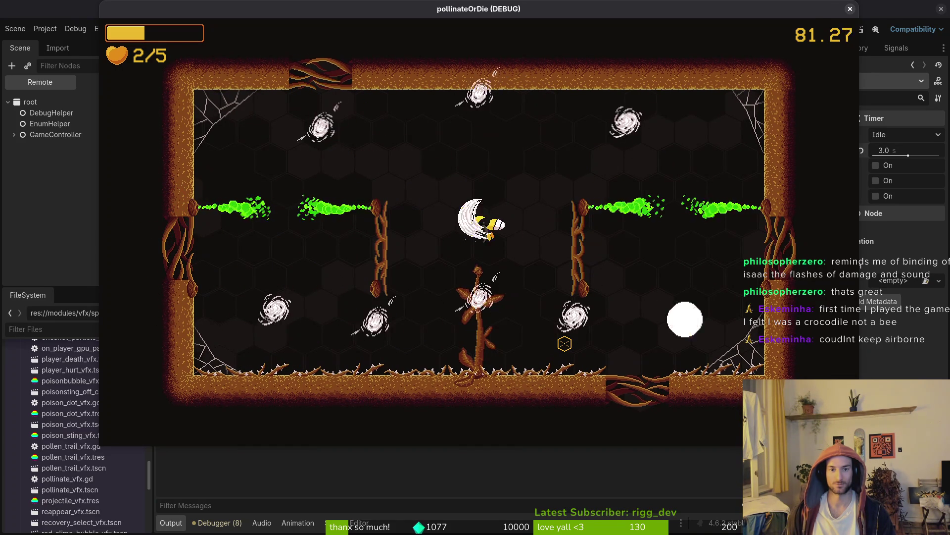
key(w)
key(d)
- Keep dashing and slashing around the central plant until the room clears
key(a)
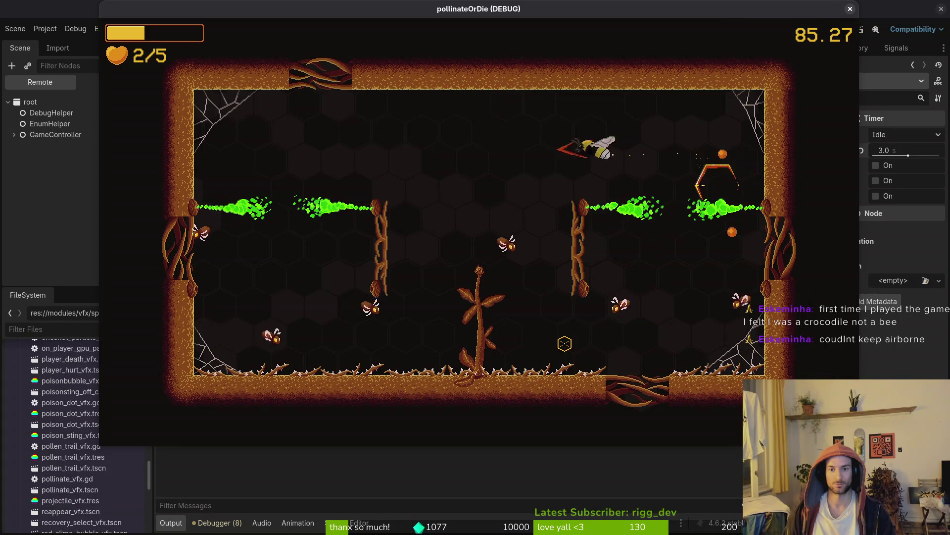
key(s)
key(d)
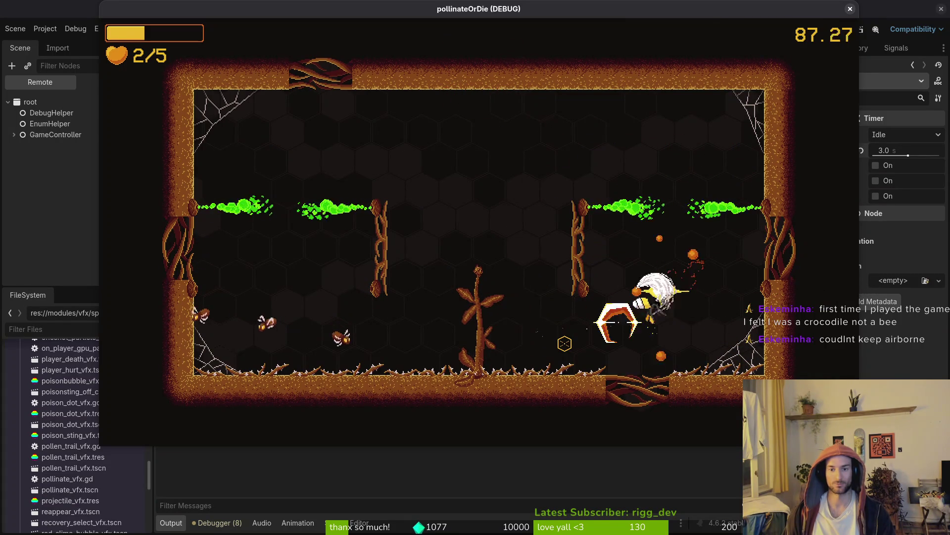
key(a)
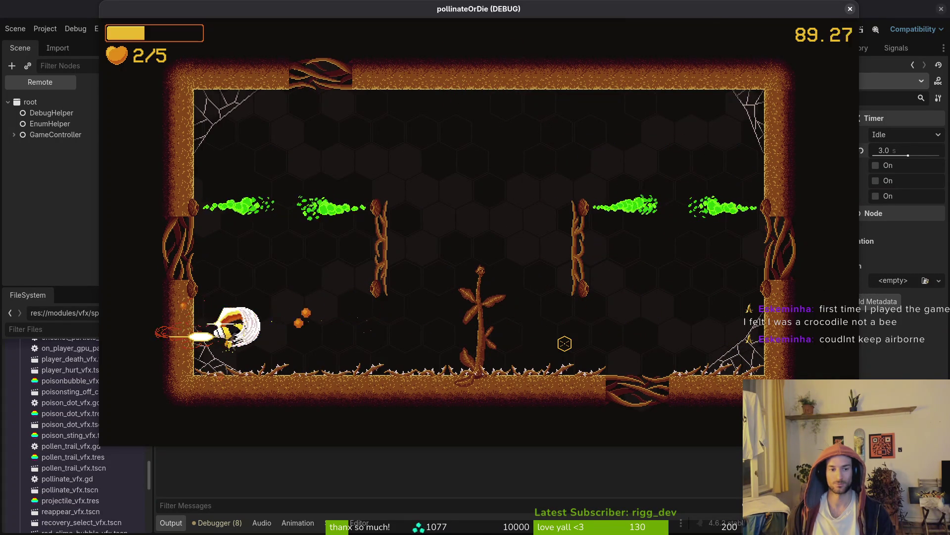
key(d)
click(564, 343)
key(w)
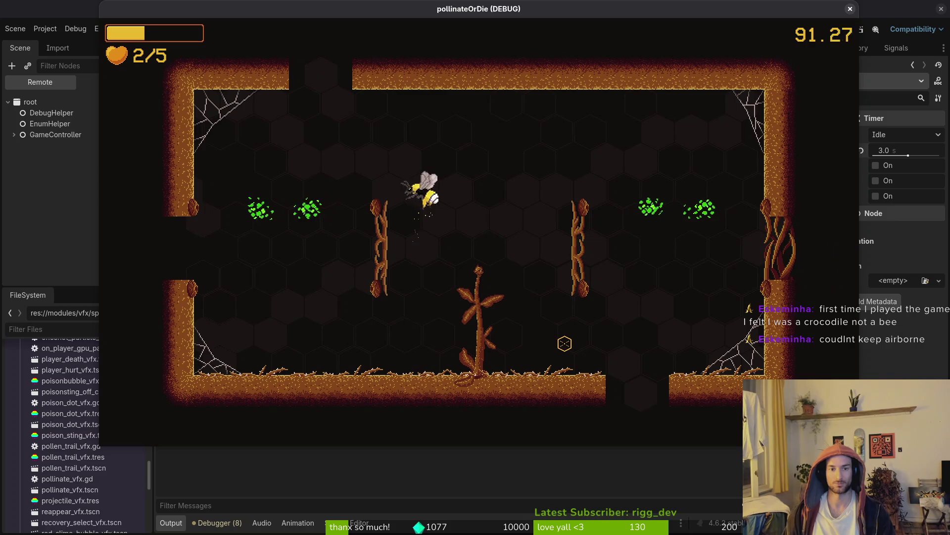
- Rise into the sprout room and attack the newly spawned enemies
key(w)
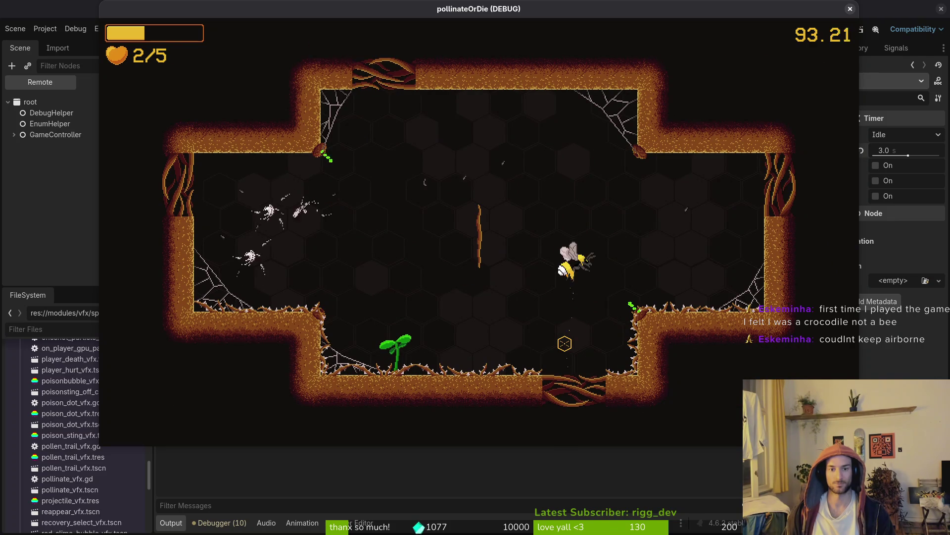
key(a)
click(564, 343)
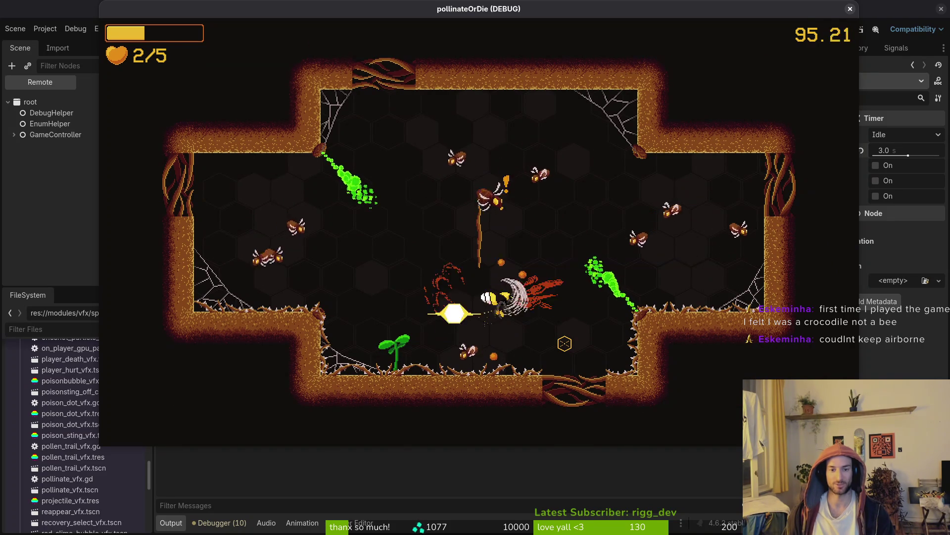
key(w)
key(d)
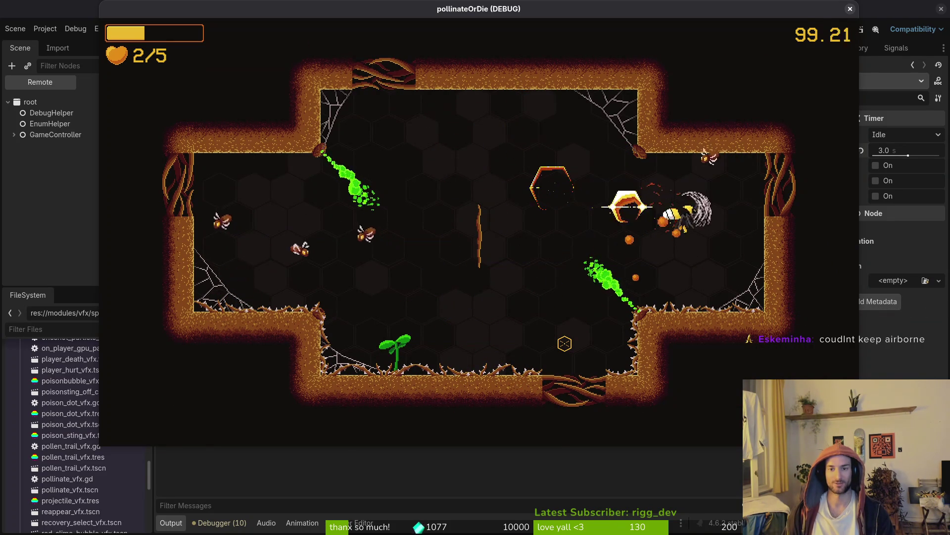
click(564, 344)
key(a)
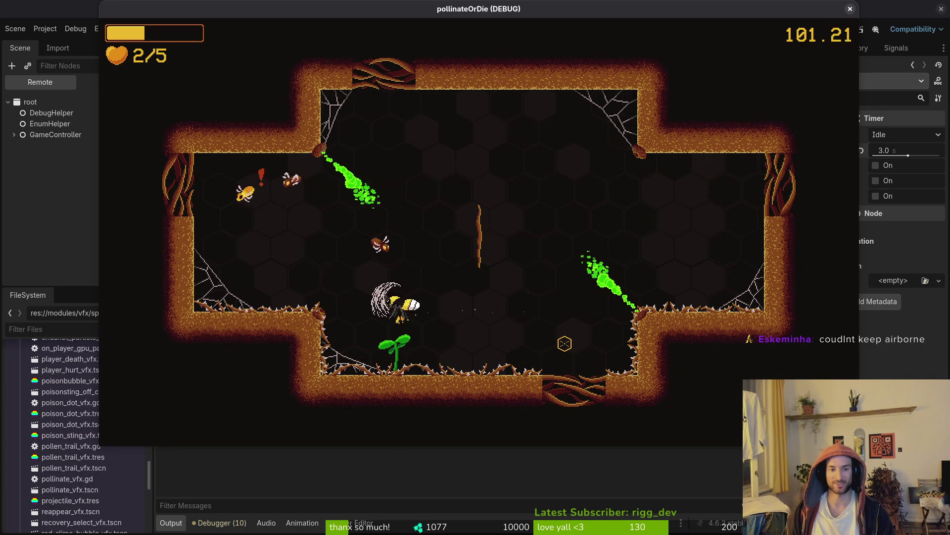
- Fight through the left side and around the sprout, hitting the hornet
key(a)
key(w)
key(s)
key(d)
key(d)
key(a)
key(w)
key(d)
key(s)
key(a)
key(w)
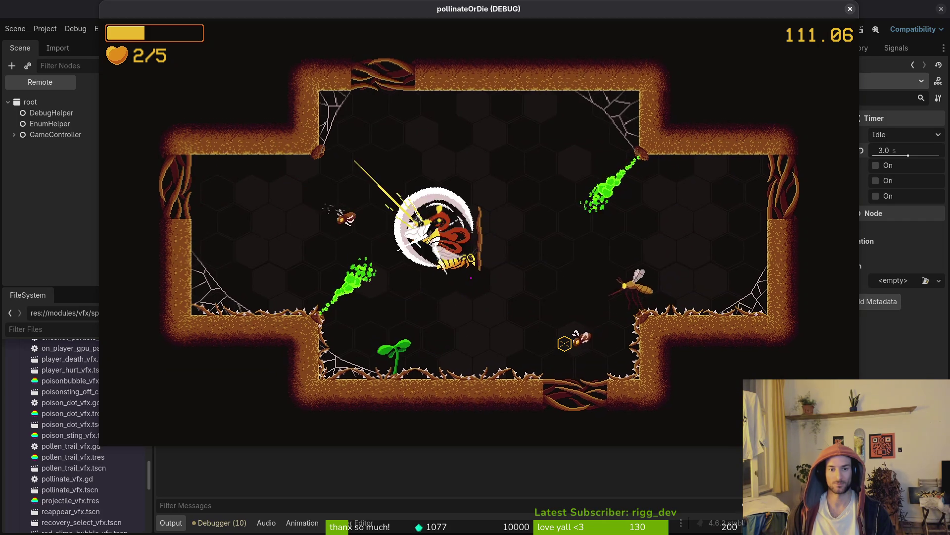
- Circle the room as the dandelion grows, then land on it to pollinate
key(a)
key(w)
key(s)
key(s)
key(d)
key(w)
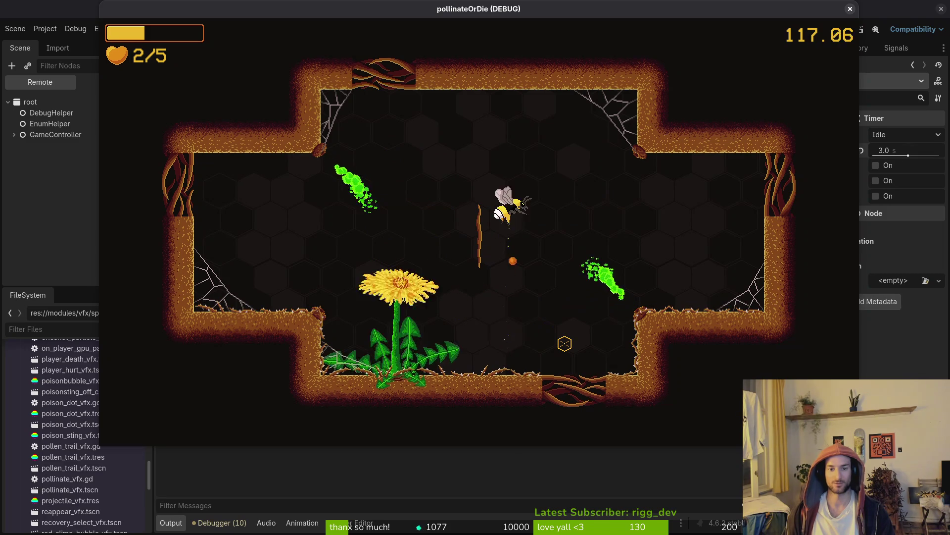
key(s)
key(a)
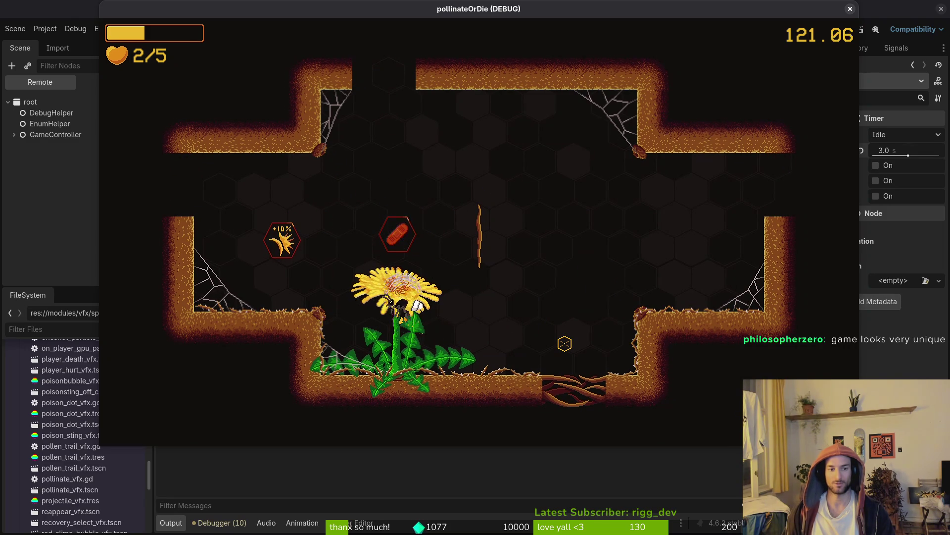
- Collect the bandage pickup to heal to 3/5 health
key(w)
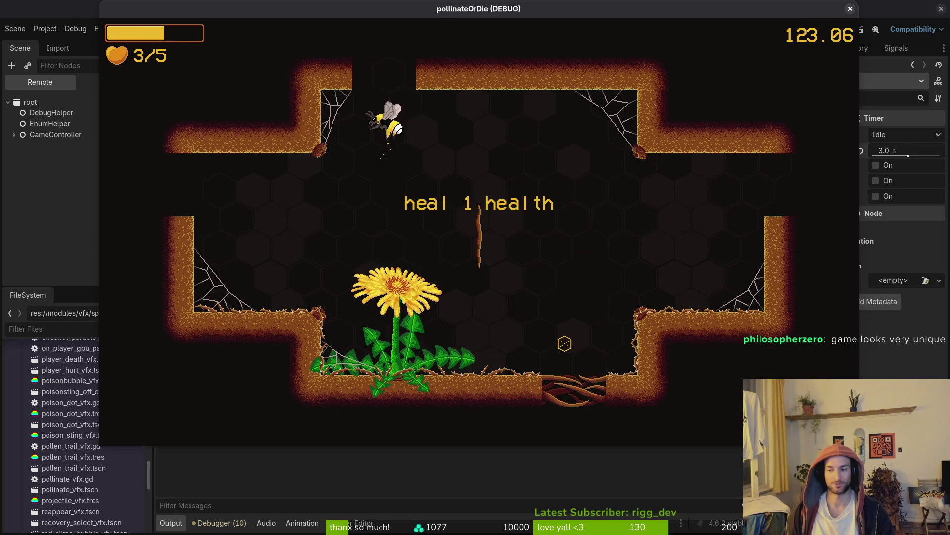
key(s)
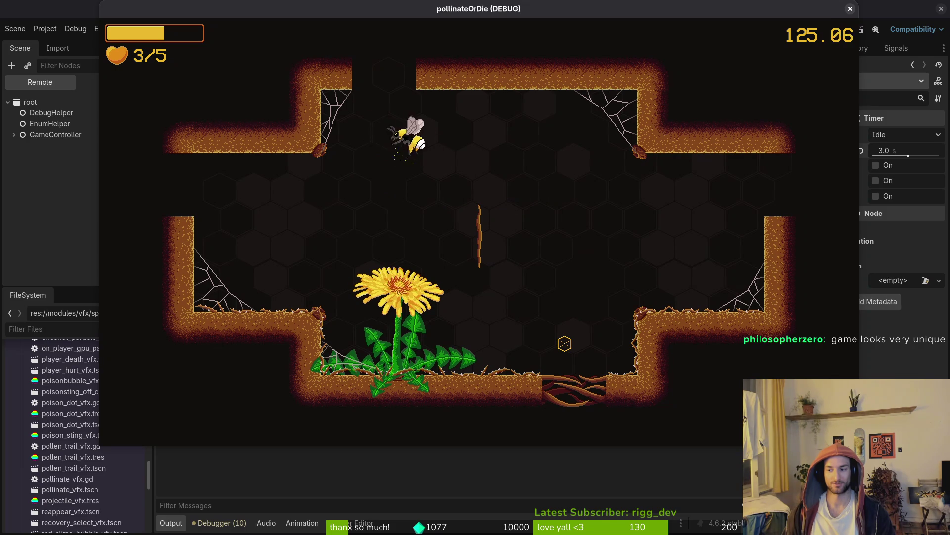
key(w)
key(a)
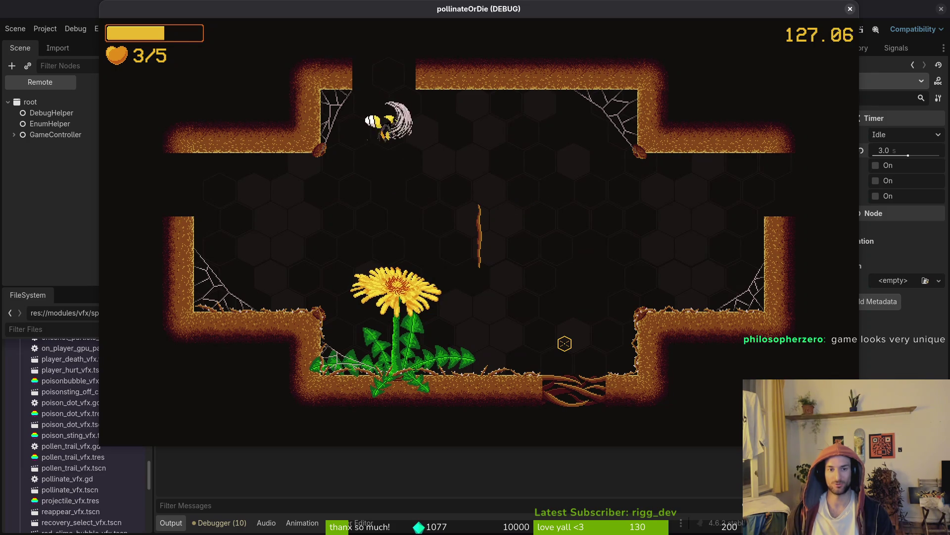
- Enter the vine arena and fly along the upper vines onto the plant
key(w)
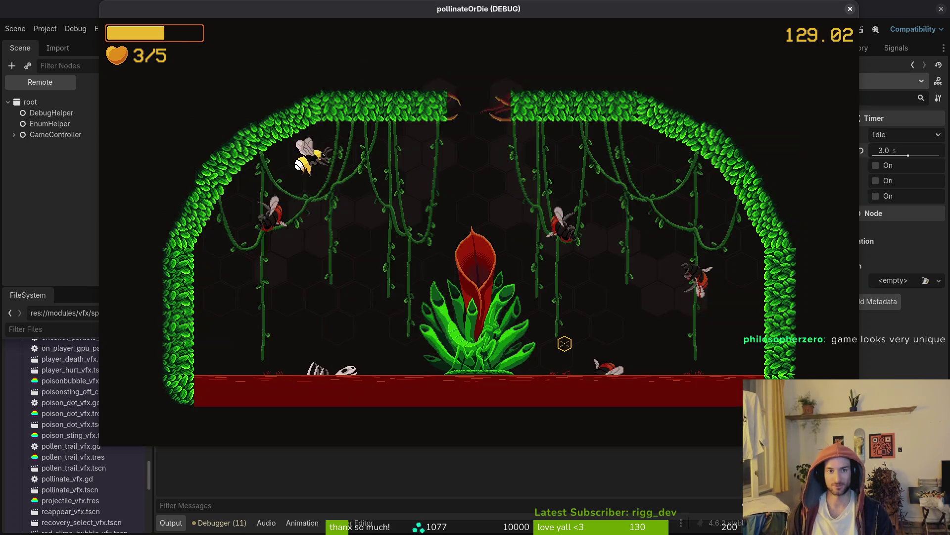
key(a)
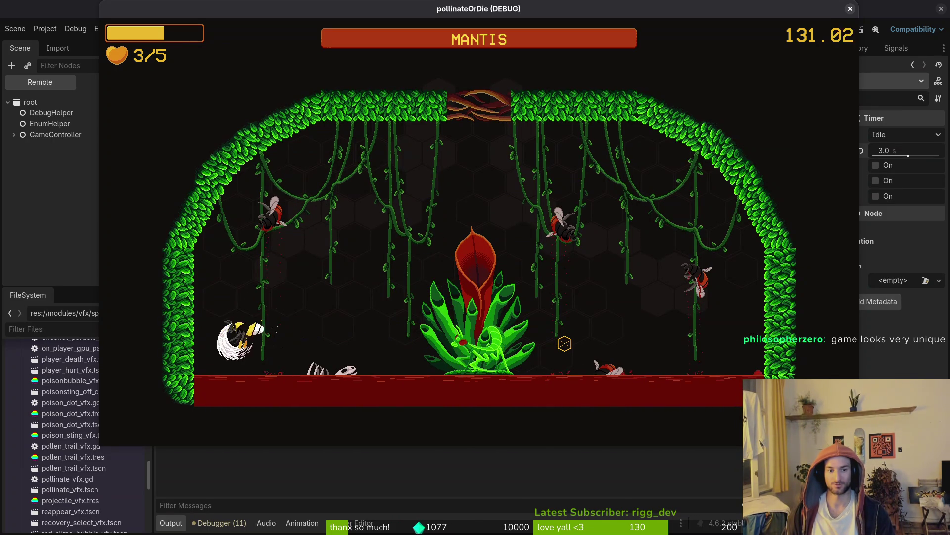
key(w)
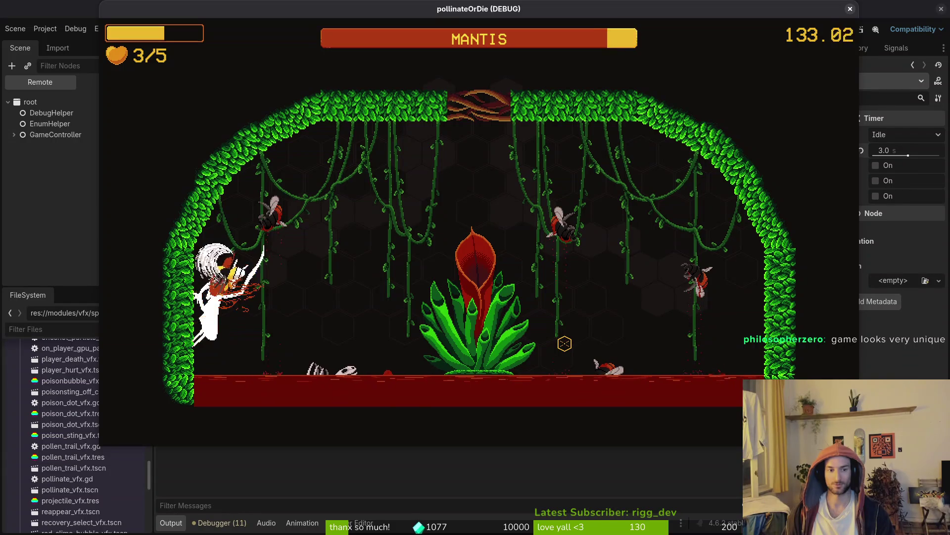
key(d)
key(s)
- Slash the Mantis from above, then dodge its thorn attack down-left
key(a)
key(w)
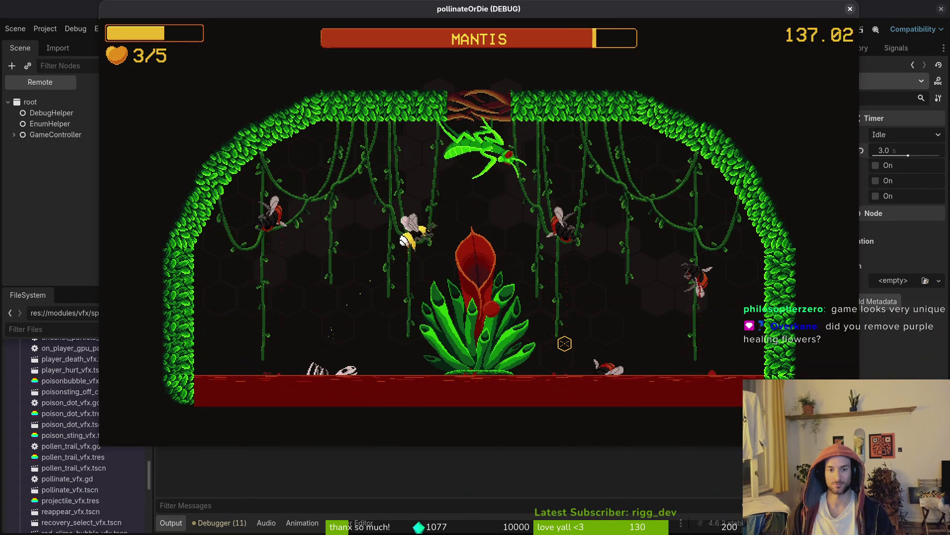
key(a)
key(s)
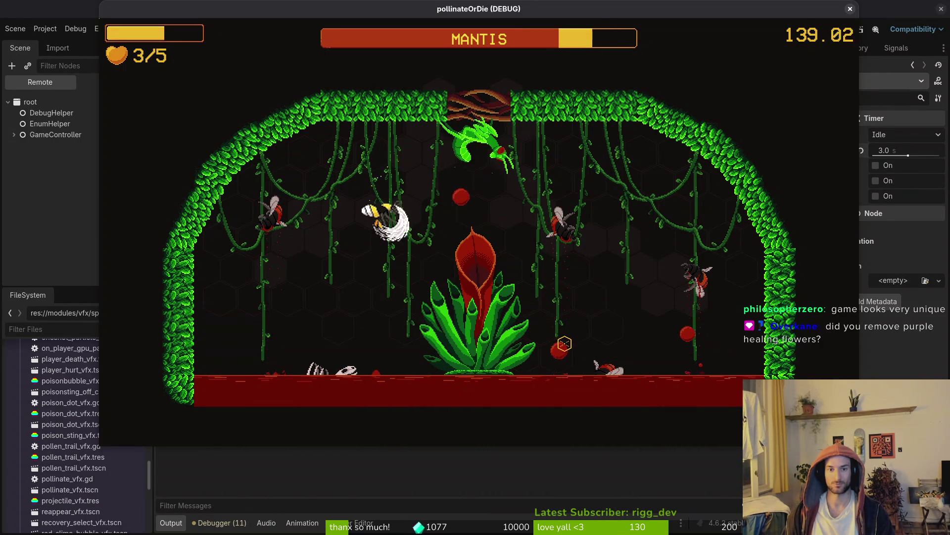
key(a)
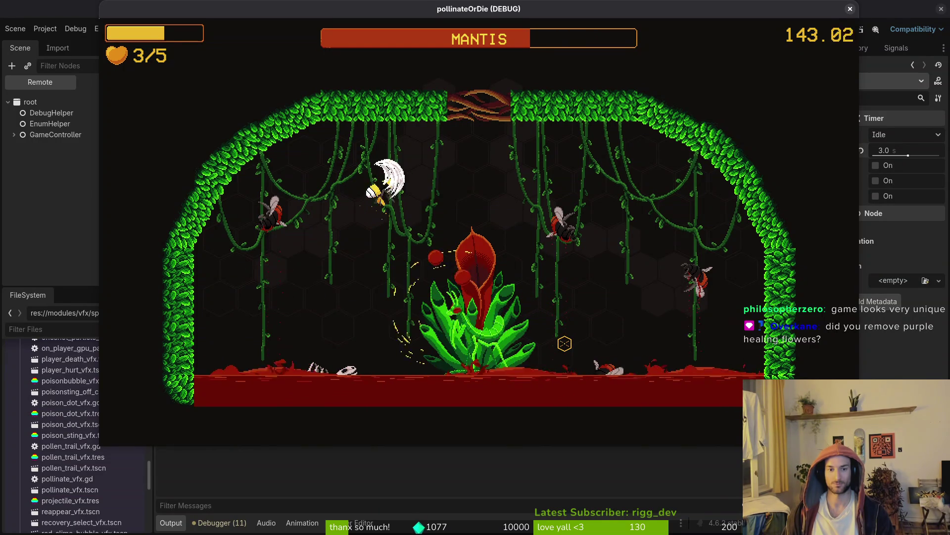
key(a)
key(s)
- Dash up to hit the Mantis again, then retreat to the upper left
key(w)
key(d)
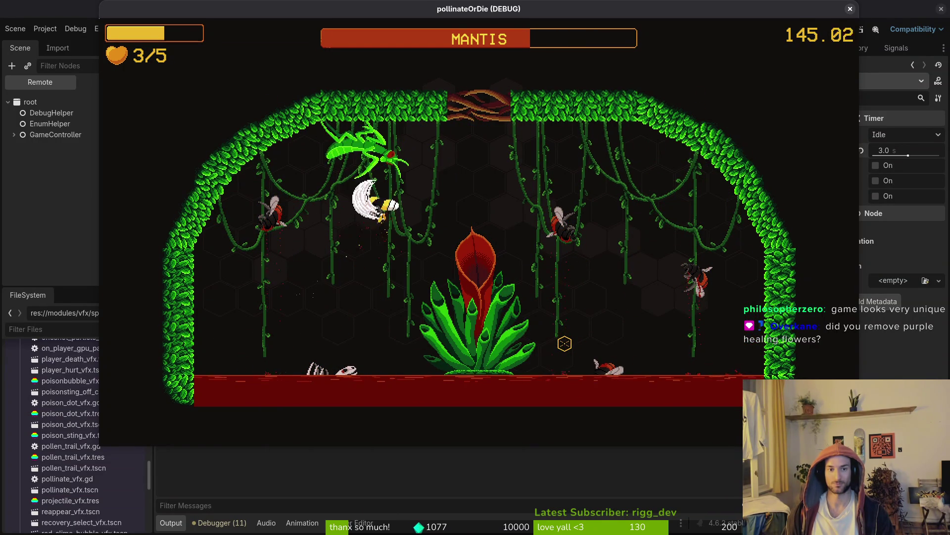
key(a)
key(s)
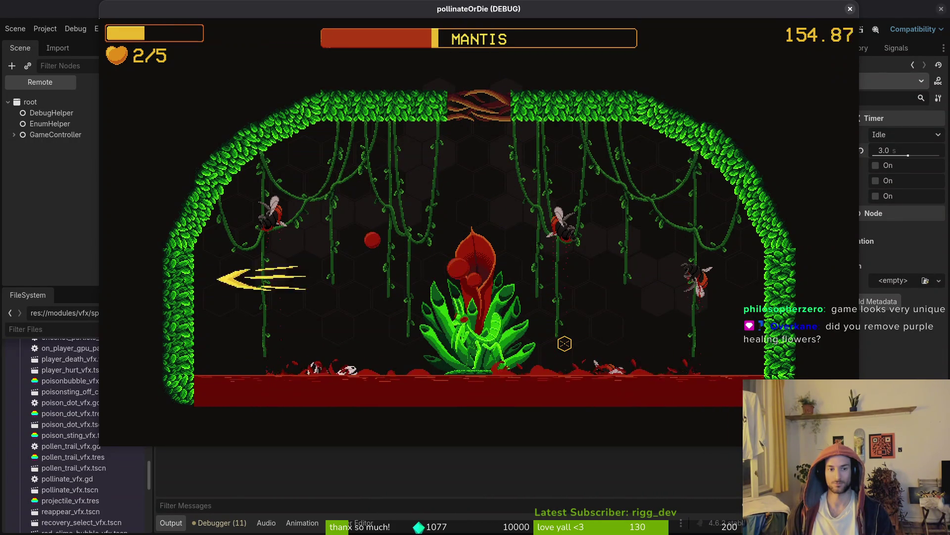
key(w)
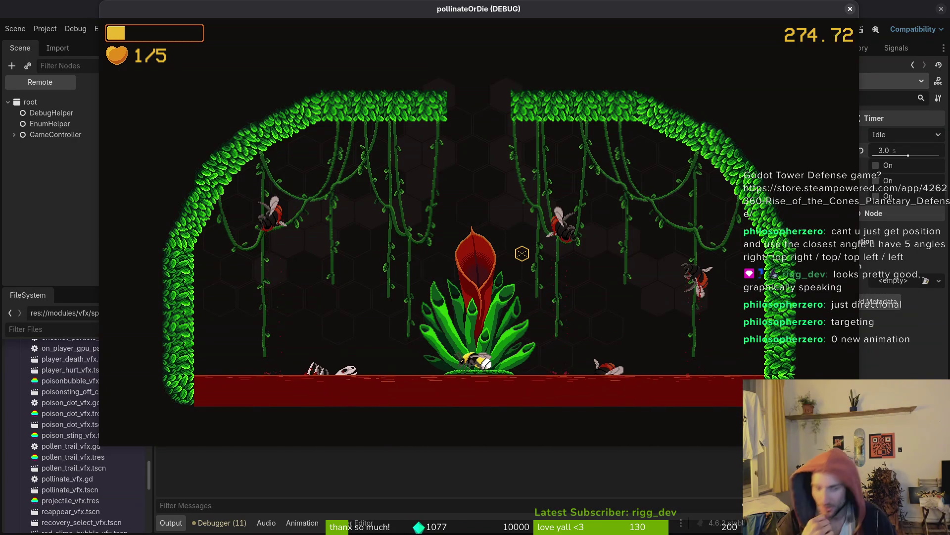
- Stop the running game with F8 and bring up the project resource search
key(F8)
key(shift+alt+o)
- Search resources for 'arenamant' and open arena_mantis.tscn in its own tab
text(mant)
key(BackSpace)
key(BackSpace)
key(BackSpace)
text(arenamant)
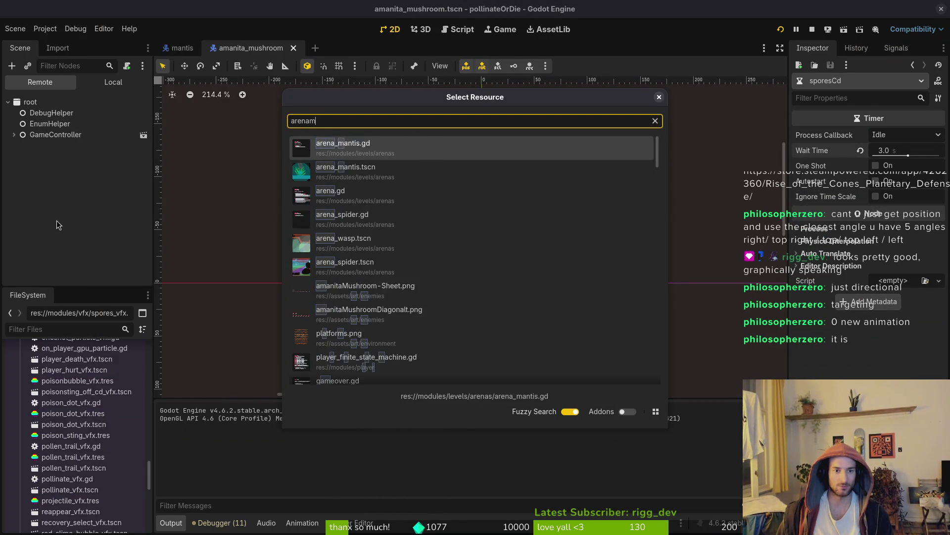
key(Return)
scroll(347, 198, down, 2)
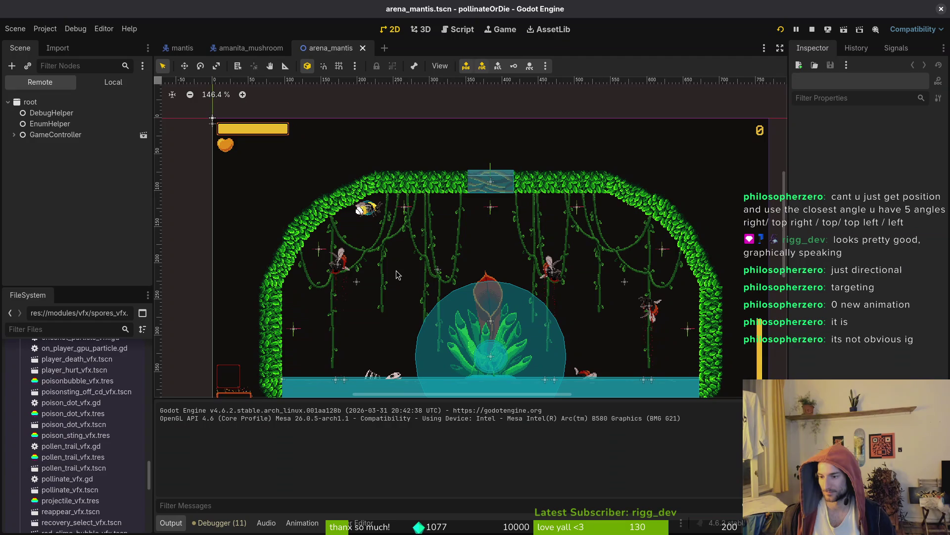
scroll(588, 312, down, 2)
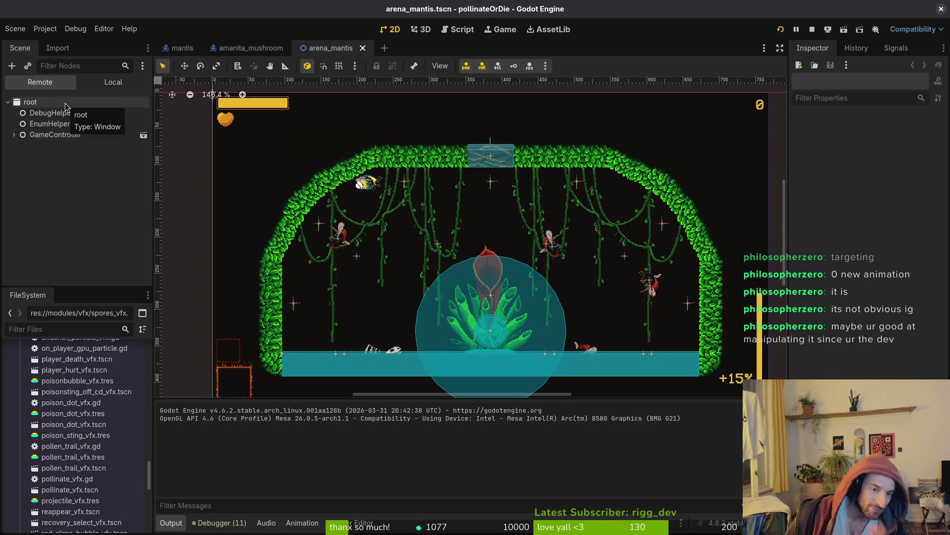
click(182, 48)
- In the Local scene tree, load the mantis AnimationPlayer's dashWall, then diaWindup animation
click(105, 82)
click(14, 113)
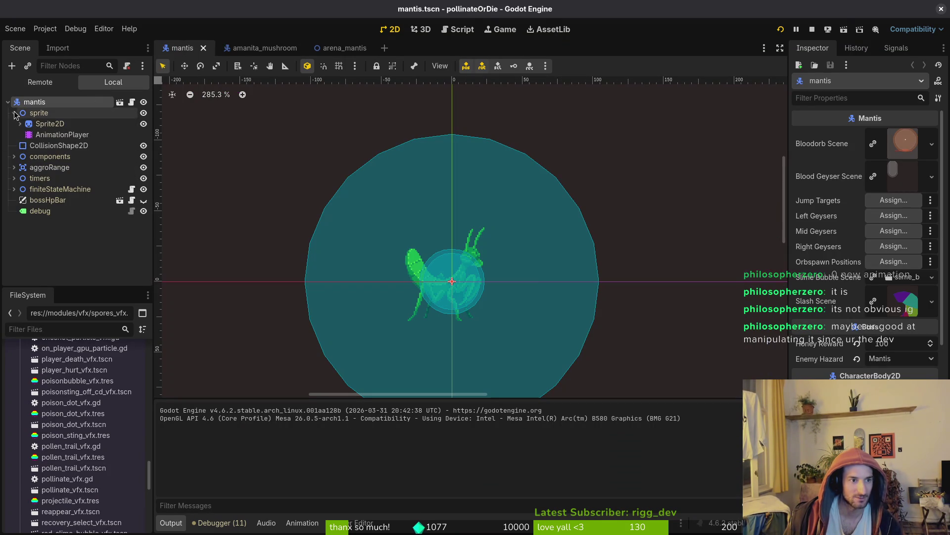
click(62, 134)
click(383, 356)
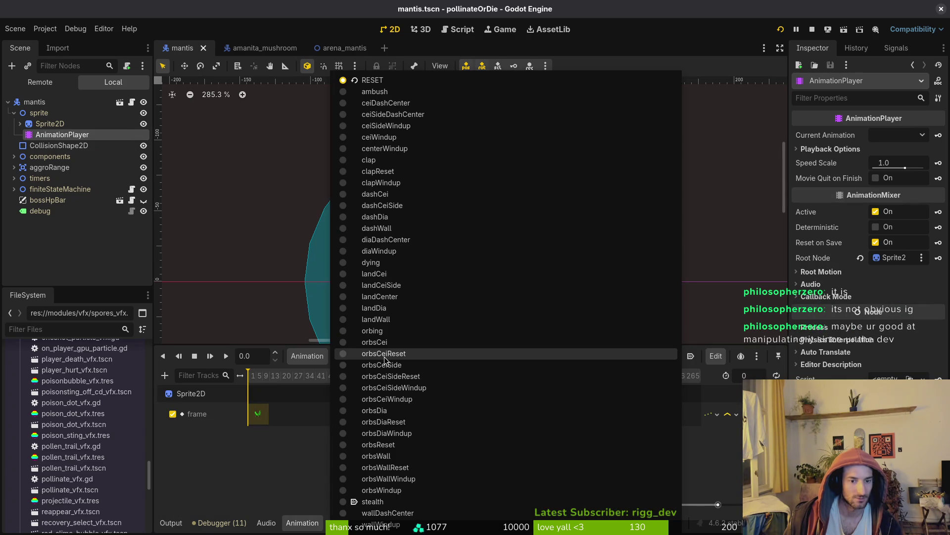
click(405, 228)
click(376, 355)
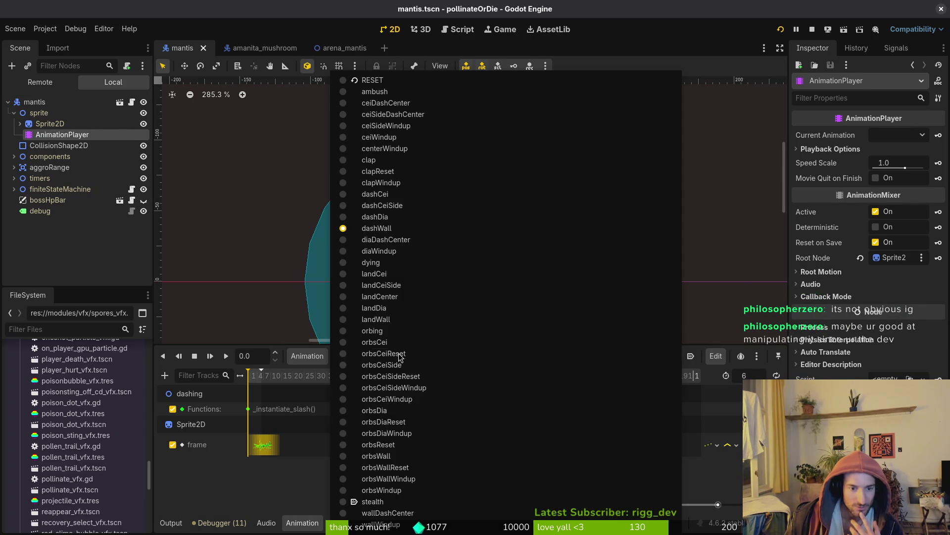
click(418, 251)
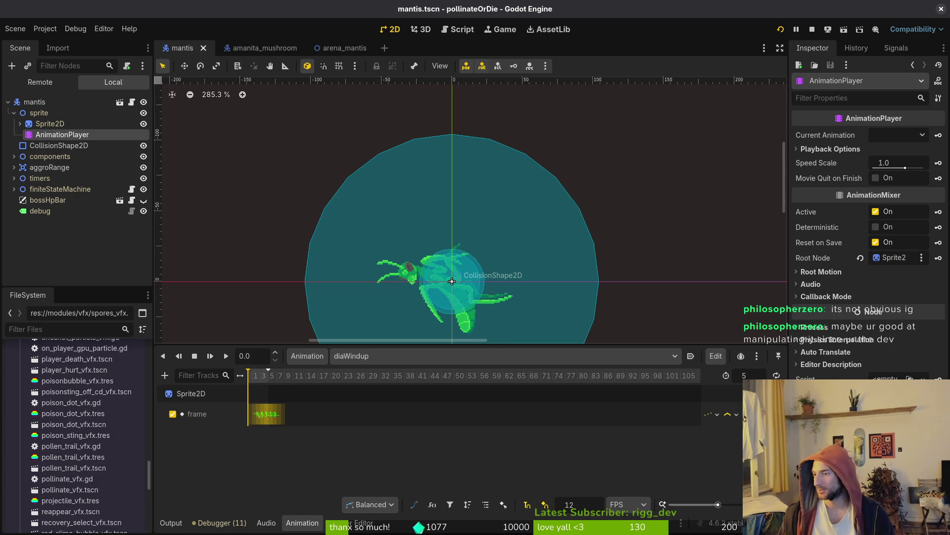
- In Neovim, search project files for 'dashing'
key(alt+Tab)
key(ctrl+p)
text(das)
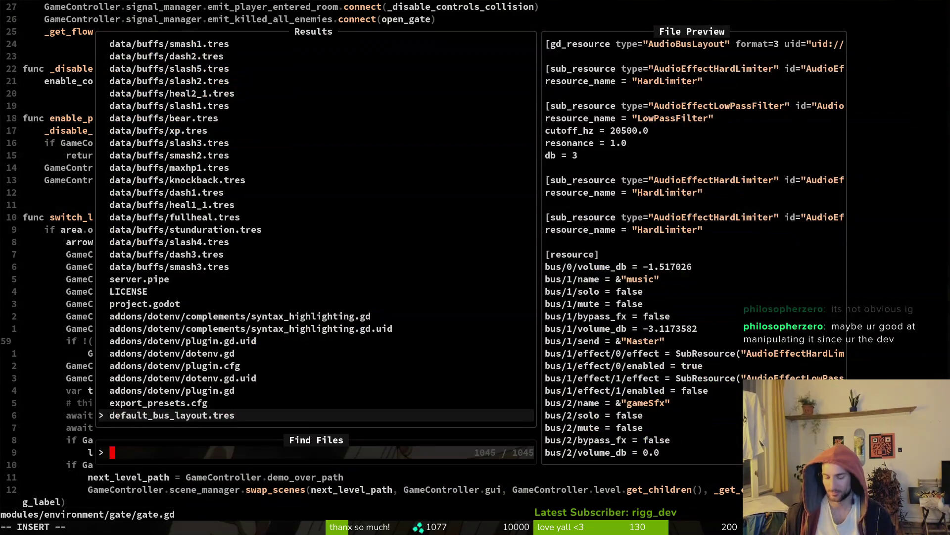
text(hing)
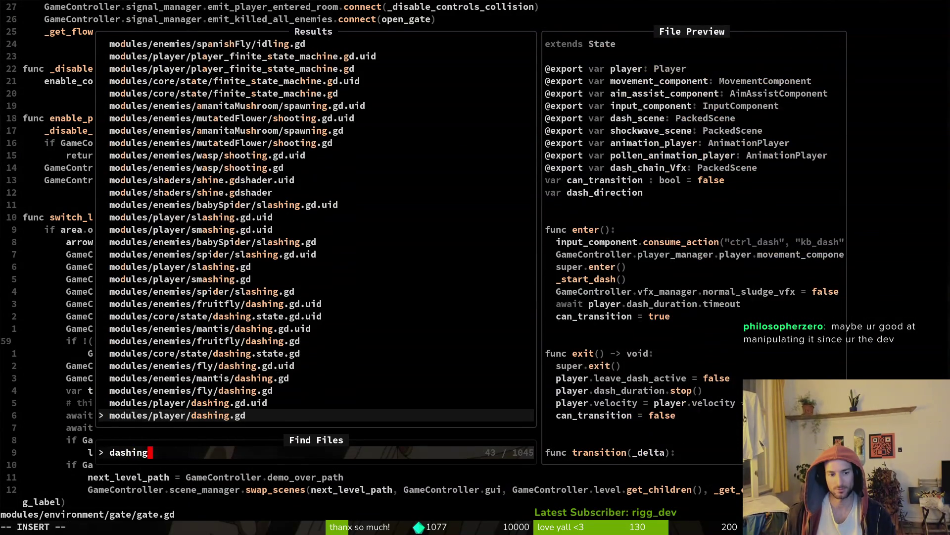
- Open mantis/dashing.gd and scroll down to _find_closest_jump_target
key(Up)
key(Up)
key(Up)
key(Return)
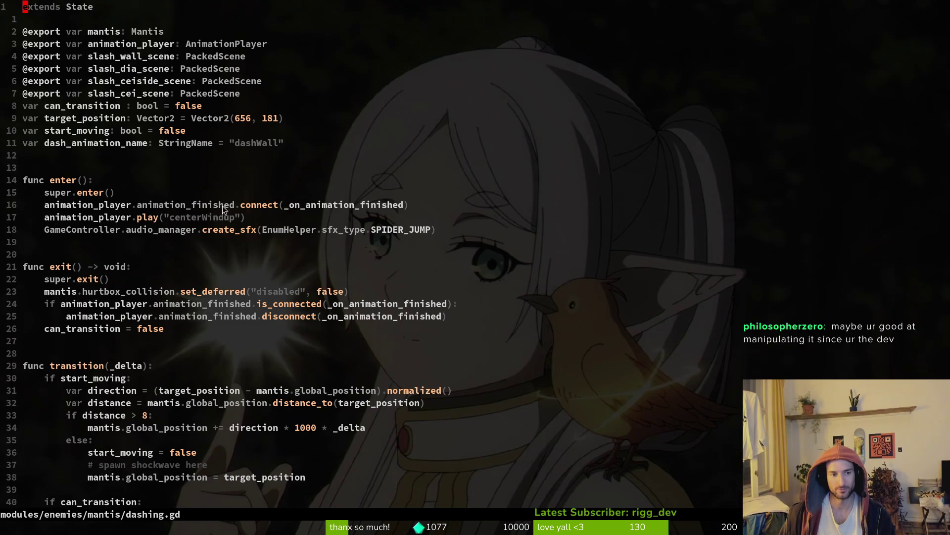
scroll(297, 237, down, 6)
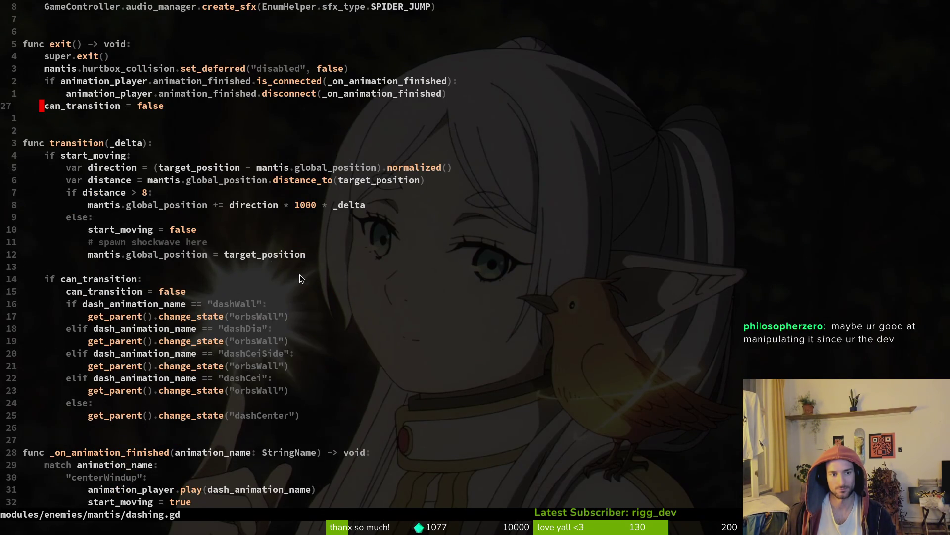
scroll(300, 279, down, 5)
scroll(202, 271, down, 11)
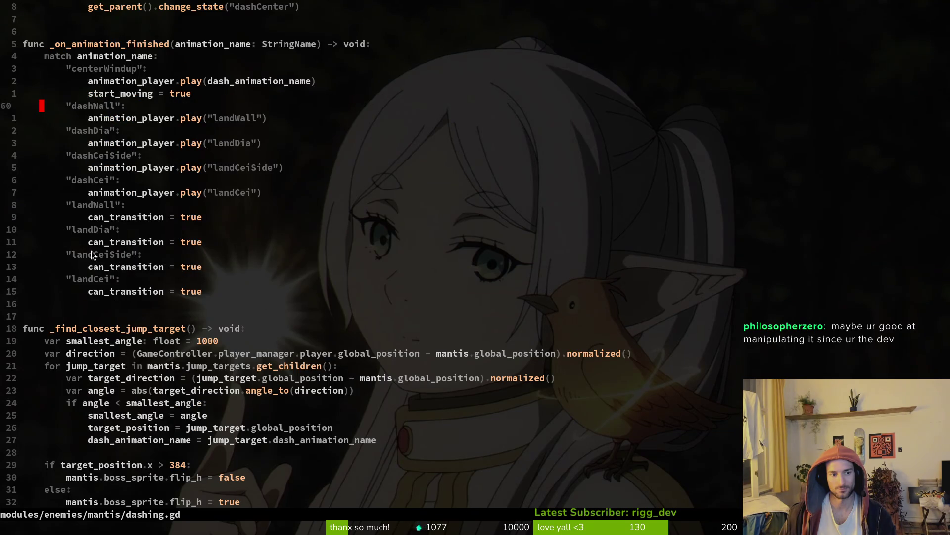
- Select the _find_closest_jump_target name and search the project for that word
click(100, 149)
key(v)
key(i)
key(w)
key(space)
key(f)
key(w)
key(Escape)
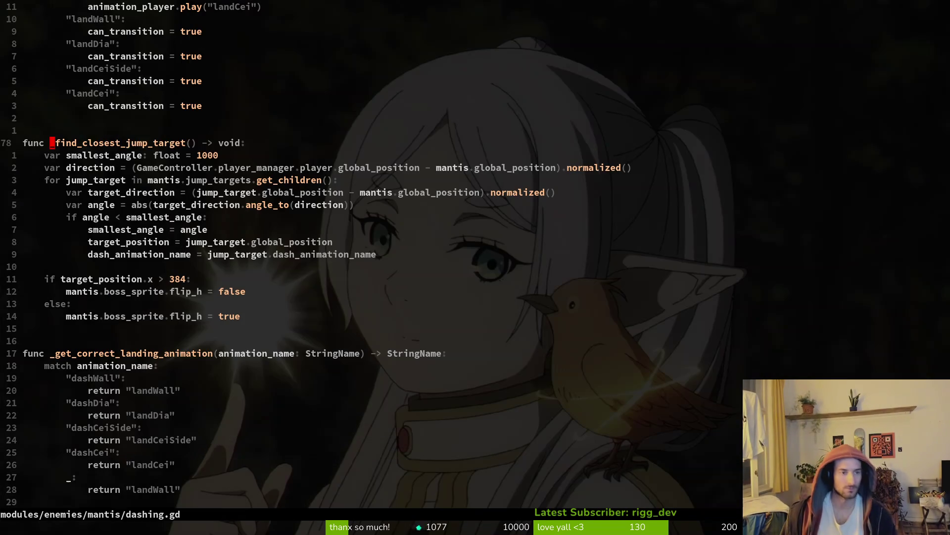
- Grep the project for _find_closest_jump_target and jump to its definition on line 78
key(ctrl+p)
key(Escape)
key(space)
key(p)
key(s)
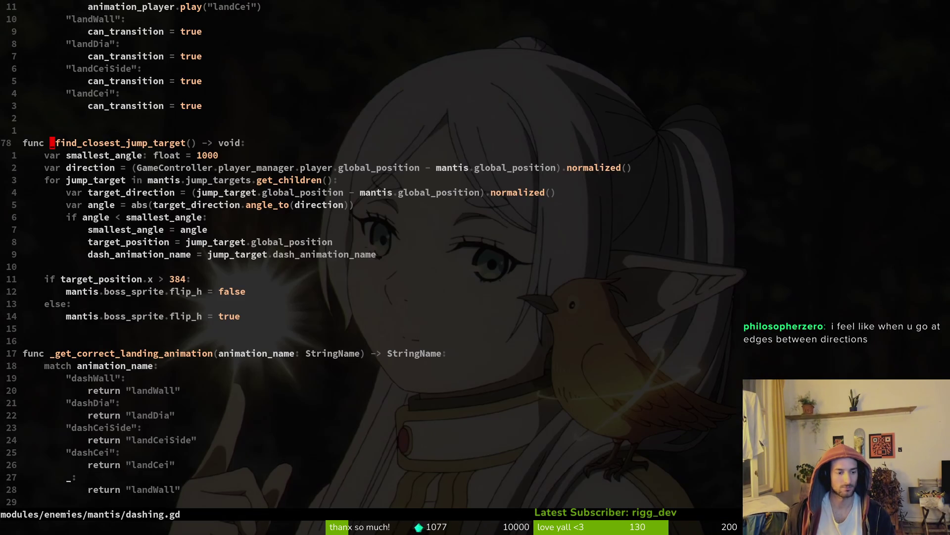
key(Return)
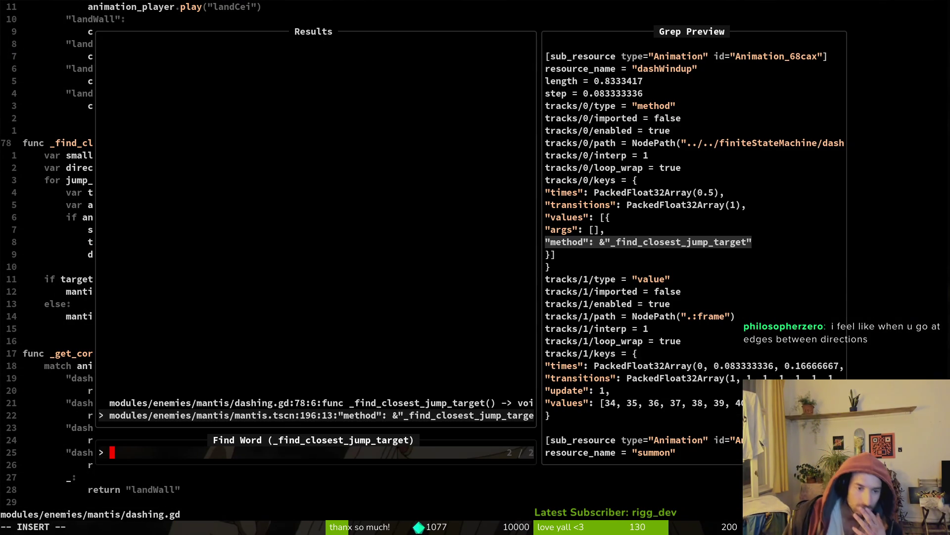
key(Up)
key(Return)
- Preview the mantis.tscn match for the function, then return to Godot's mantis animations
key(space)
key(p)
key(w)
key(s)
key(Up)
key(Down)
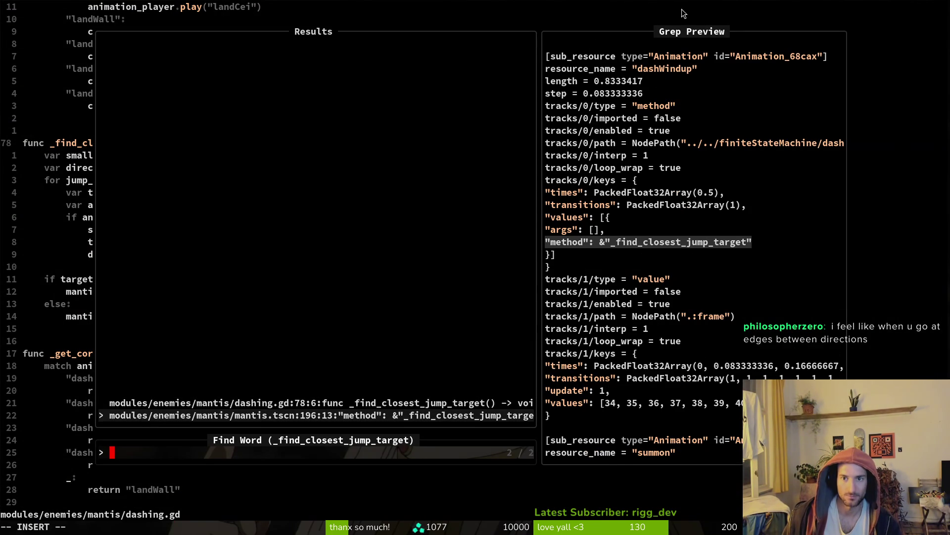
key(Escape)
key(Escape)
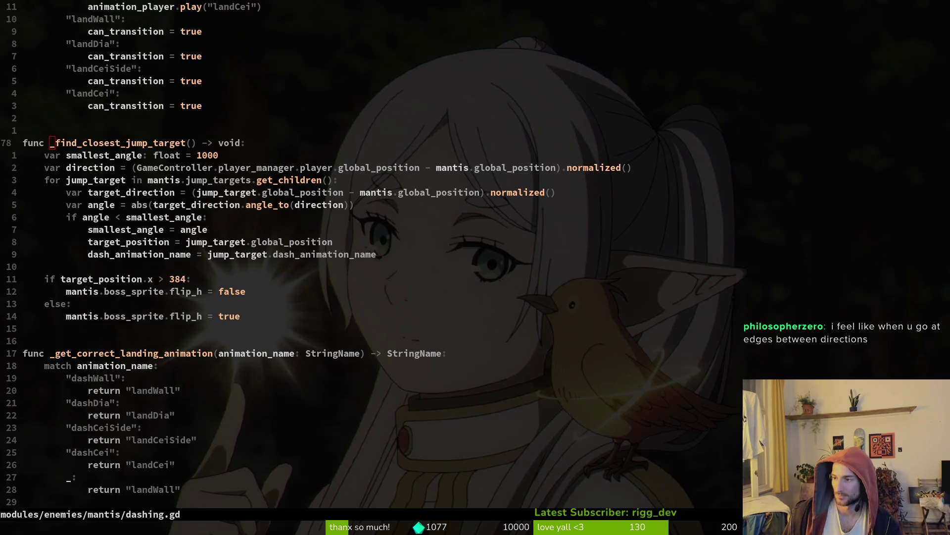
key(alt+Tab)
click(386, 356)
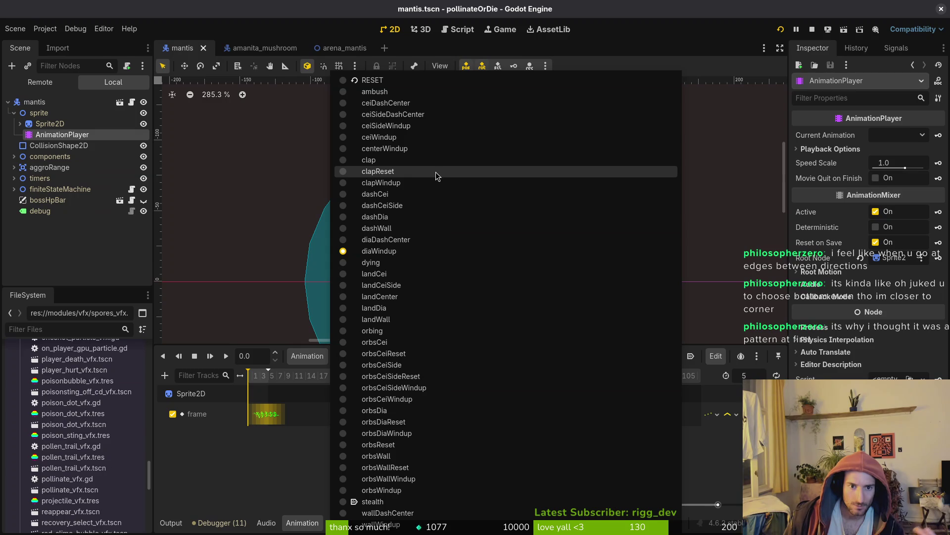
- Open the mantis centerWindup animation, inspect its _find_closest_jump_target call key, then stop the game
click(420, 149)
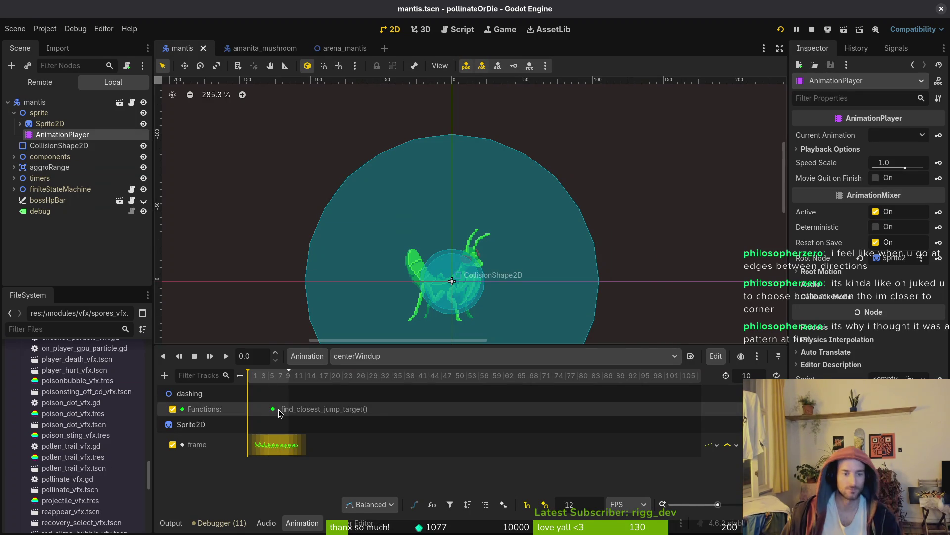
scroll(283, 414, up, 5)
scroll(347, 414, up, 3)
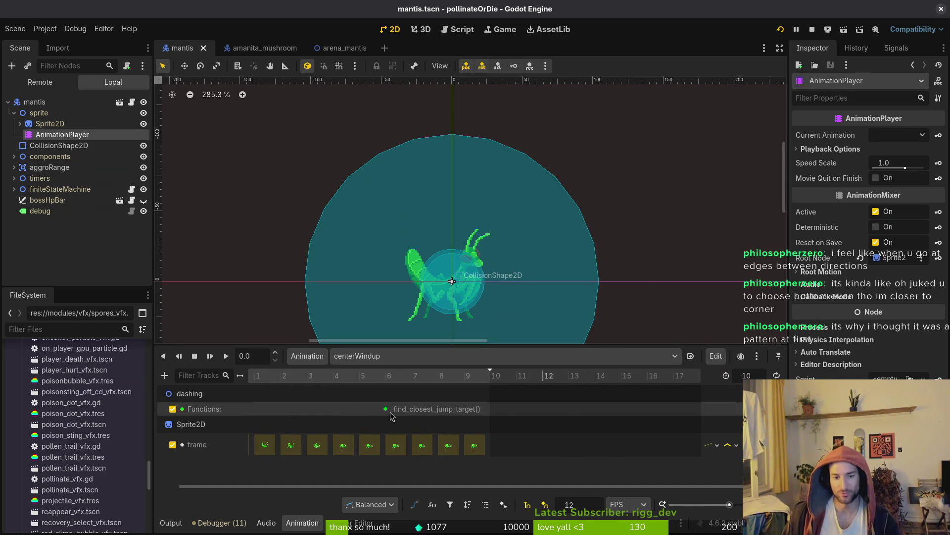
click(386, 408)
mouse_move(391, 415)
mouse_down()
mouse_move(470, 414)
mouse_move(392, 413)
mouse_up()
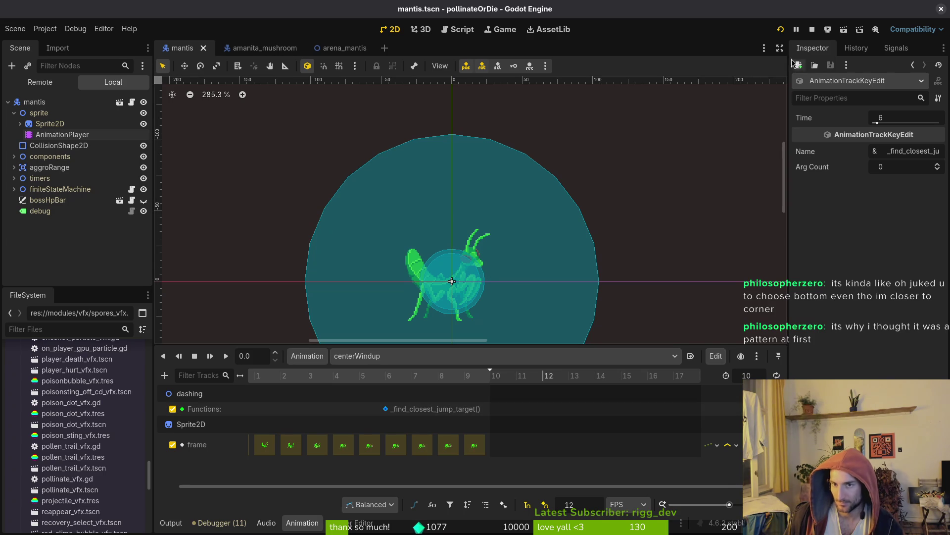
click(383, 410)
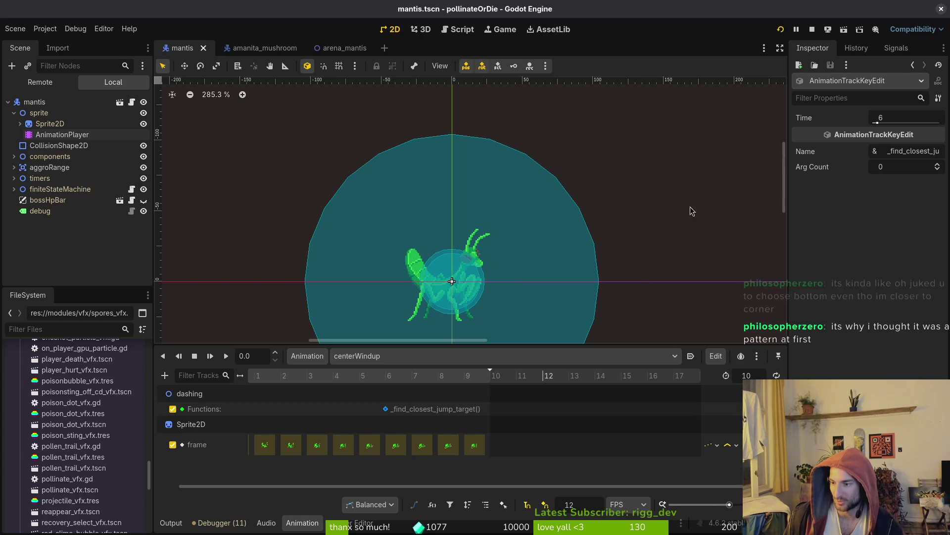
click(812, 31)
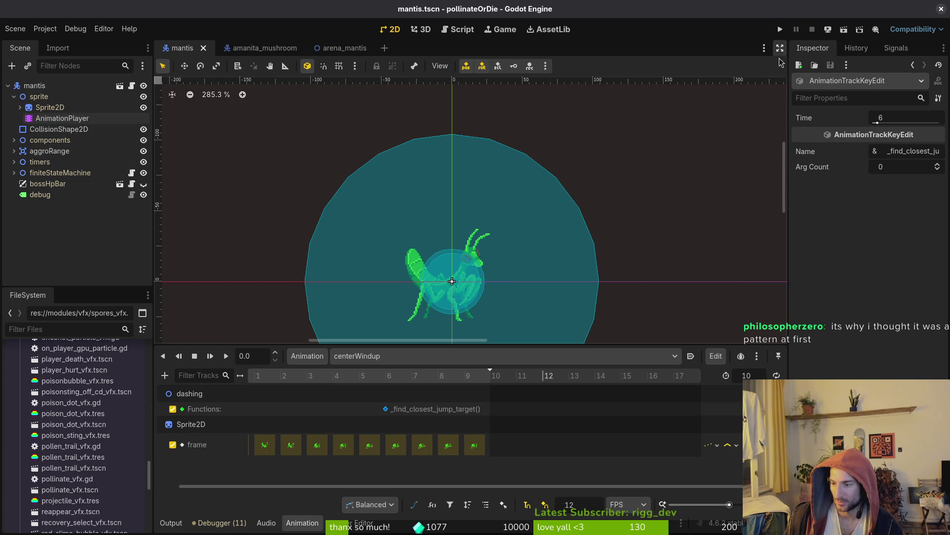
- Launch pollinateOrDie and load the mantis boss level from the debug level select
click(775, 30)
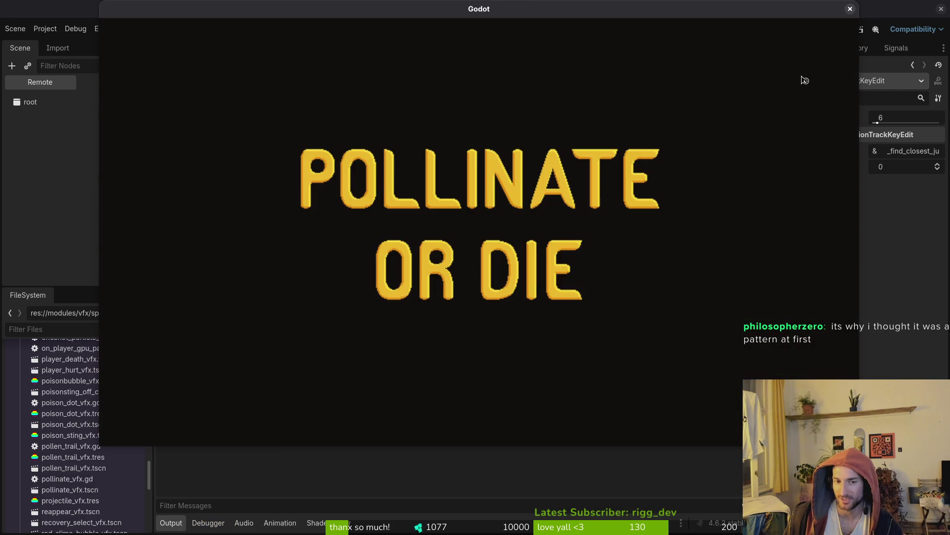
key(Return)
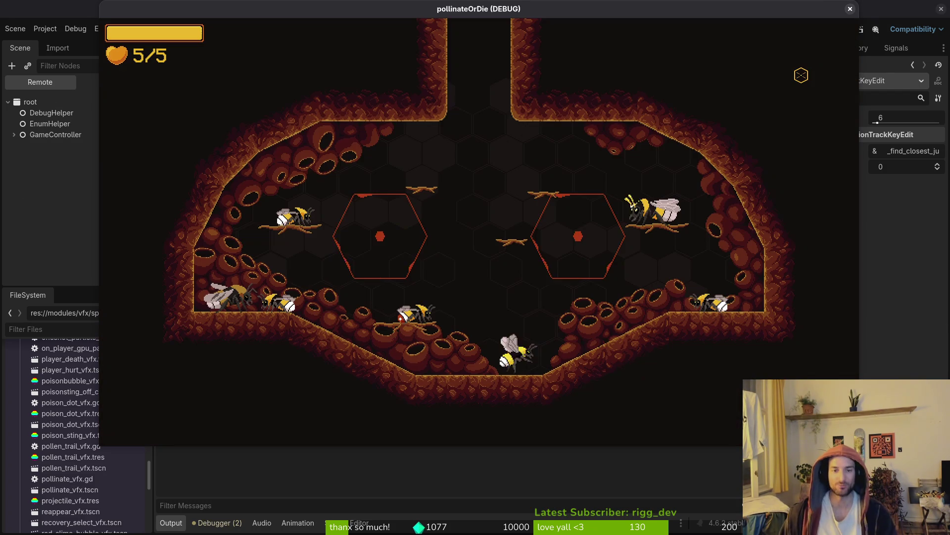
key(Escape)
key(Down)
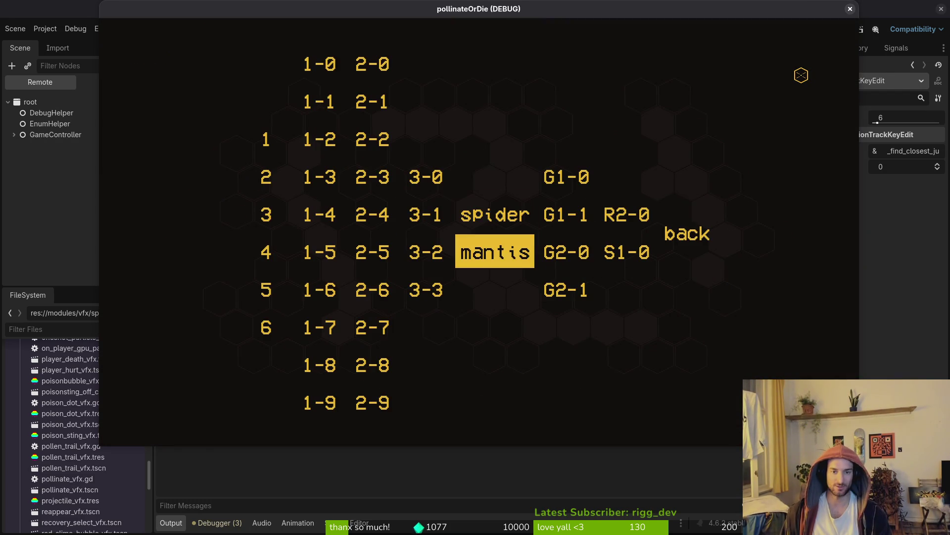
key(Return)
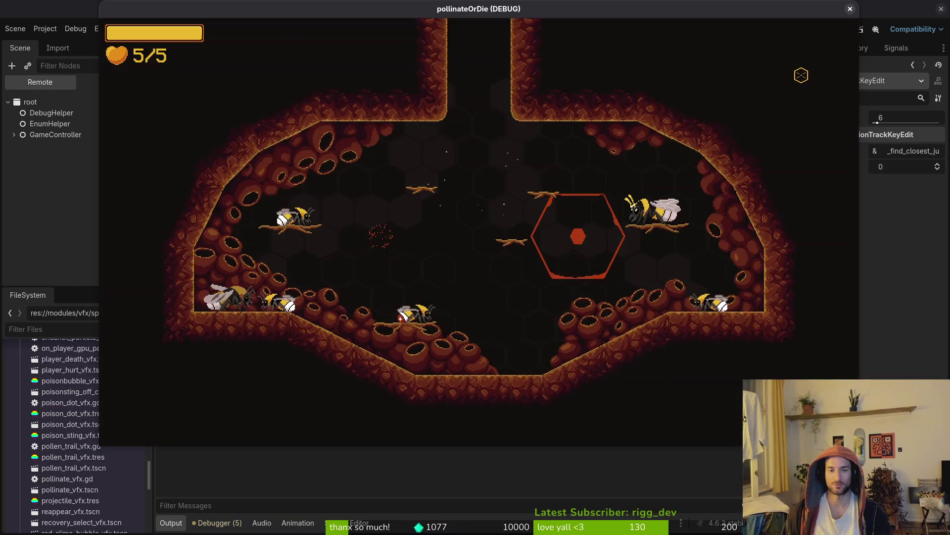
- Reload the mantis level, then leave level select on 3-1 and switch to dashing.gd
key(F1)
key(Down)
key(Return)
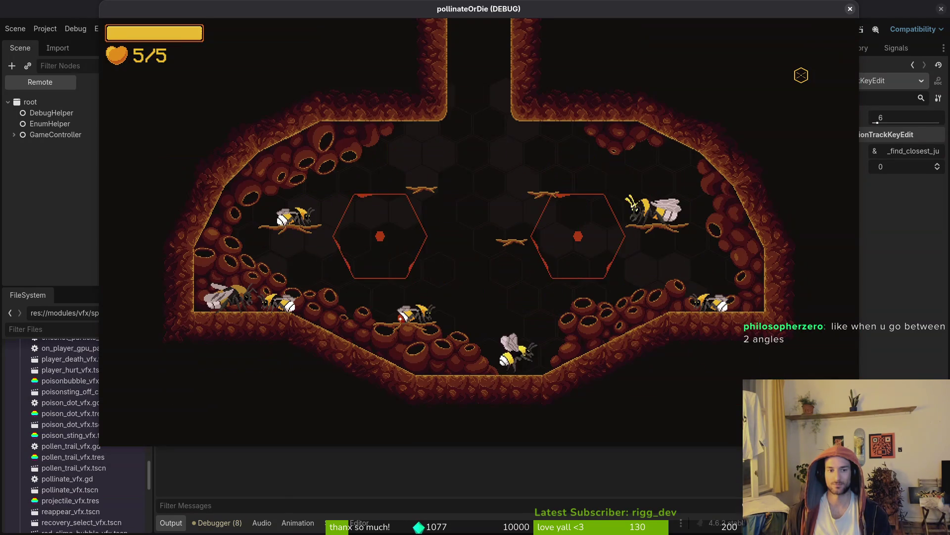
key(Escape)
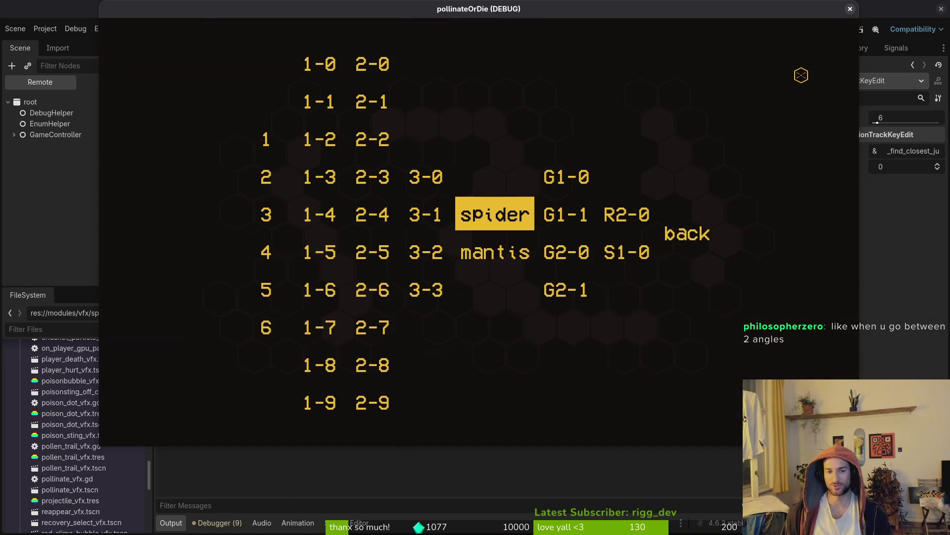
key(Down)
key(Left)
key(Up)
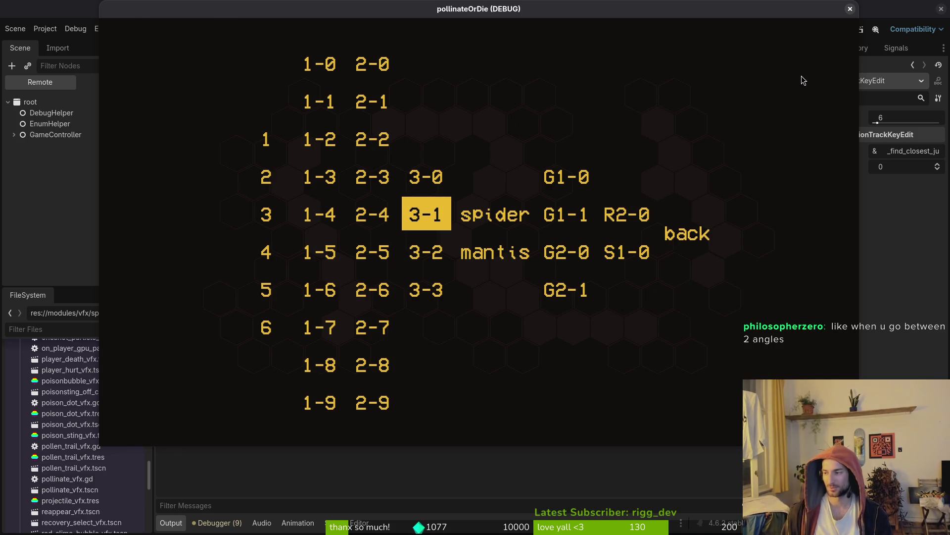
key(alt+Tab)
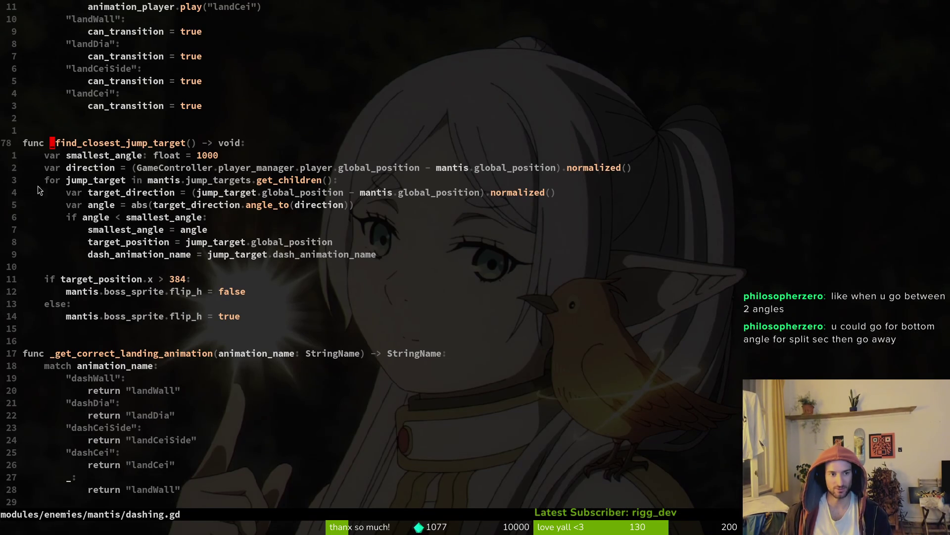
- Select the if angle < smallest_angle block in dashing.gd, then move the game's menu choice to mantis
click(220, 231)
mouse_move(67, 218)
mouse_down()
mouse_move(208, 230)
mouse_move(302, 256)
mouse_up()
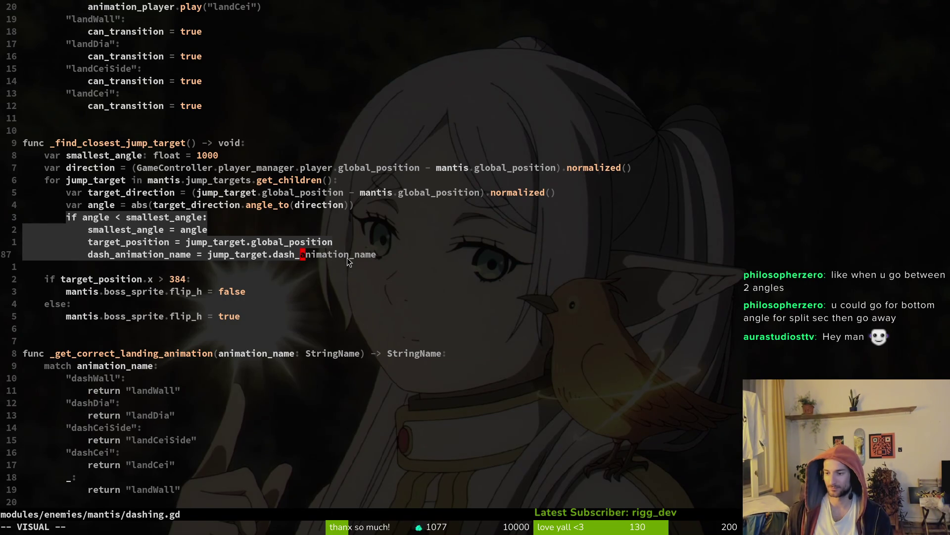
key(Right)
key(Down)
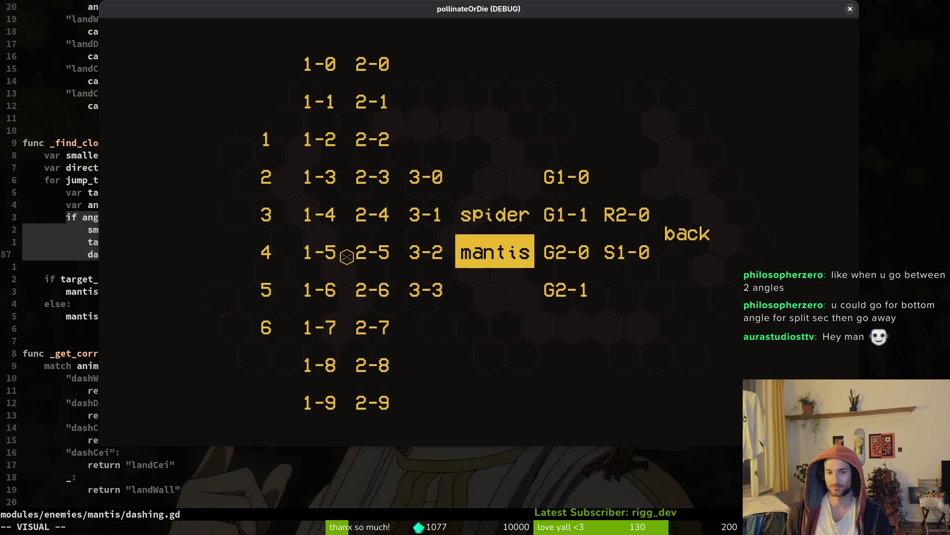
- Play the mantis boss level until the bee dies, then rebirth from the attempt 2 screen
key(Return)
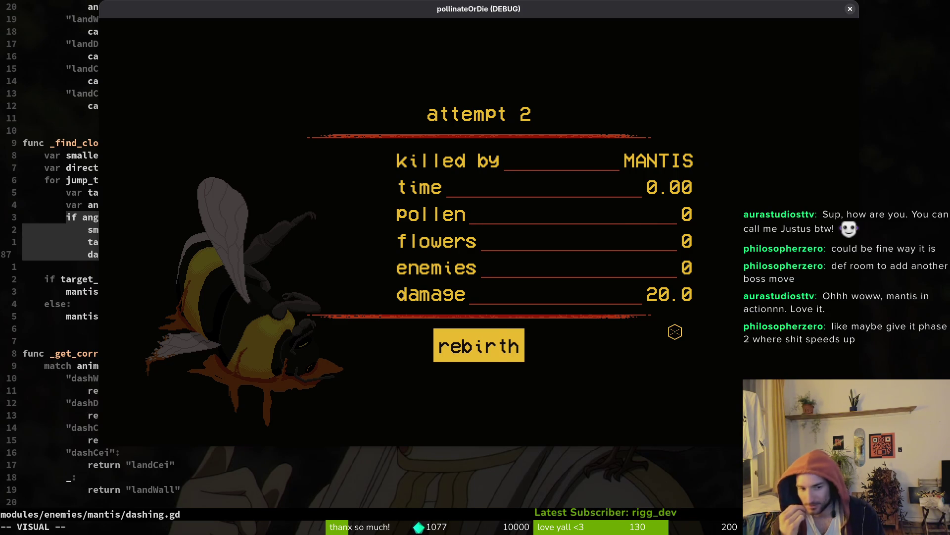
key(Return)
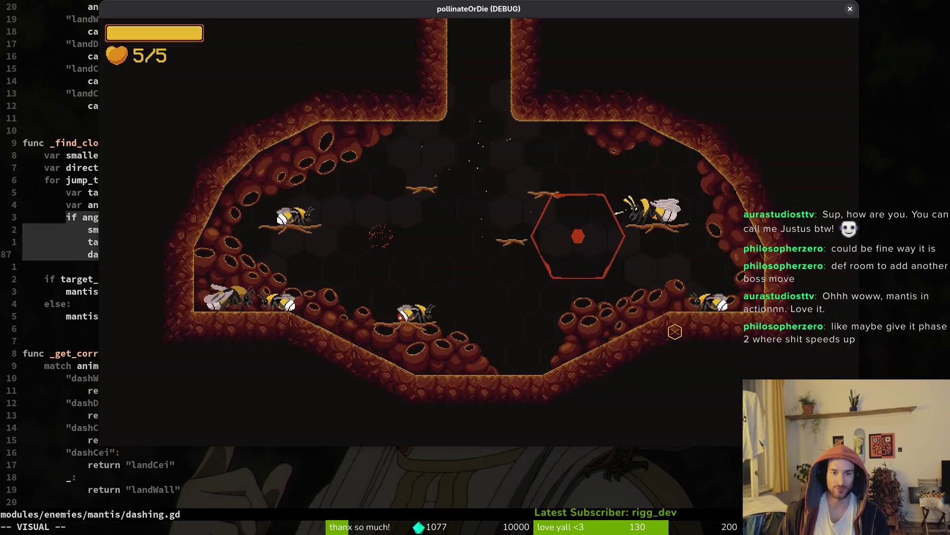
- Load the mantis level, dodge its dives and dash up to slash it at the ceiling
key(Escape)
key(Down)
key(Return)
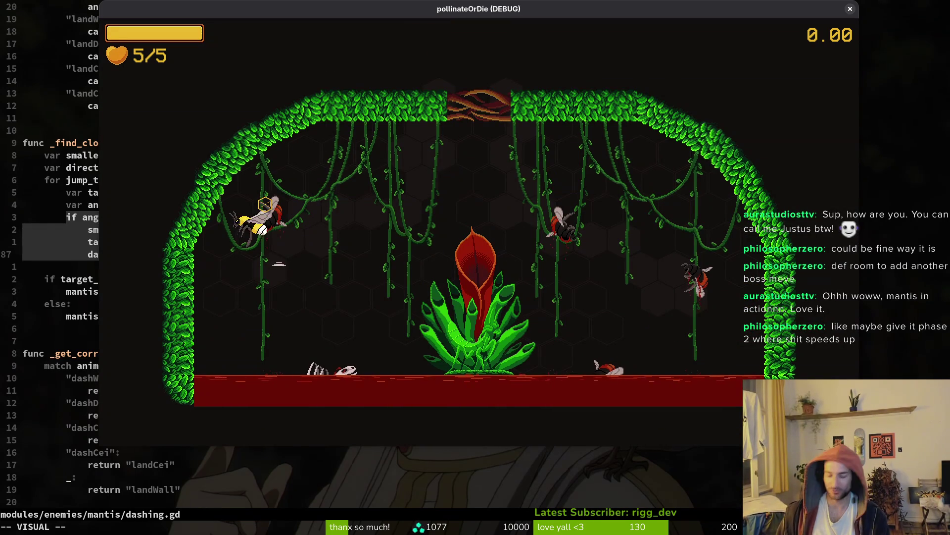
key(Right)
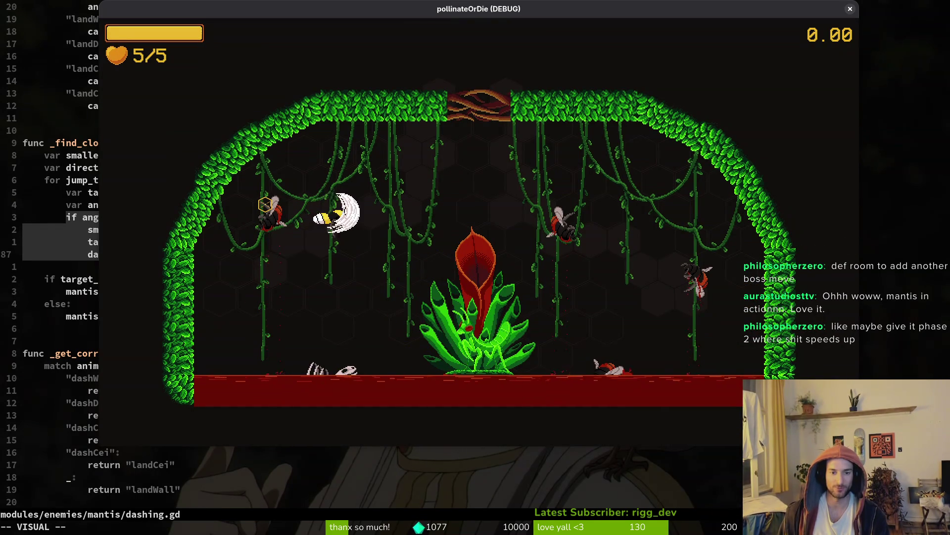
key(Right)
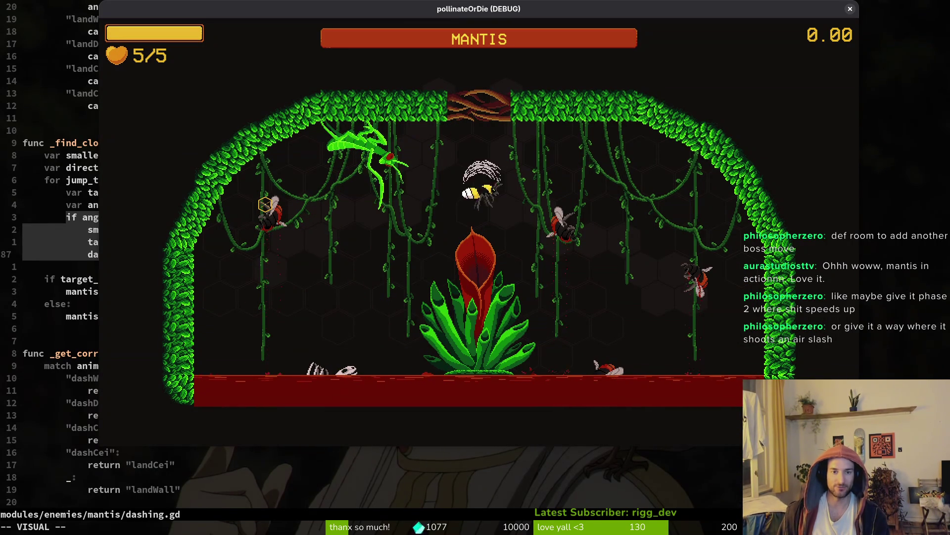
key(Left)
key(Right)
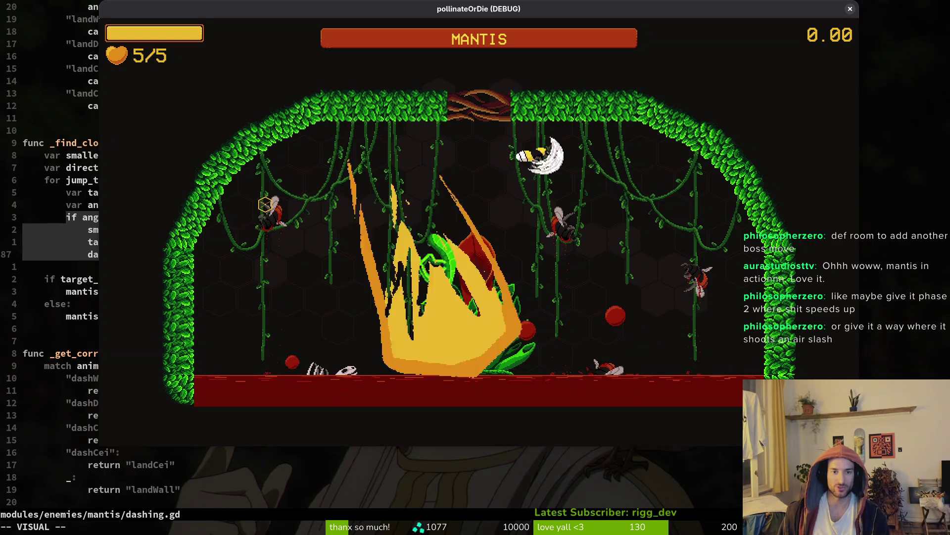
key(Left)
key(Right)
key(Left)
key(Up)
key(Left)
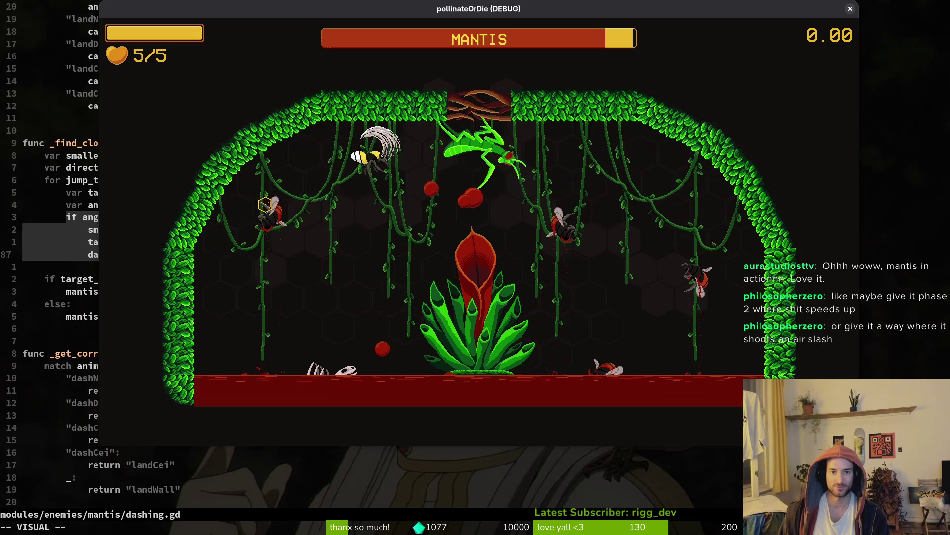
- Keep dashing and slashing the mantis while dodging its red orb projectiles
key(Right)
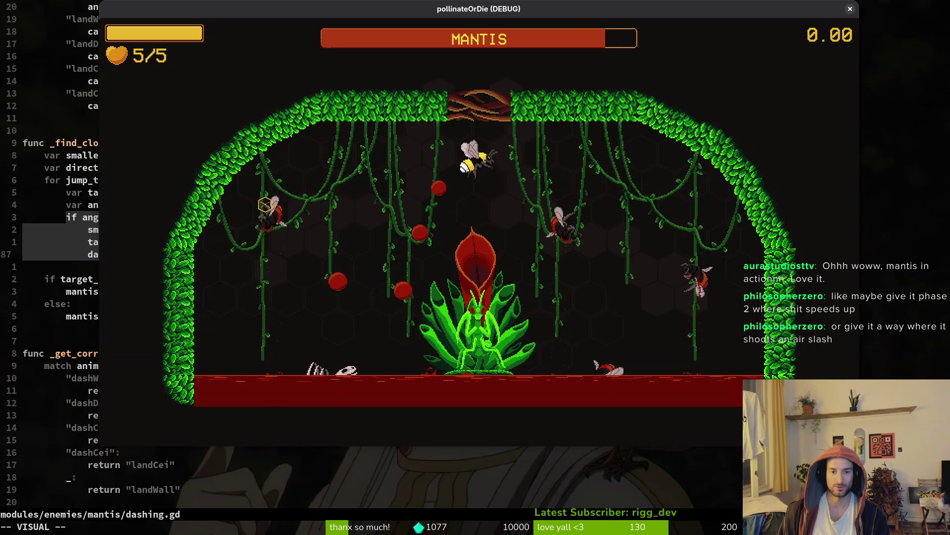
key(Right)
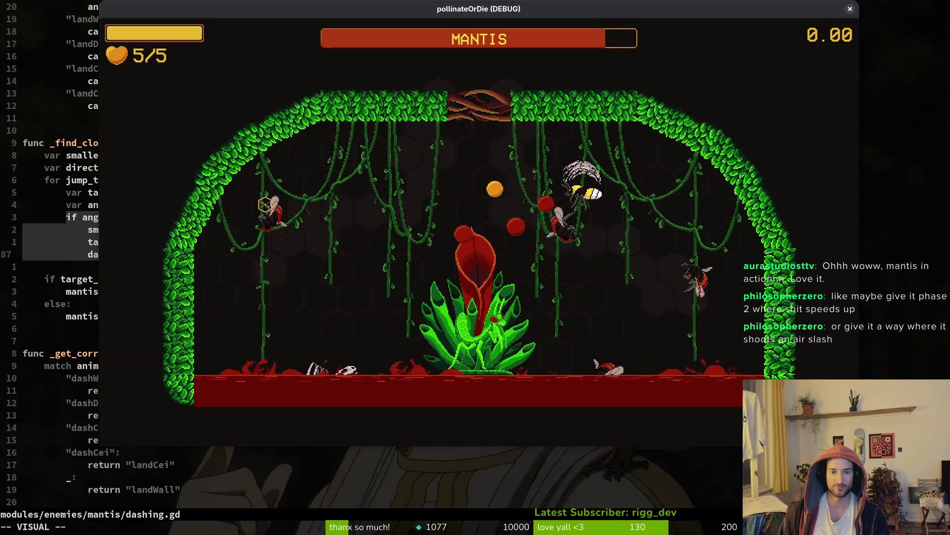
key(Left)
key(Up)
key(Right)
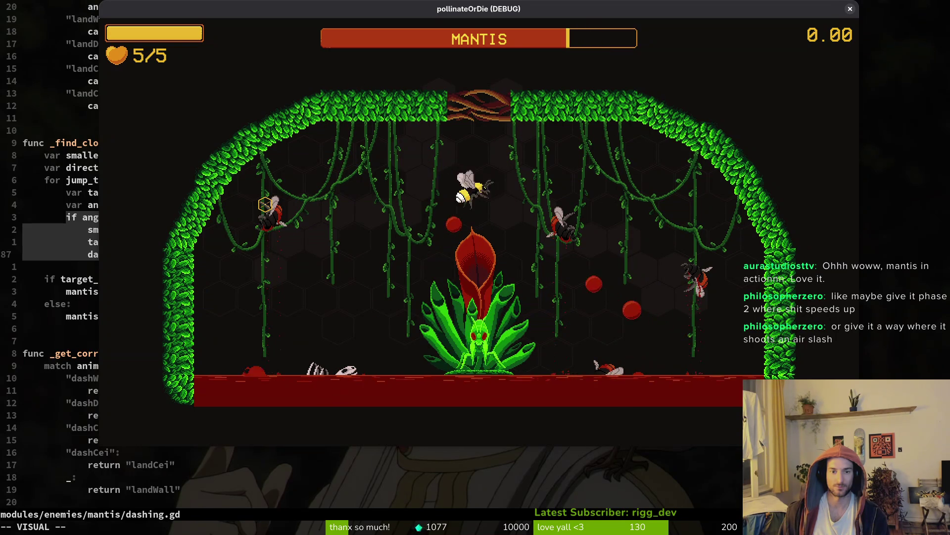
key(Up)
key(Left)
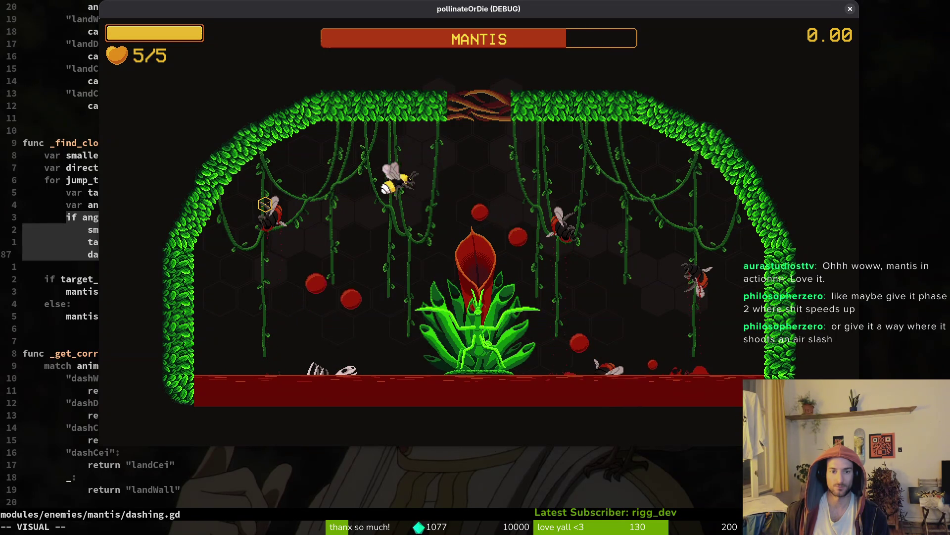
key(Escape)
key(Escape)
key(Left)
key(Right)
key(Right)
key(Left)
key(Left)
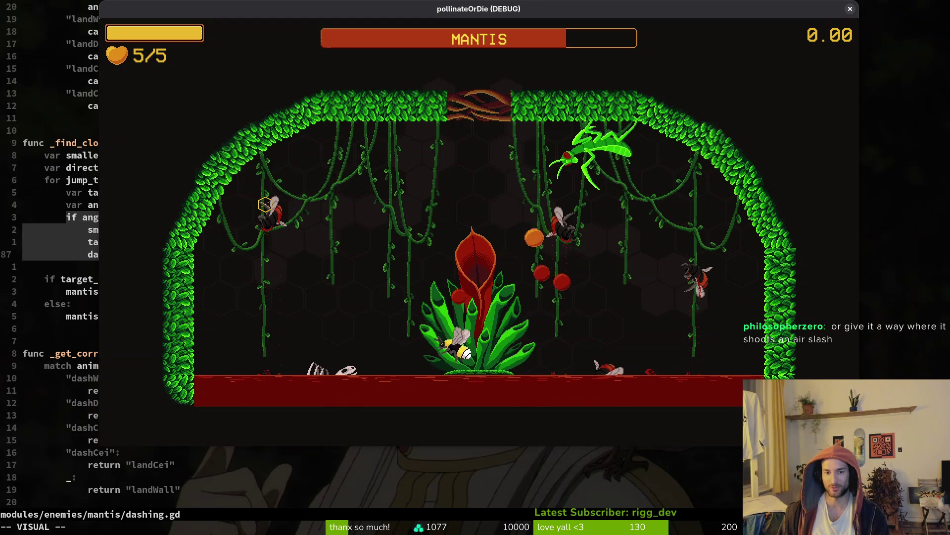
key(Left)
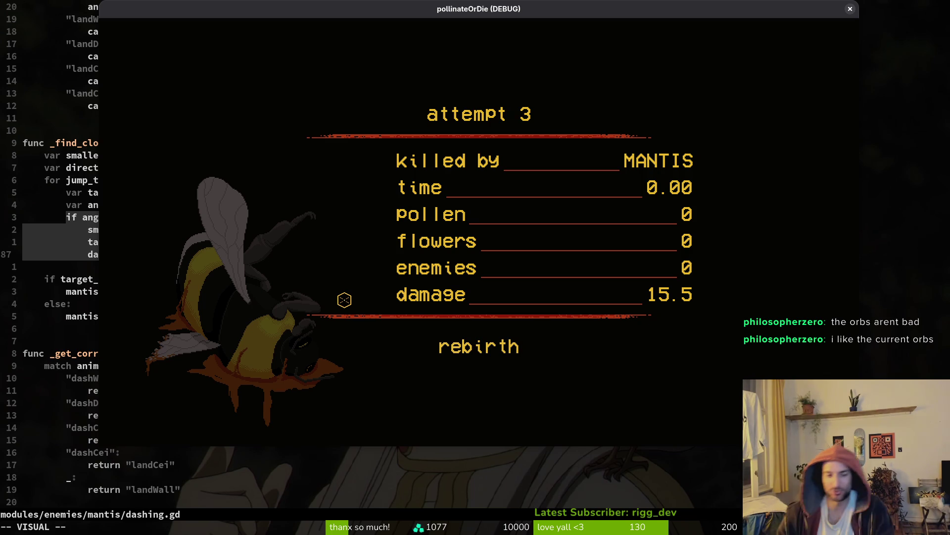
- Rebirth after the attempt 3 death, close the game, and return to Godot
click(472, 344)
key(Escape)
key(alt+Tab)
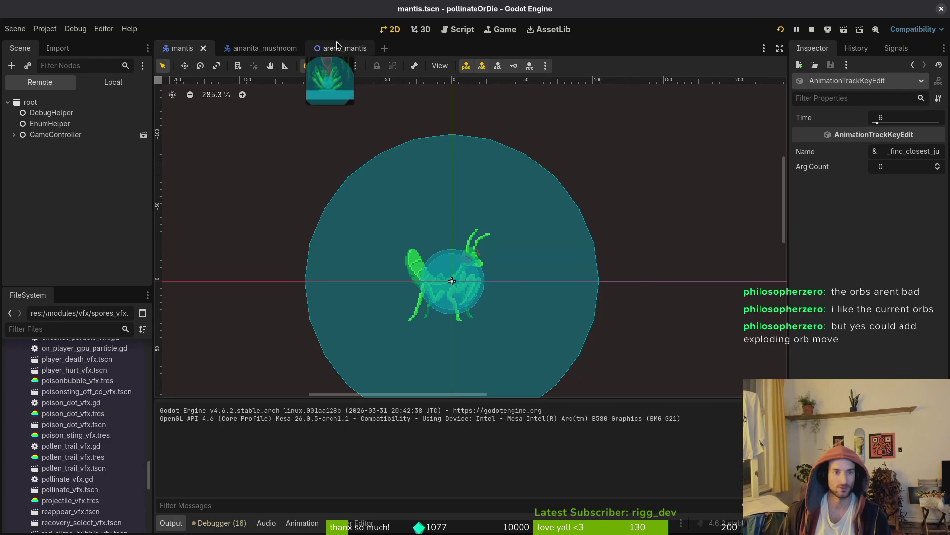
- In arena_mantis, turn on visibility for the orbSpawns markers, collapse the group, and run the game with F5
click(331, 48)
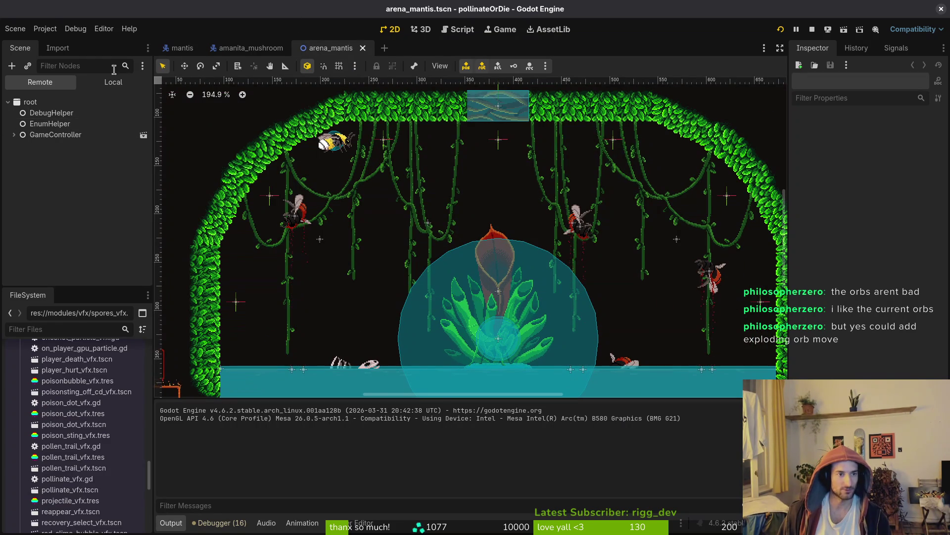
click(114, 82)
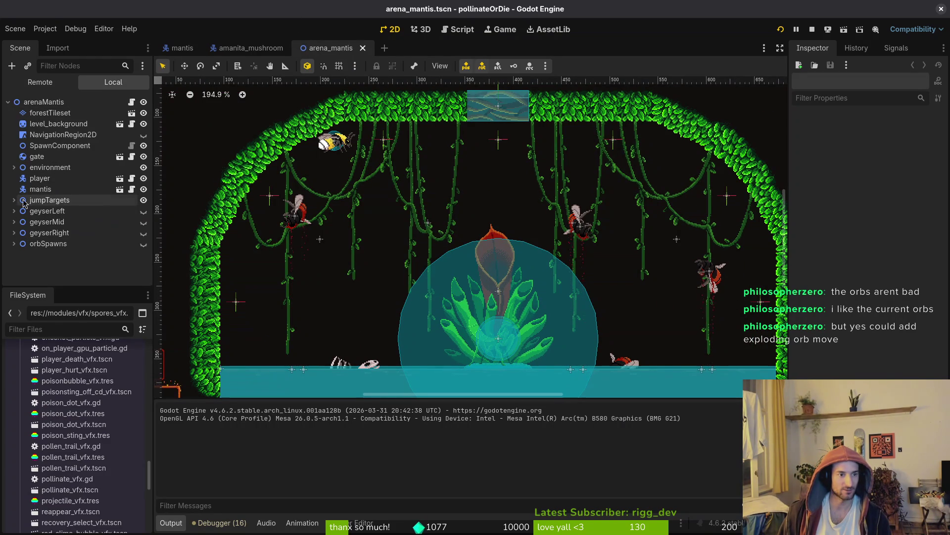
click(15, 244)
click(139, 246)
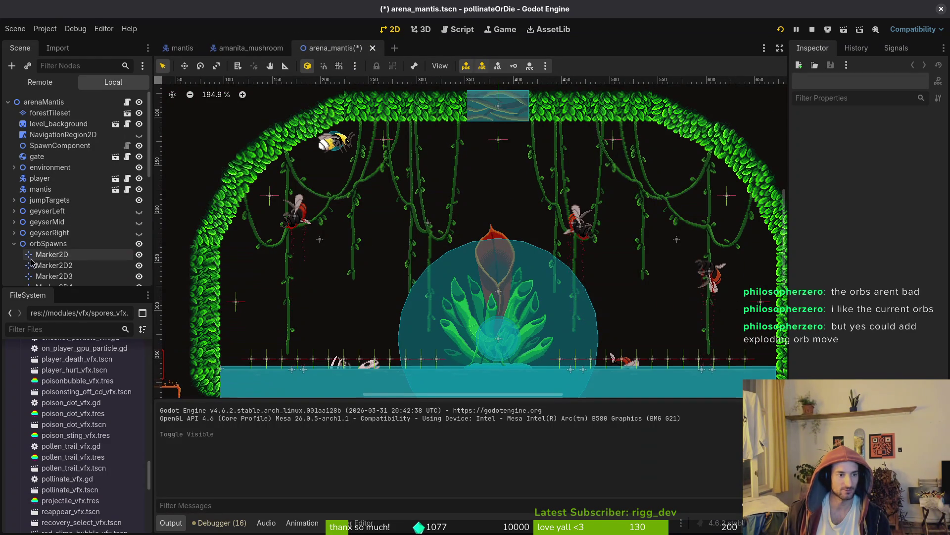
click(14, 243)
scroll(522, 341, down, 2)
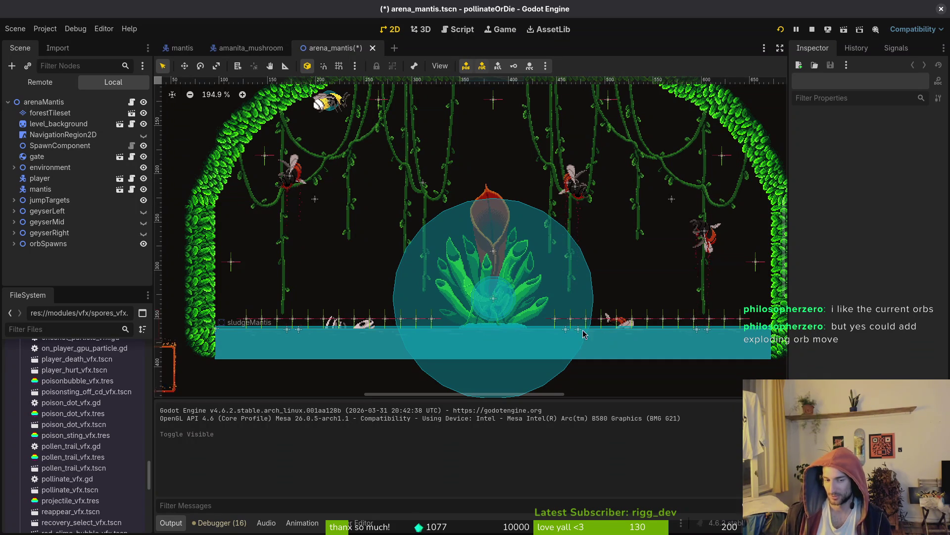
key(alt+Tab)
key(alt+Tab)
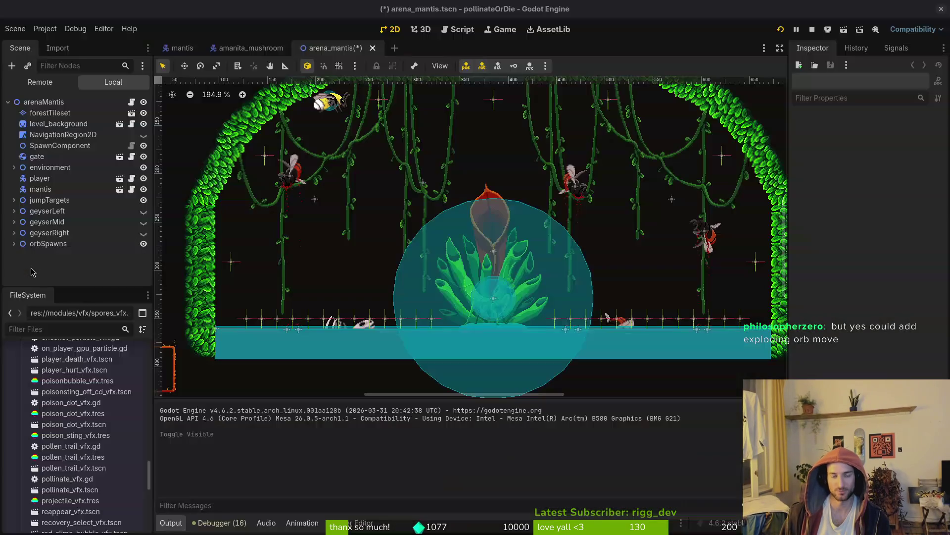
key(F5)
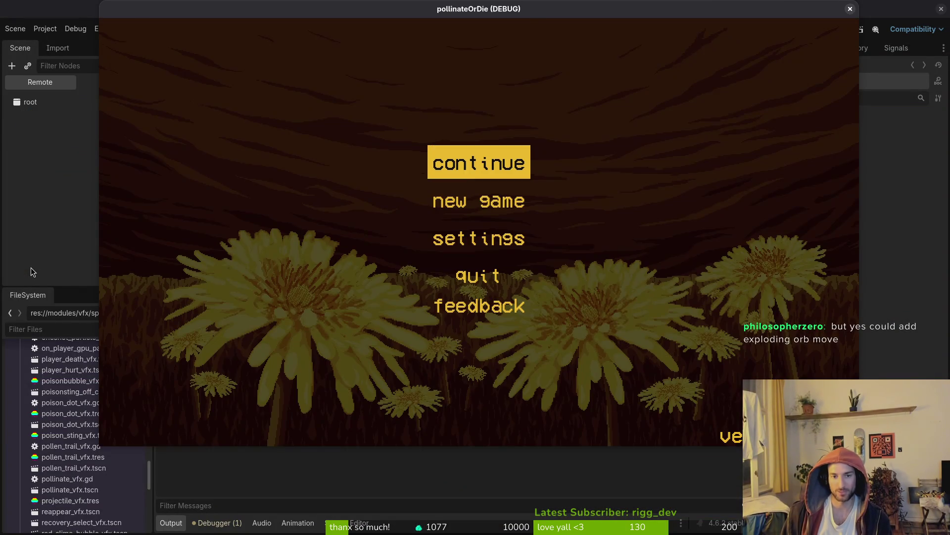
- Load the mantis arena from debug level select, play until the attempt 4 death, then switch to Aseprite
key(Escape)
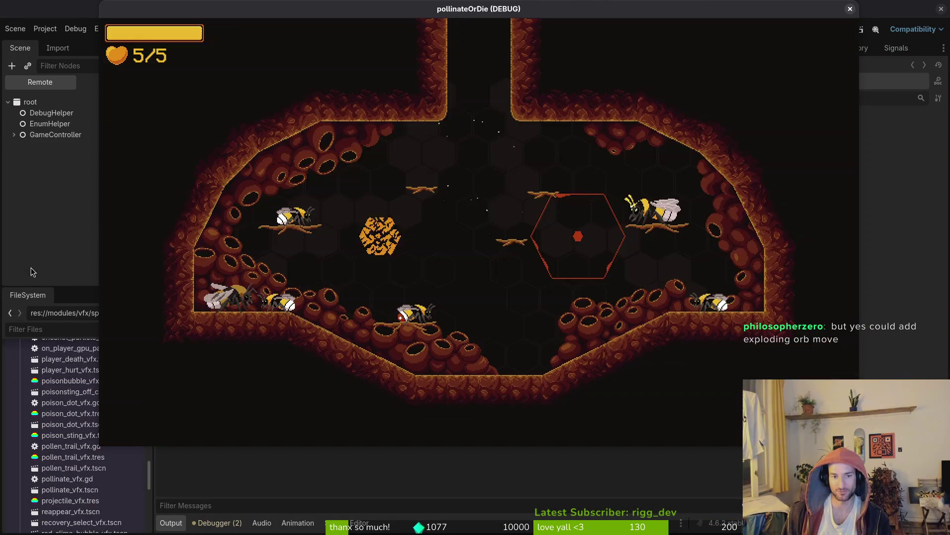
key(Down)
key(Return)
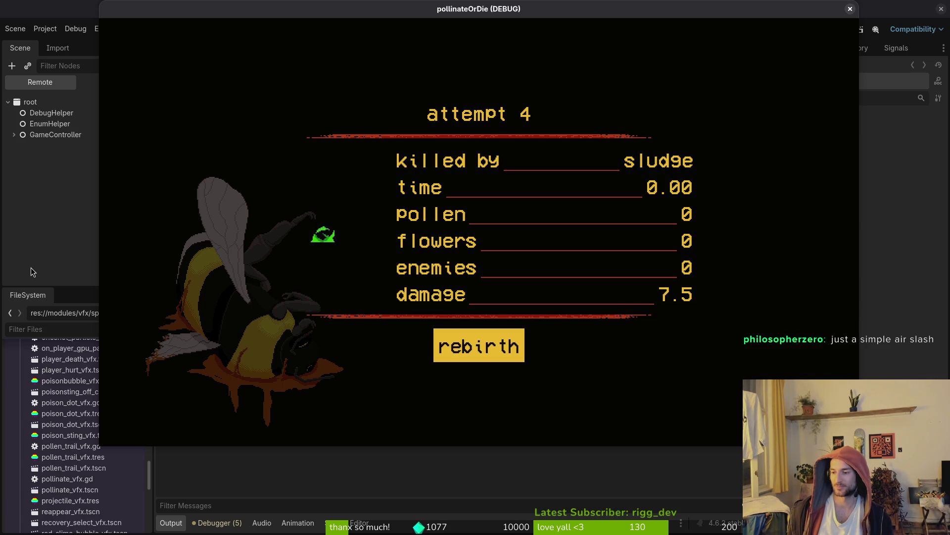
key(alt+Tab)
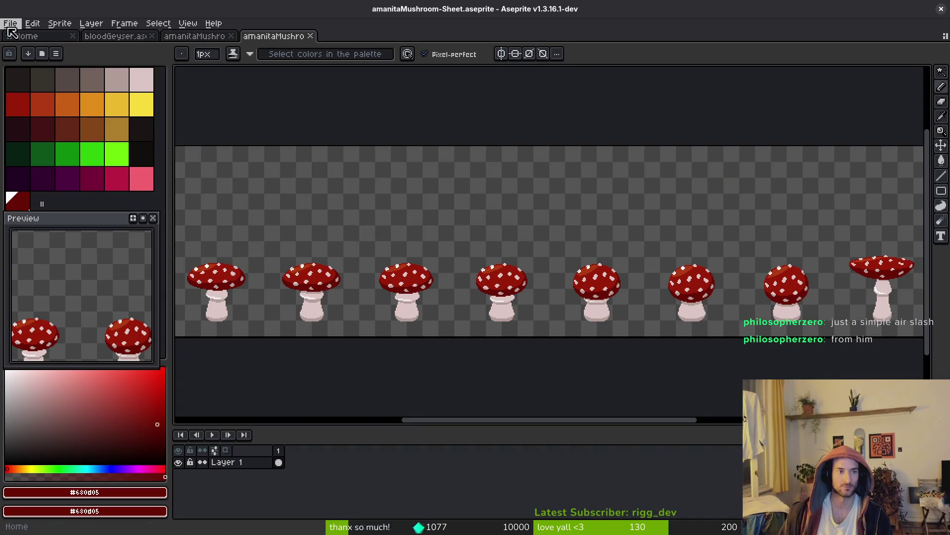
- Open the File menu, dismissing the Open File browser that came up by mistake
click(10, 23)
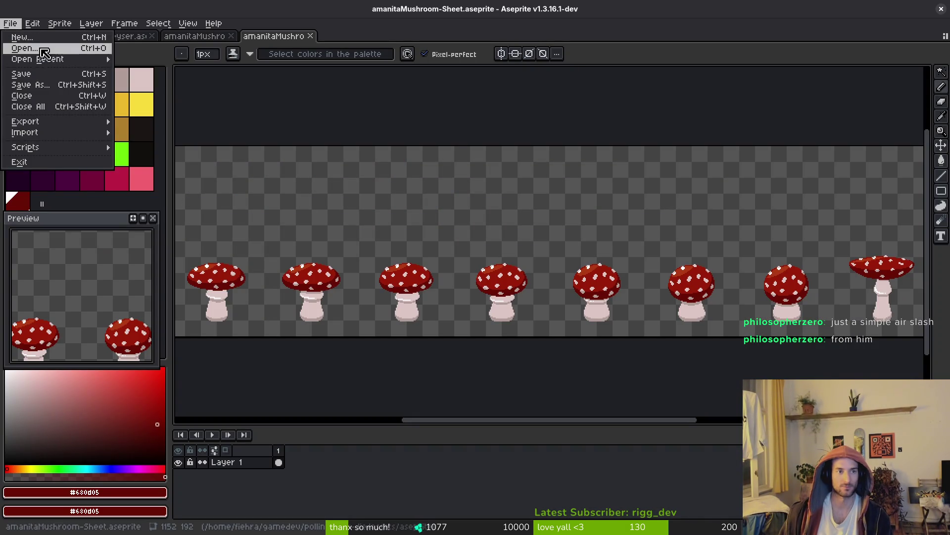
click(18, 49)
key(Escape)
click(10, 23)
click(10, 23)
click(10, 23)
click(25, 48)
key(Escape)
click(10, 23)
- Create a new sprite with width and height of 128 px
click(22, 37)
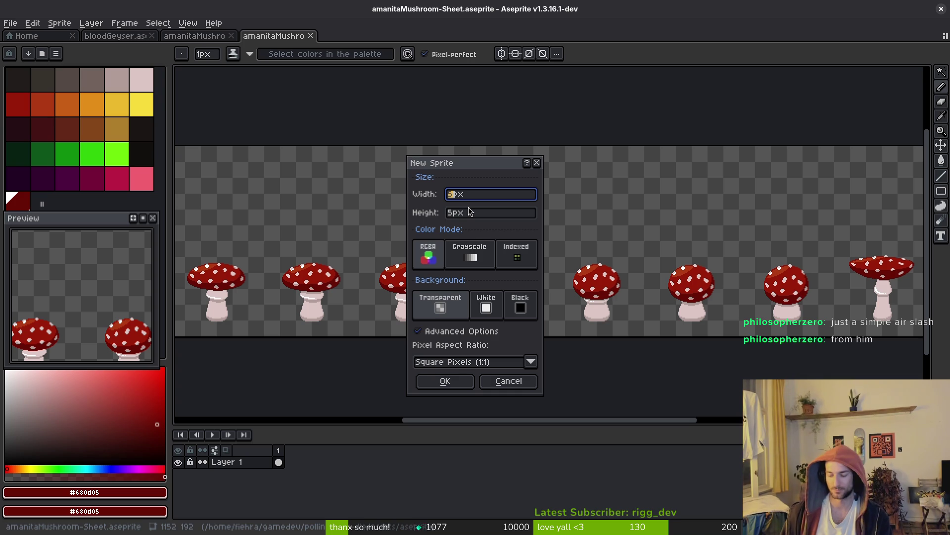
text(128)
key(Tab)
text(128)
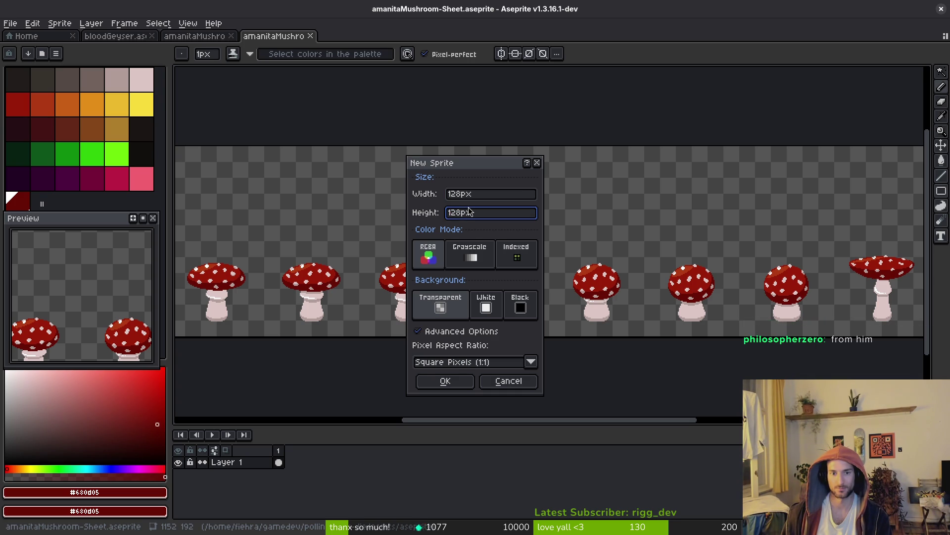
key(shift+Tab)
key(Return)
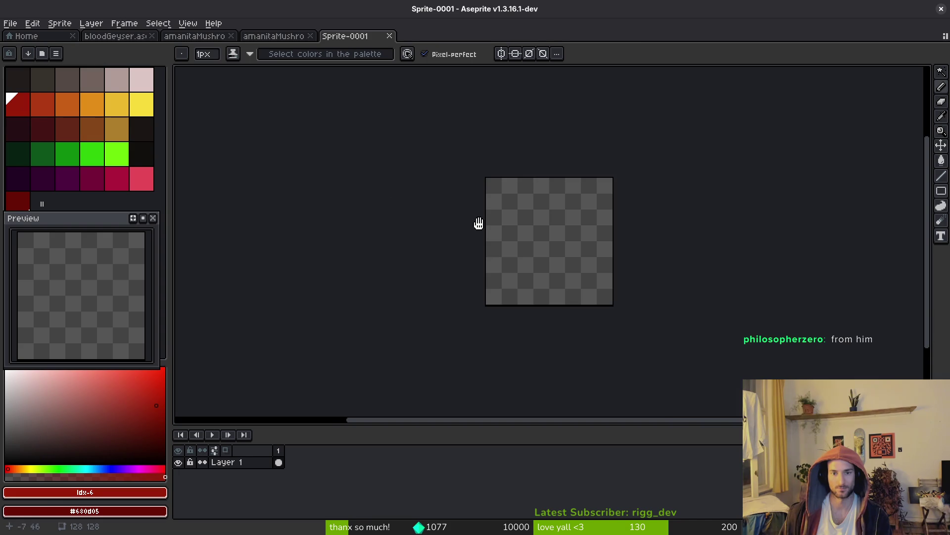
- Draw a red curved arc on the canvas, then undo it
scroll(575, 218, up, 4)
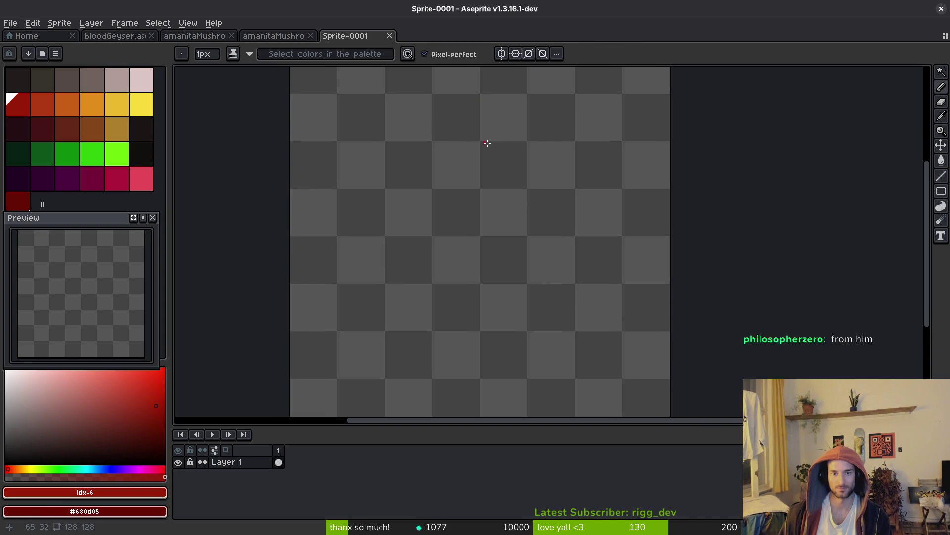
scroll(480, 143, down, 2)
scroll(482, 147, up, 2)
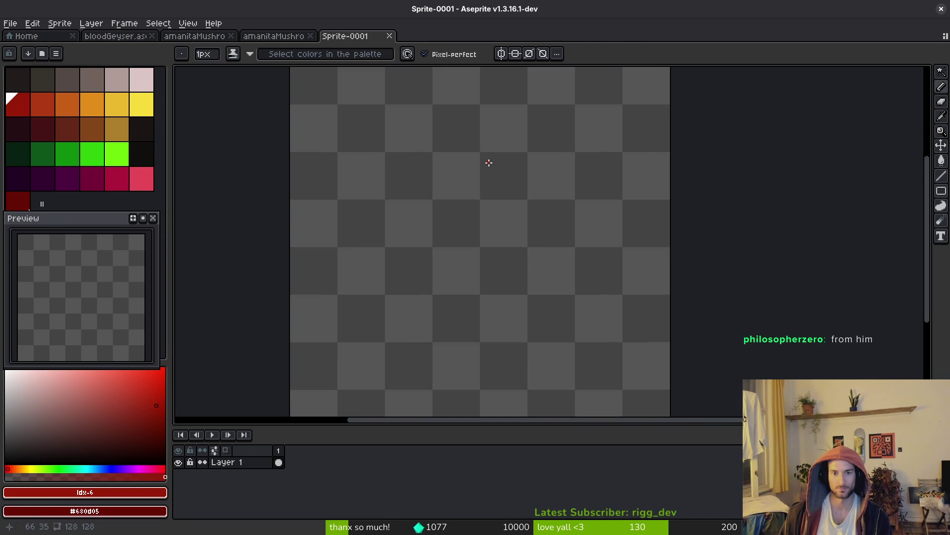
mouse_move(481, 154)
mouse_down()
mouse_move(531, 184)
mouse_move(550, 246)
mouse_move(524, 314)
mouse_move(482, 338)
mouse_move(521, 319)
mouse_up()
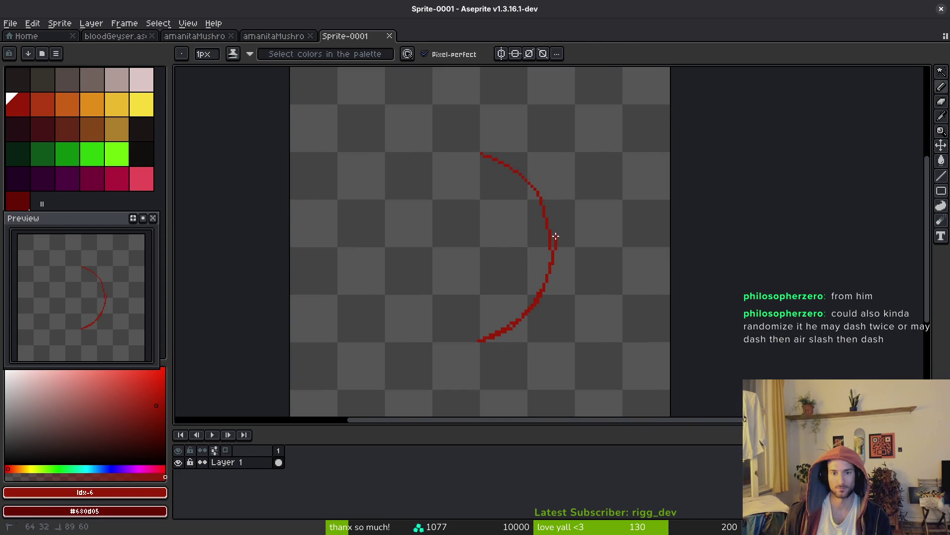
mouse_move(553, 205)
mouse_down()
mouse_move(520, 170)
mouse_move(483, 154)
mouse_move(531, 187)
mouse_up()
key(ctrl+z)
key(ctrl+z)
- Redraw the crescent outline with outer and inner red arcs and bucket-fill it red
mouse_move(479, 151)
mouse_down()
mouse_move(513, 165)
mouse_move(547, 229)
mouse_up()
mouse_move(546, 266)
mouse_down()
mouse_move(529, 303)
mouse_move(499, 329)
mouse_up()
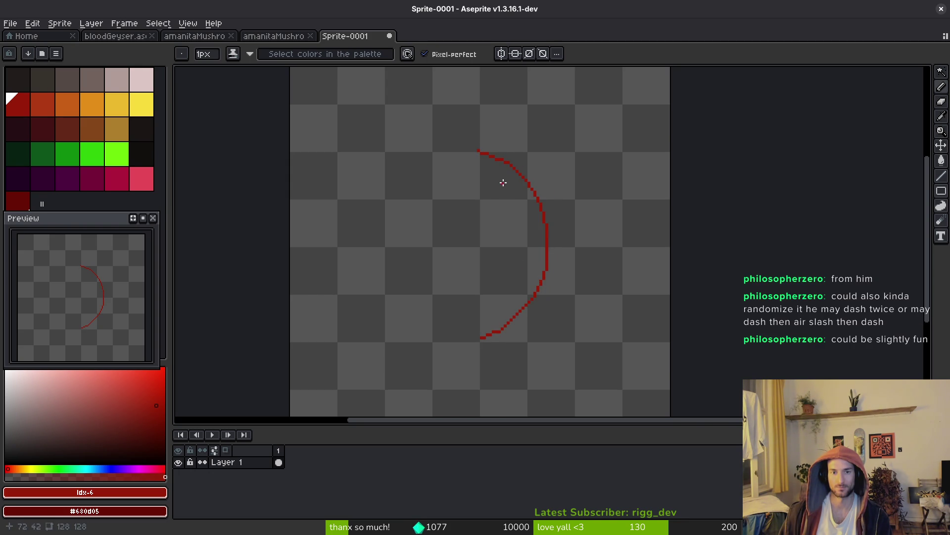
mouse_move(479, 150)
mouse_down()
mouse_move(518, 212)
mouse_move(515, 271)
mouse_move(494, 318)
mouse_up()
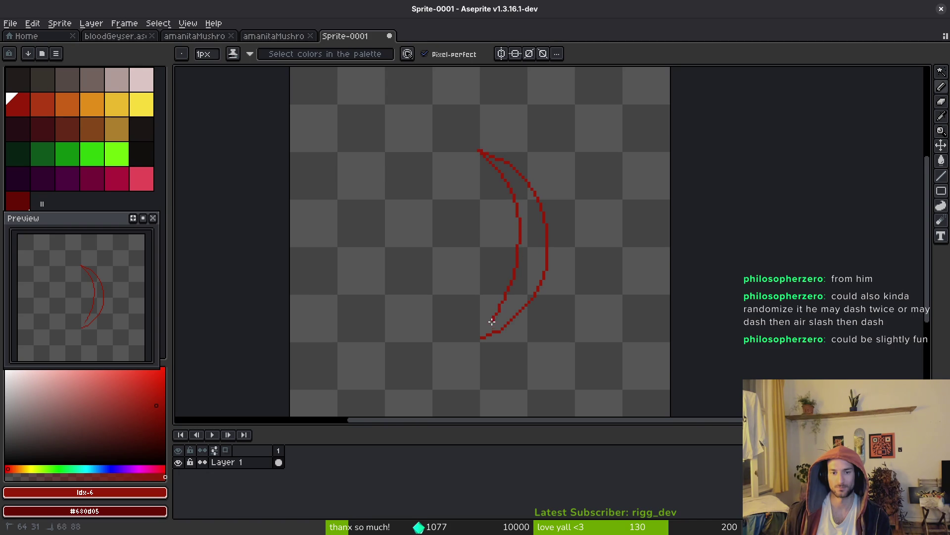
key(g)
click(532, 249)
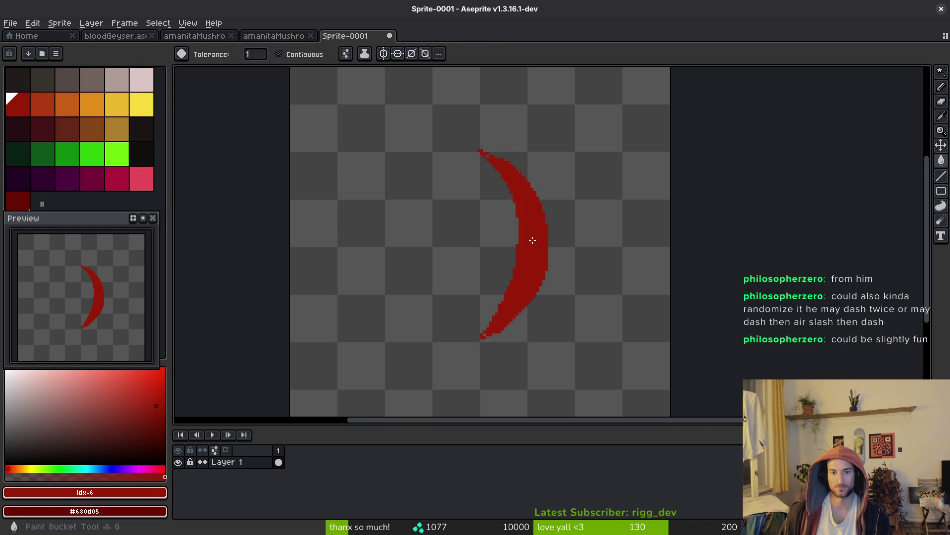
- Switch back to the Pencil and zoom in on the crescent, cancelling an accidental Save dialog
key(b)
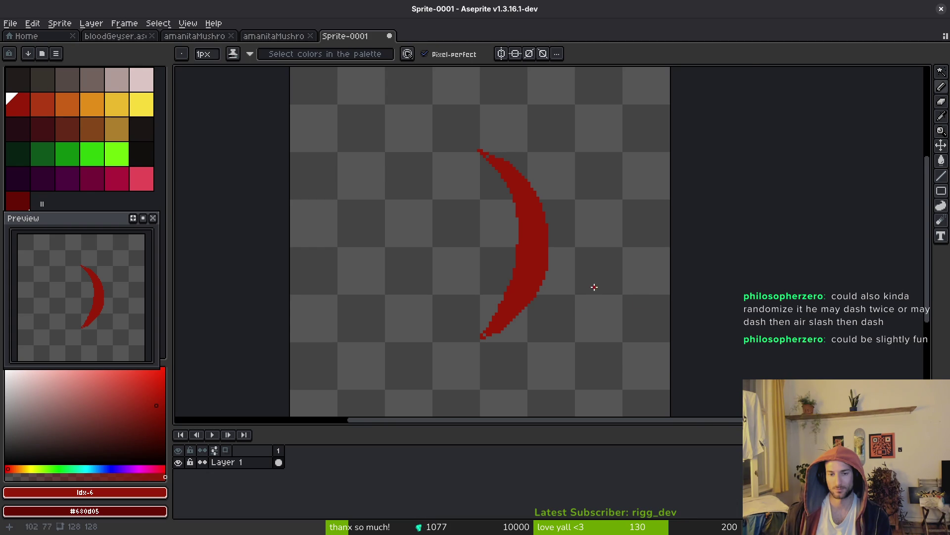
scroll(524, 272, up, 2)
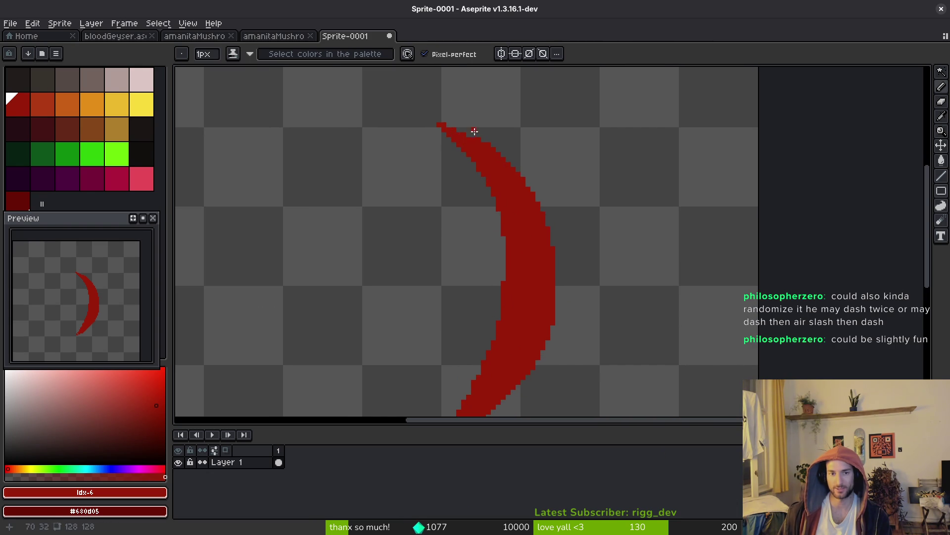
scroll(500, 163, down, 1)
key(ctrl+s)
key(Escape)
scroll(517, 150, down, 1)
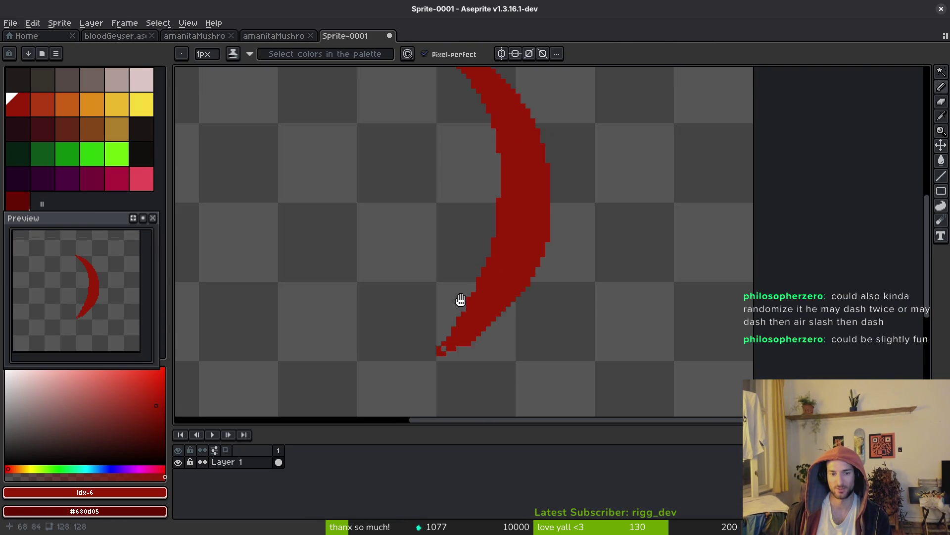
scroll(460, 301, up, 1)
- Add a pixel at the lower tip and rework the crescent's inner left edge with Eraser and Pencil
click(489, 280)
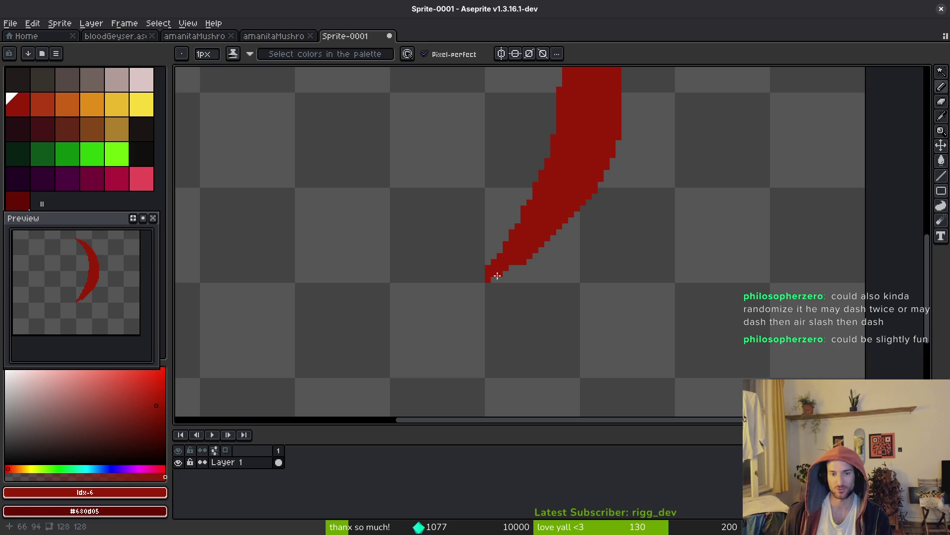
key(e)
drag(548, 153, 522, 228)
key(b)
drag(550, 179, 519, 236)
click(528, 219)
key(e)
drag(533, 194, 515, 218)
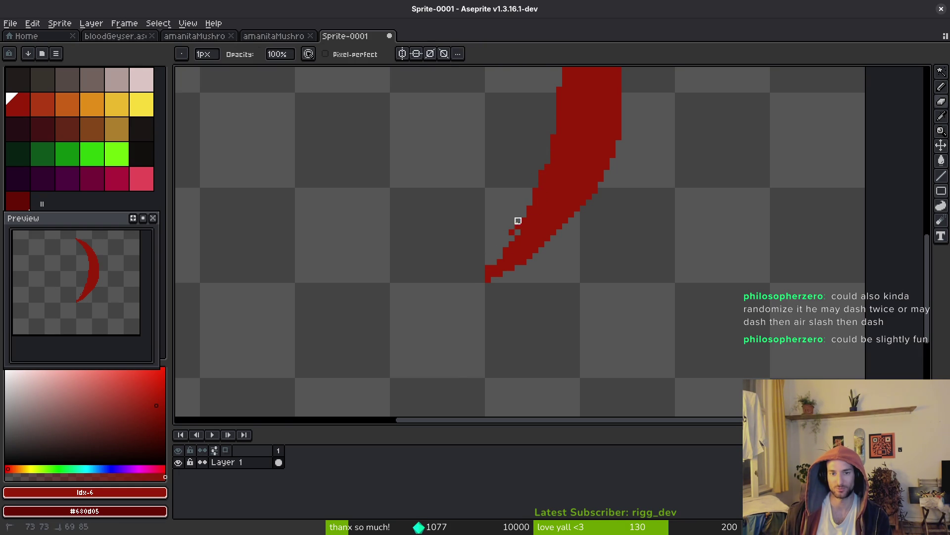
key(b)
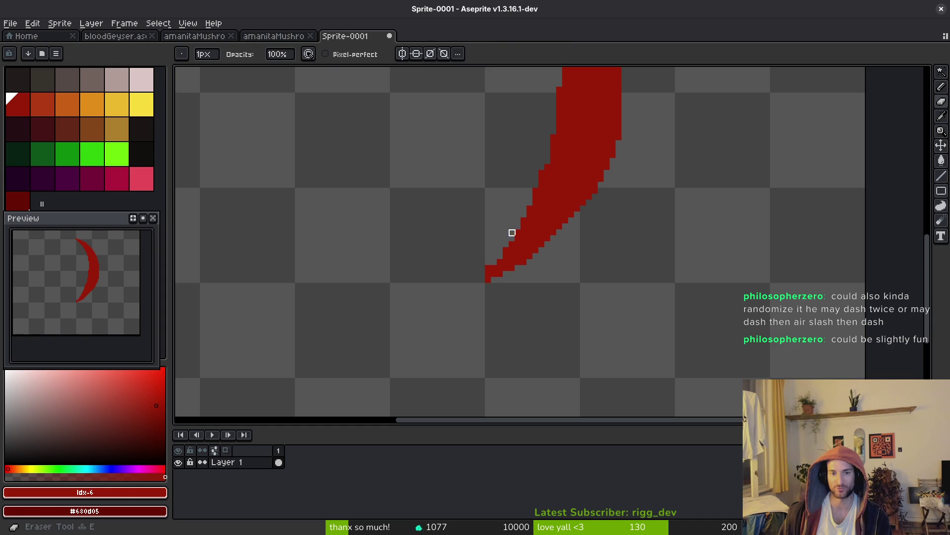
- Thicken the crescent's lower right edge in red after briefly opening the Save dialog
key(ctrl+s)
text(e)
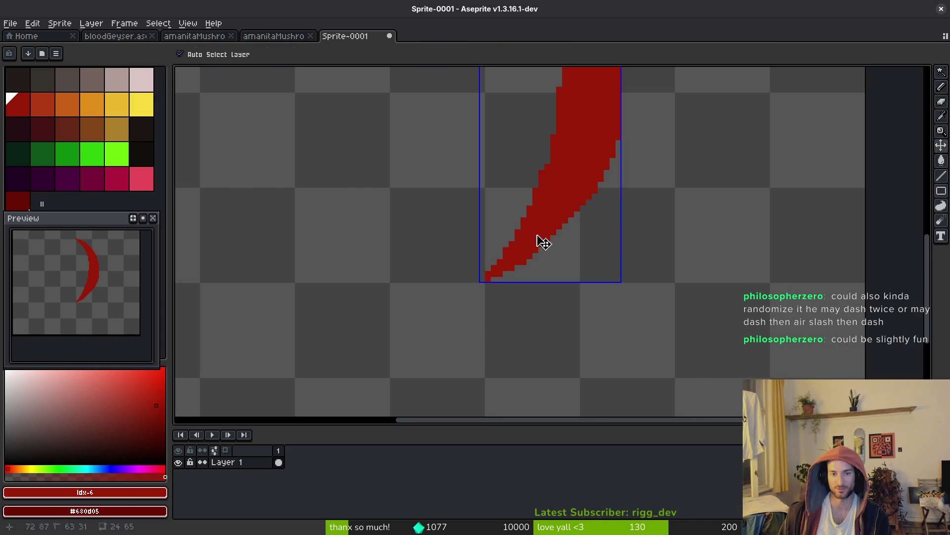
click(548, 213)
scroll(570, 275, down, 1)
scroll(572, 236, up, 2)
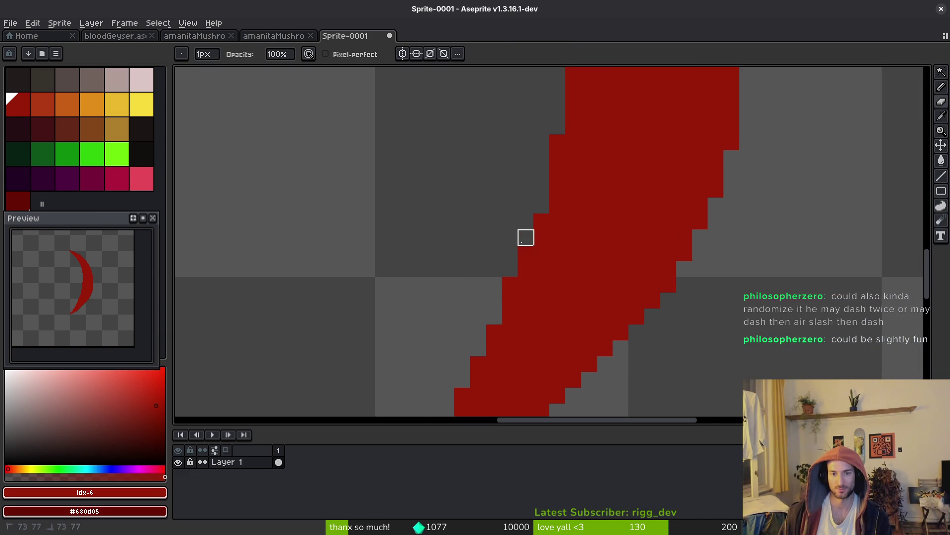
scroll(524, 235, down, 2)
scroll(563, 212, up, 1)
scroll(536, 198, down, 3)
scroll(536, 208, up, 2)
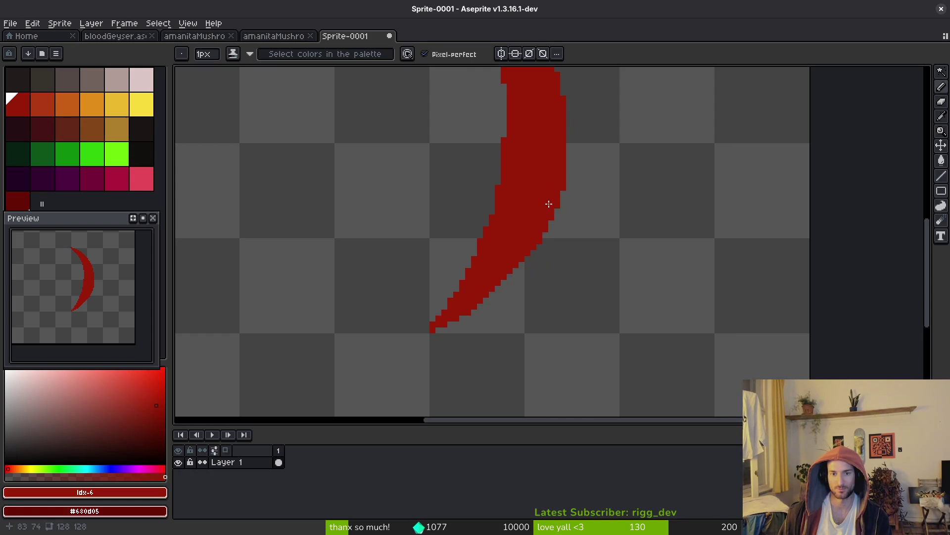
drag(550, 223, 520, 270)
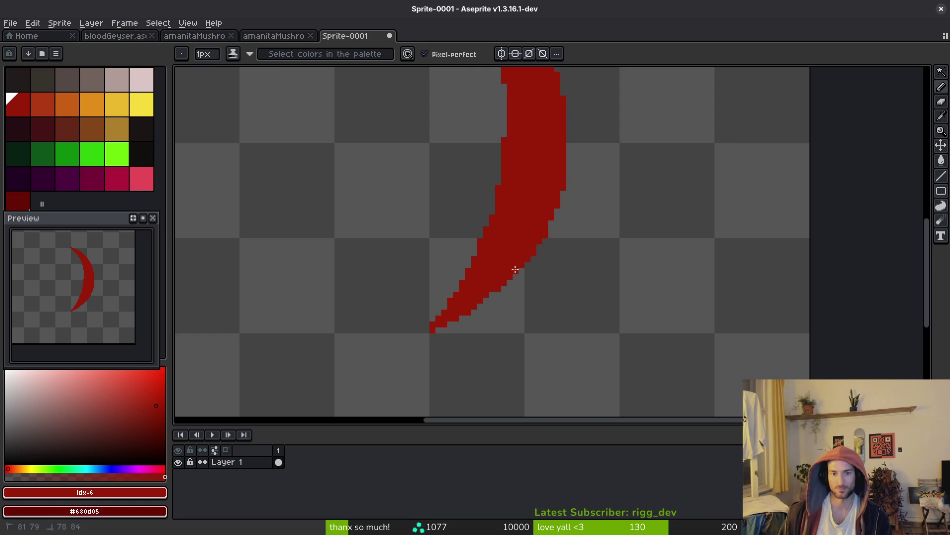
- Look over the finished crescent, then open the Save dialog to save the sprite
scroll(520, 242, down, 2)
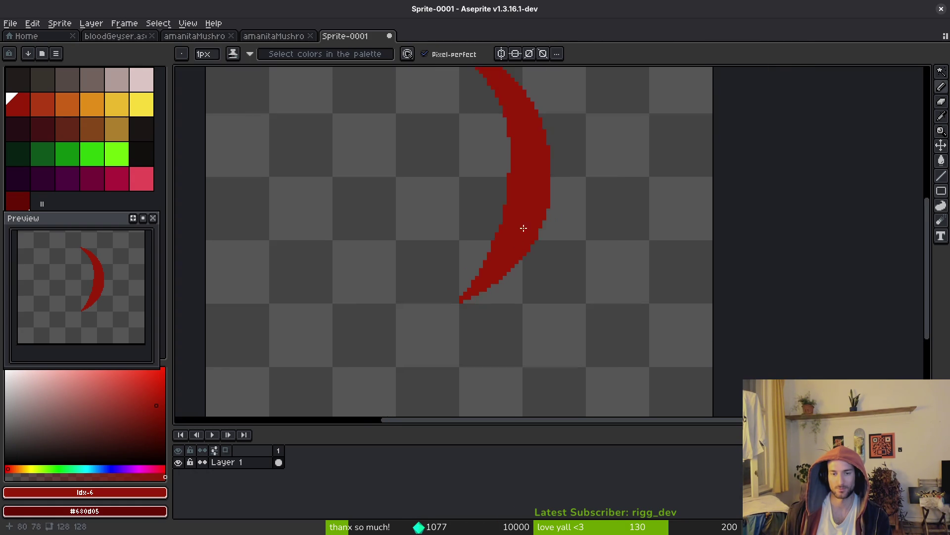
scroll(526, 238, up, 1)
scroll(526, 238, up, 1)
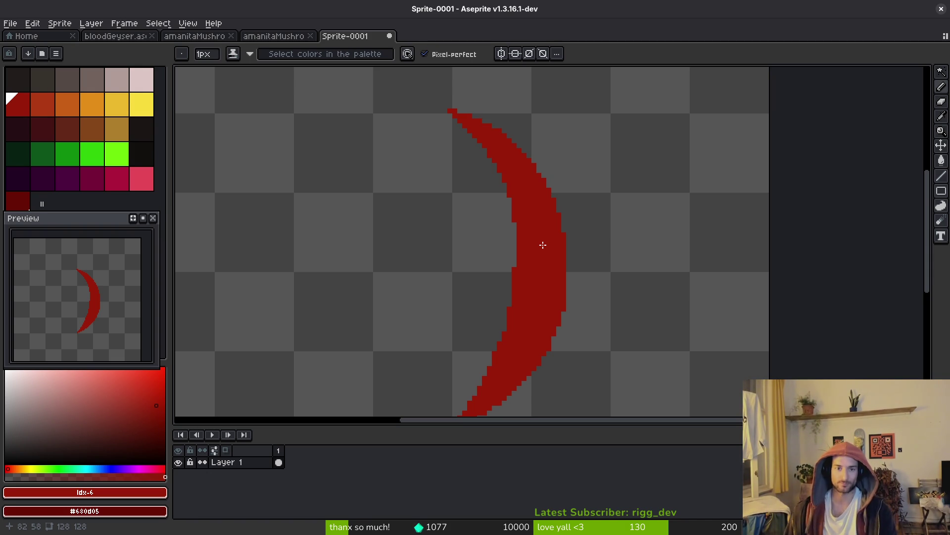
scroll(535, 207, down, 2)
key(ctrl+s)
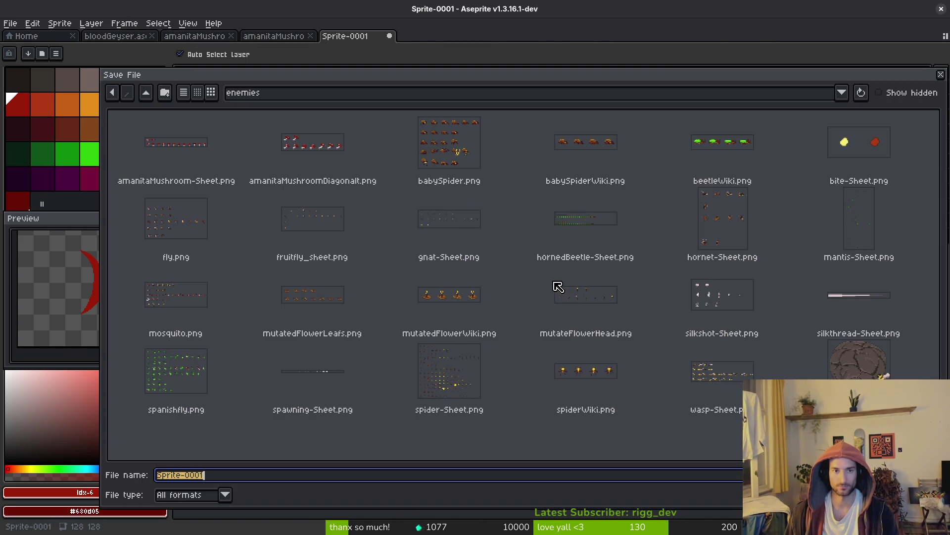
- Save the red crescent sprite as bloodSlash.aseprite in assets/aseprite, then return to the Home tab
text(bloodSlash)
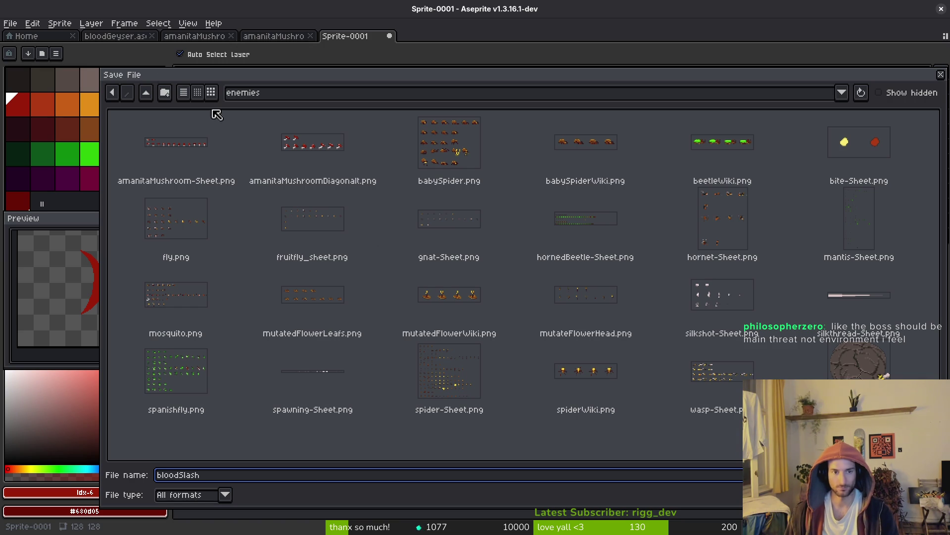
click(143, 94)
click(146, 92)
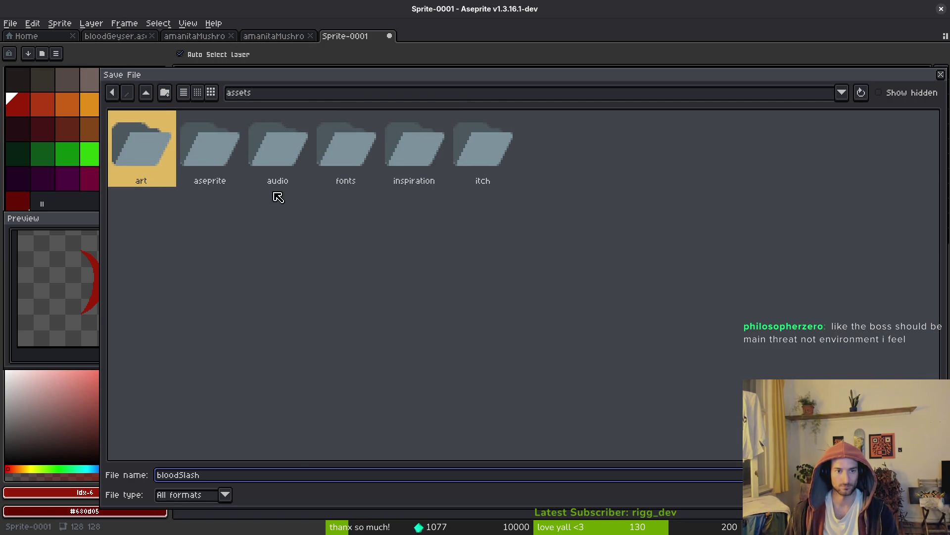
double_click(208, 148)
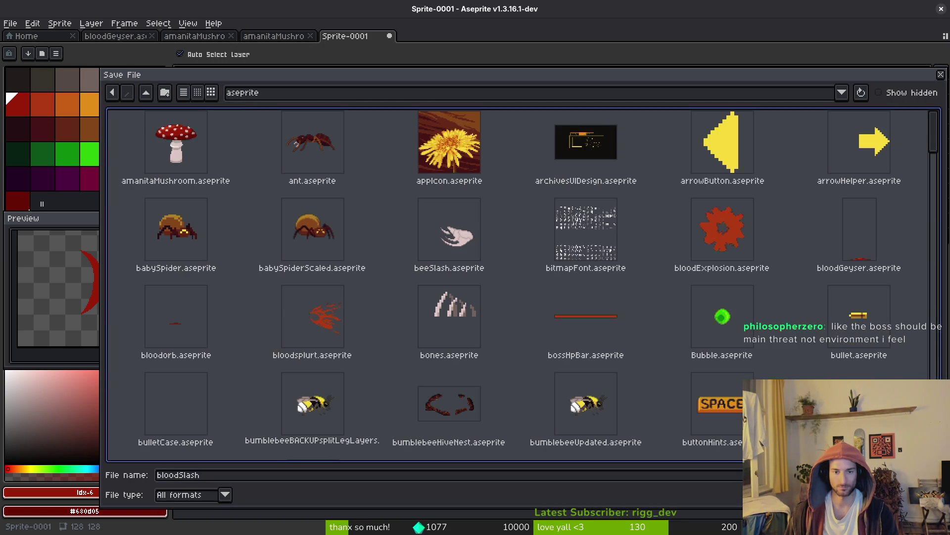
key(Return)
click(52, 38)
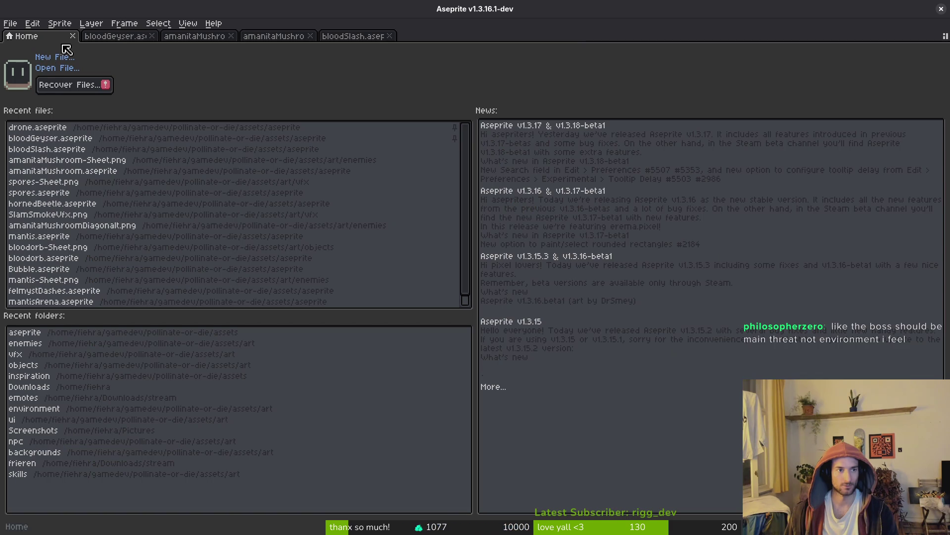
- Open felmystDashes.aseprite from the file browser
click(50, 68)
scroll(898, 177, down, 5)
mouse_move(937, 181)
mouse_down()
mouse_move(934, 369)
mouse_move(944, 313)
mouse_up()
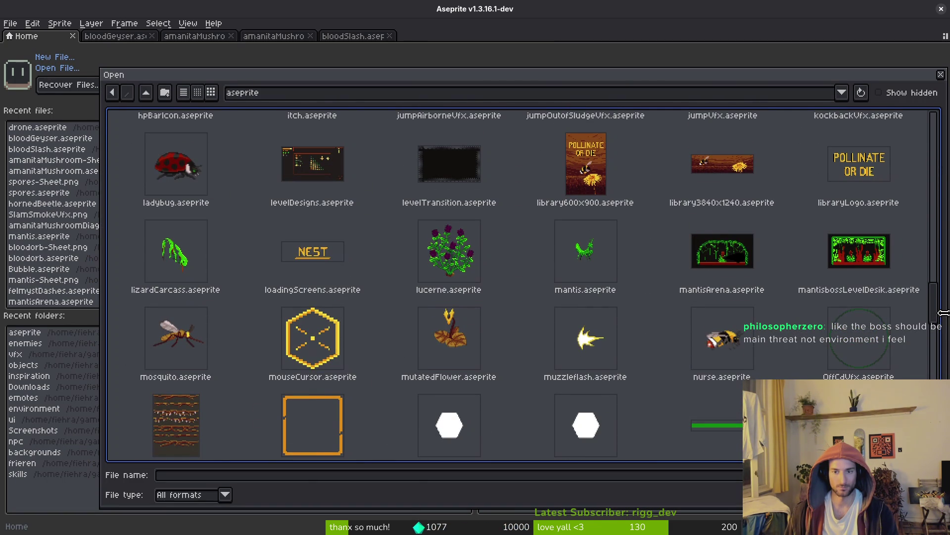
mouse_move(944, 313)
mouse_down()
mouse_move(943, 383)
mouse_move(922, 310)
mouse_up()
scroll(597, 313, up, 15)
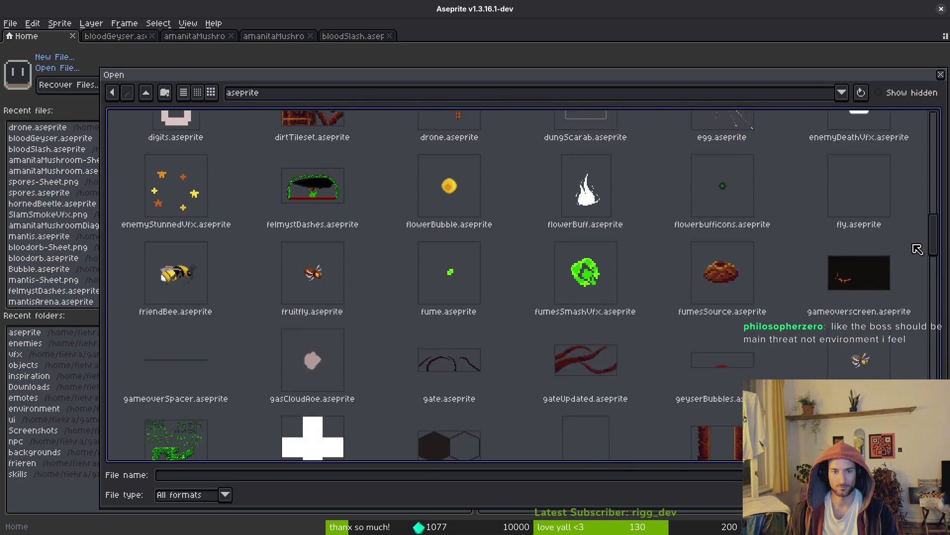
click(309, 352)
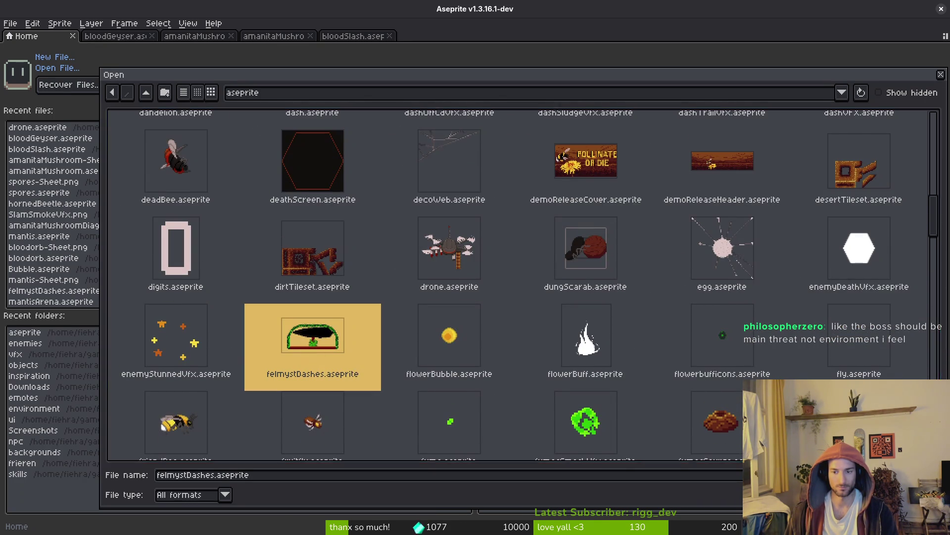
key(Return)
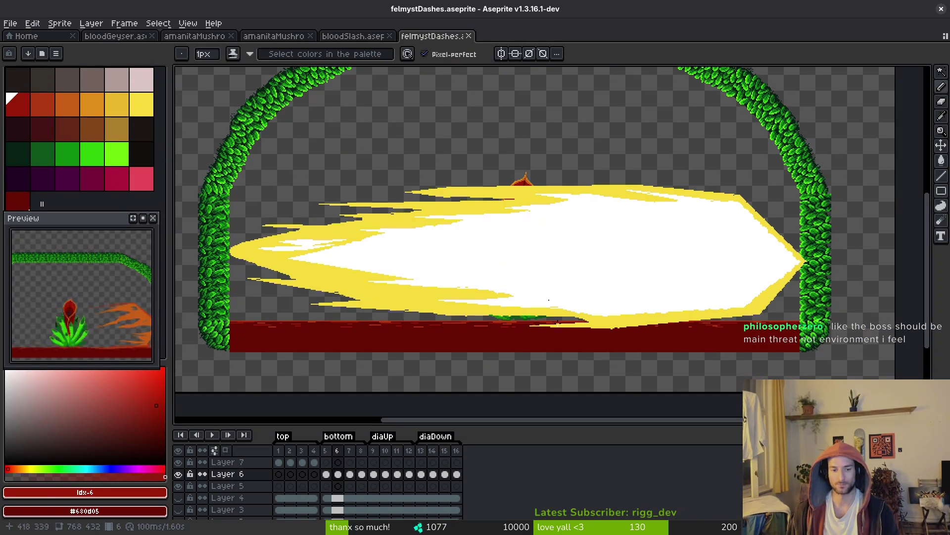
- Step ahead to the white and yellow slash frame, then back to the black slash frame
key(Right)
key(Right)
key(Right)
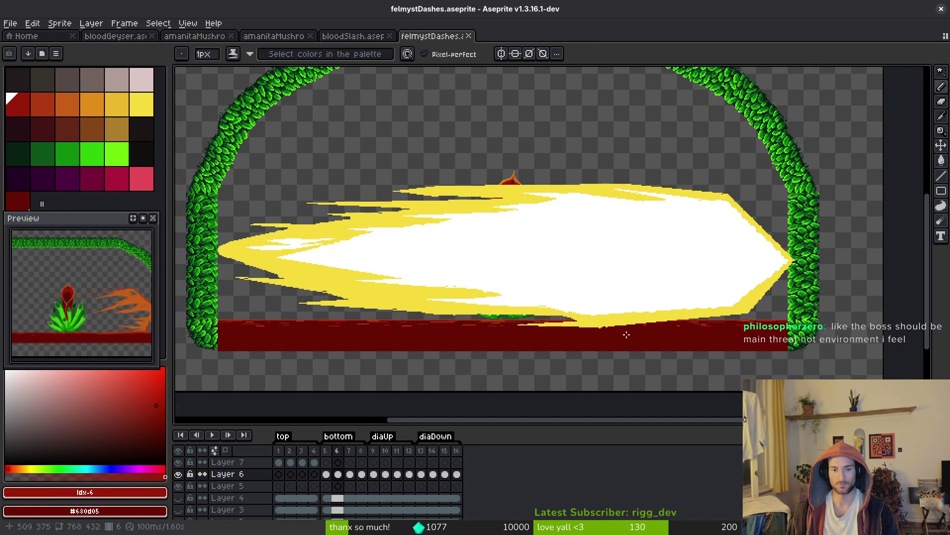
key(Right)
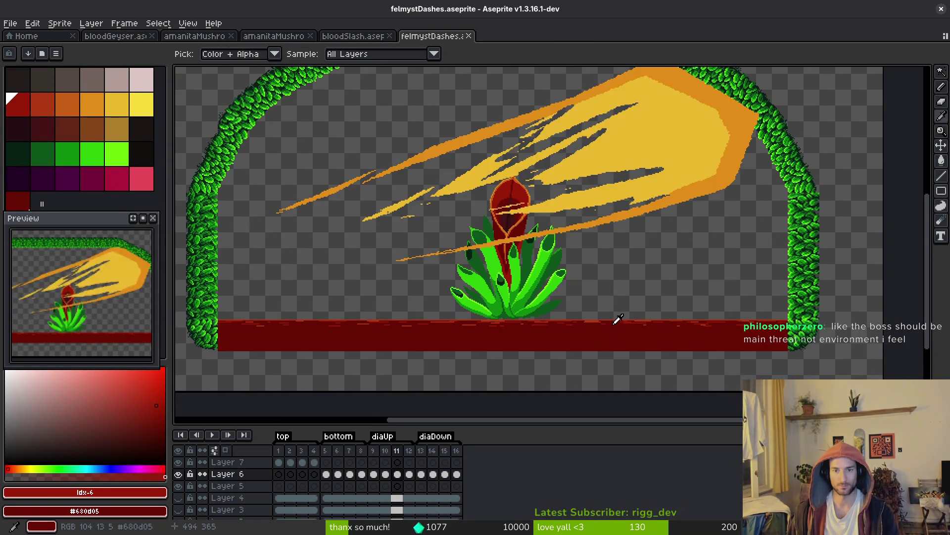
key(b)
scroll(738, 194, up, 3)
scroll(737, 194, down, 3)
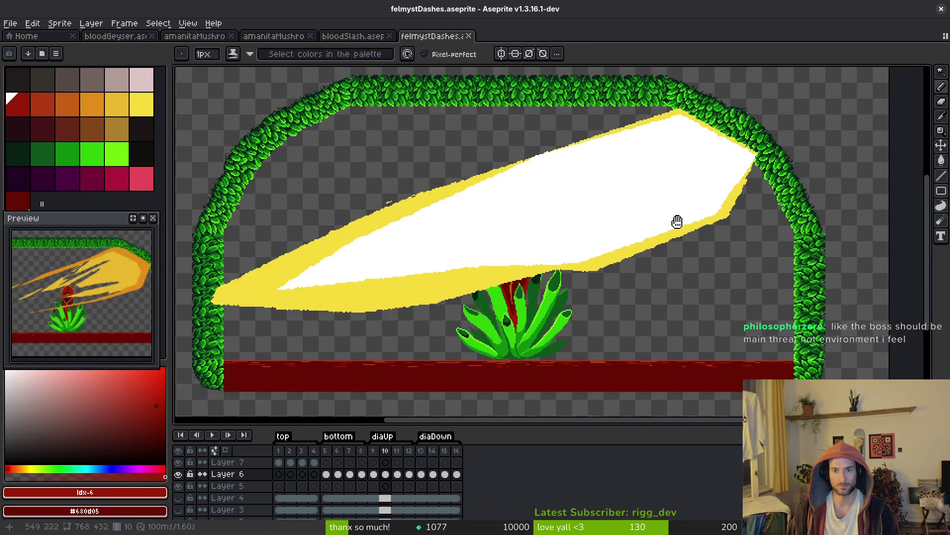
key(Left)
key(Left)
key(Left)
key(Left)
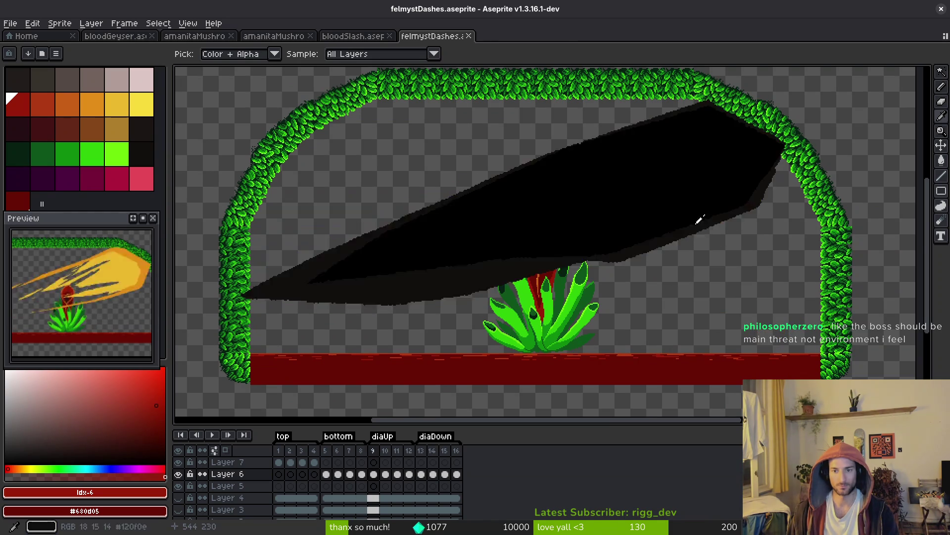
- Go to Layer 7's first frame and step forward to frame 5 with the black shape
click(279, 462)
key(b)
scroll(613, 204, up, 3)
scroll(612, 204, down, 3)
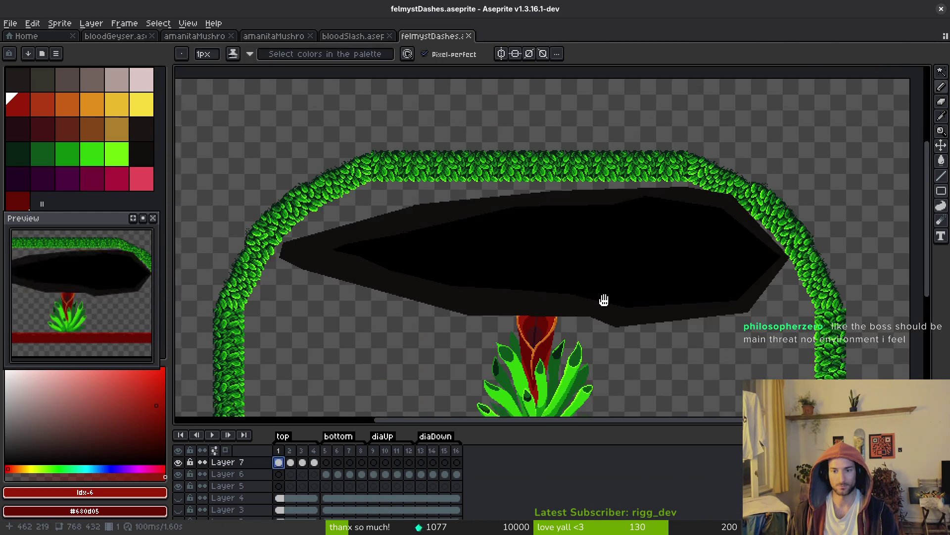
key(Right)
key(i)
key(Right)
key(Right)
key(Right)
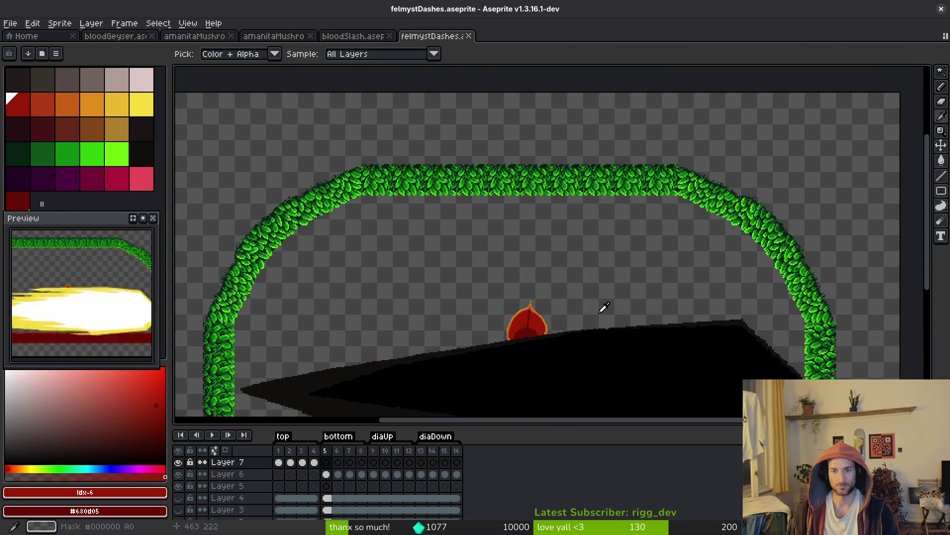
scroll(601, 307, up, 4)
key(b)
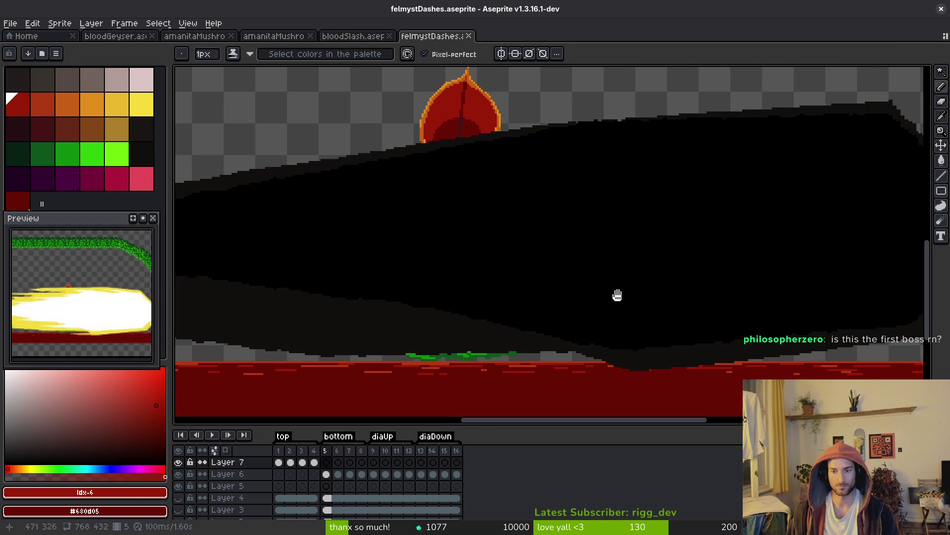
scroll(613, 294, right, 3)
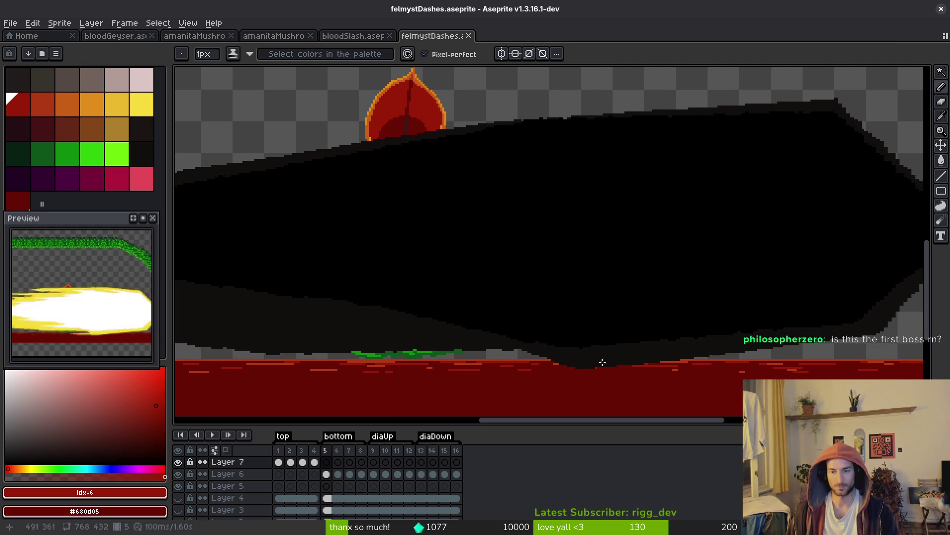
- Flip between frames 5 to 7 to compare them, ending on the yellow-white dash frame
scroll(569, 337, down, 3)
scroll(586, 286, up, 1)
key(i)
key(Right)
key(Right)
key(Left)
key(Left)
key(Right)
key(Left)
key(Right)
key(b)
scroll(505, 297, left, 3)
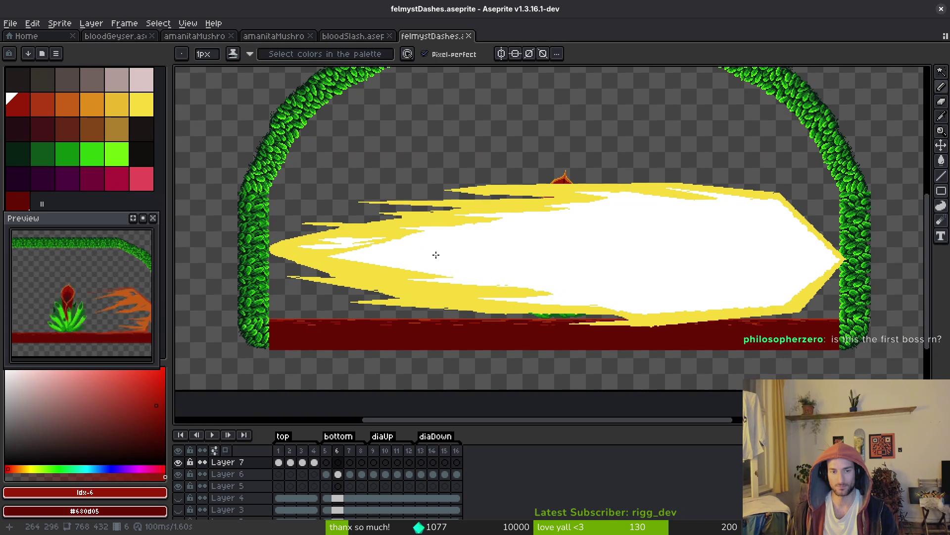
scroll(409, 253, up, 2)
scroll(476, 255, down, 2)
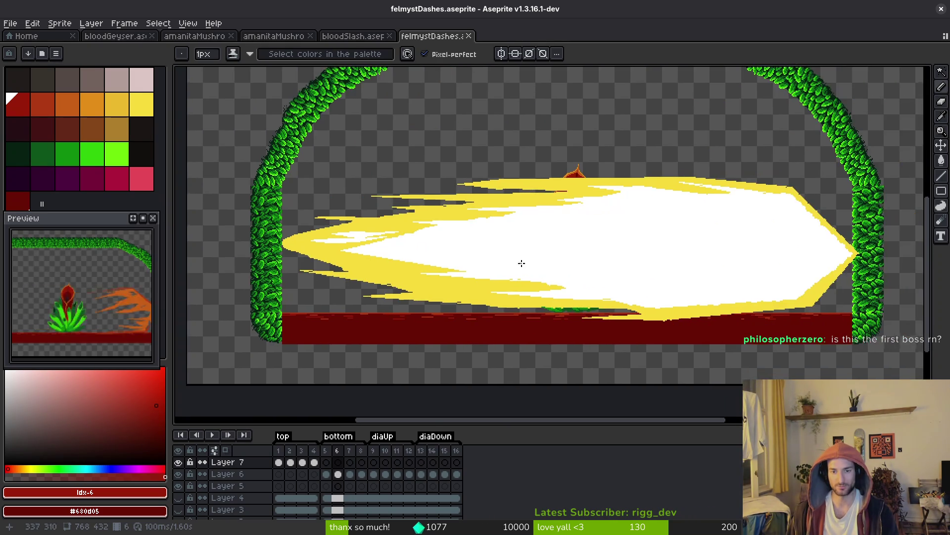
scroll(520, 261, up, 3)
- Pick white from the dash and paint the yellow specks and upper edge white
alt+click(481, 270)
scroll(475, 277, up, 1)
drag(469, 292, 510, 292)
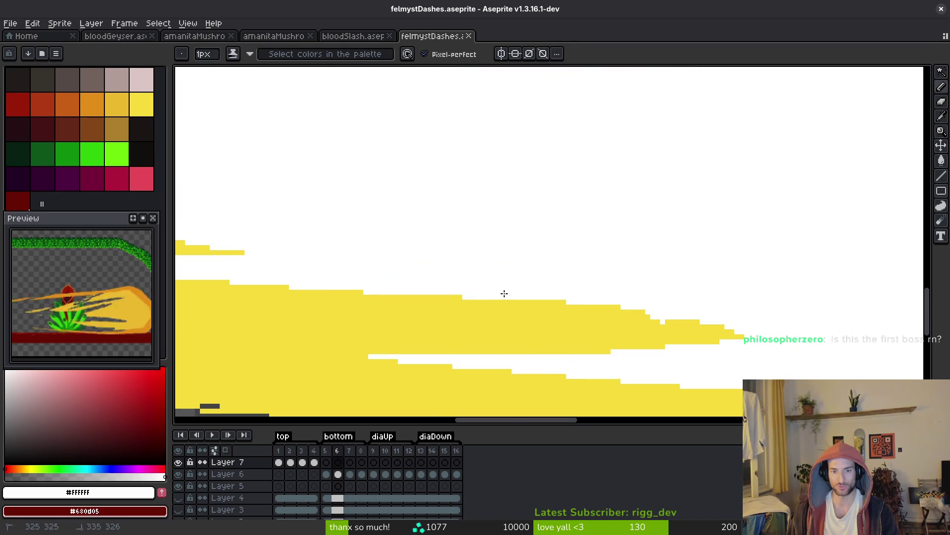
scroll(660, 322, up, 1)
mouse_move(683, 322)
mouse_down()
mouse_move(658, 329)
mouse_move(544, 295)
mouse_up()
mouse_move(681, 330)
mouse_down()
mouse_move(451, 292)
mouse_move(583, 308)
mouse_up()
scroll(583, 308, down, 3)
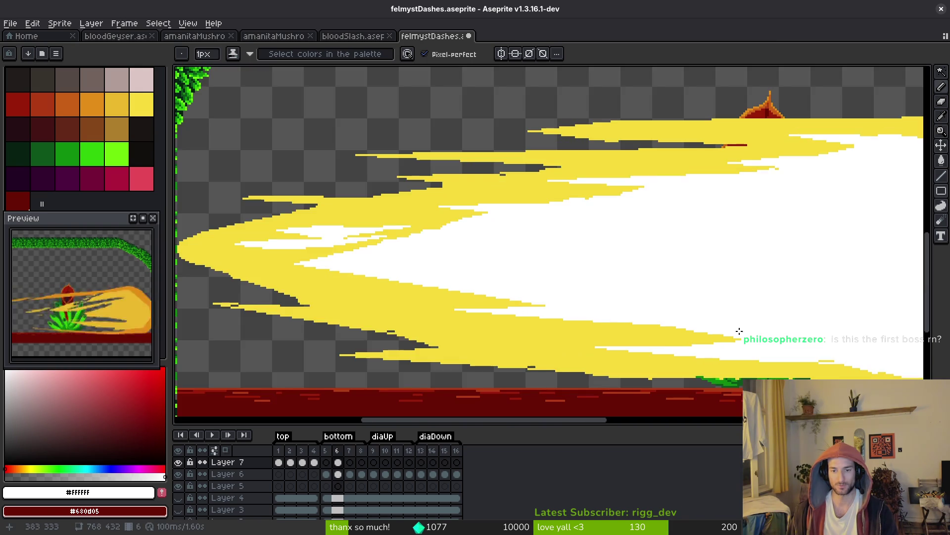
scroll(626, 246, up, 4)
scroll(564, 244, up, 2)
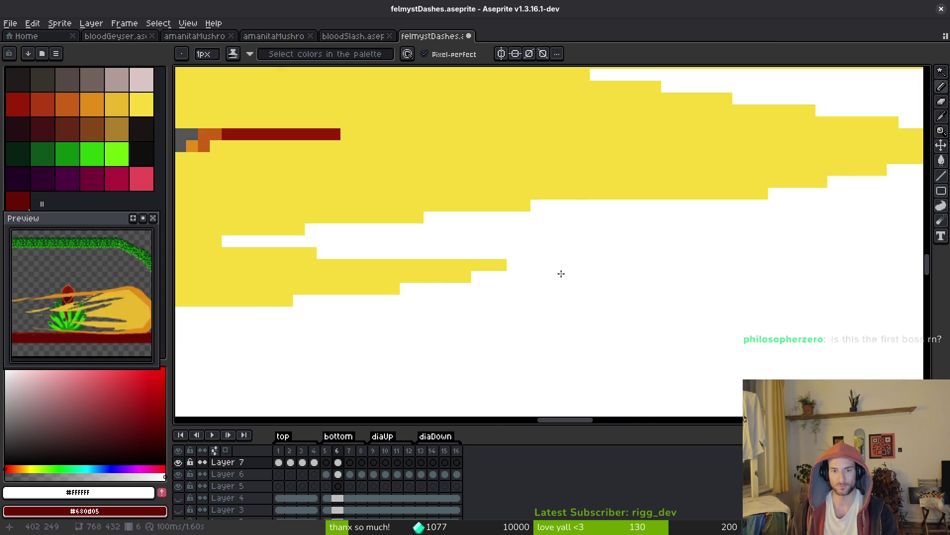
scroll(518, 261, down, 2)
scroll(555, 245, down, 3)
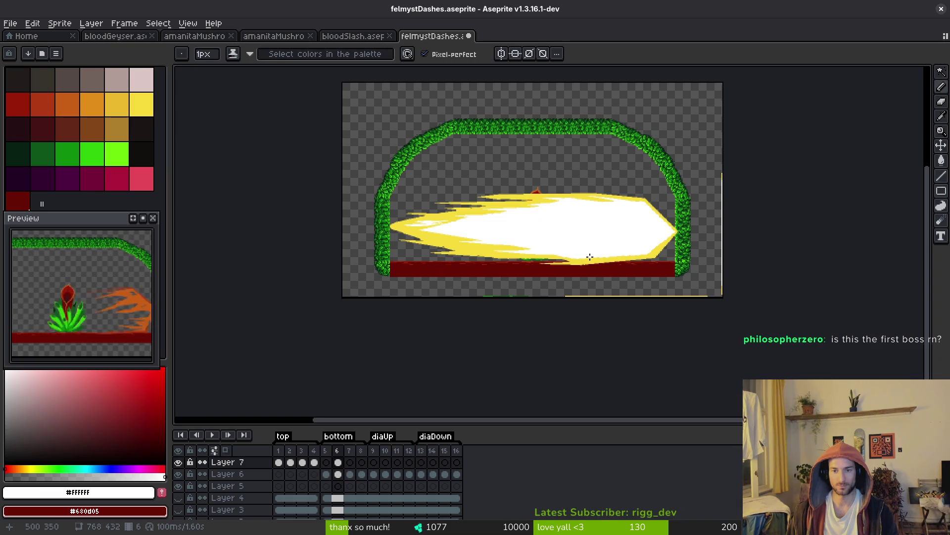
- Save felmystDashes and return to Layer 7's yellow-white slash frame, panning to the left tip
key(ctrl+s)
key(Right)
key(Right)
key(Right)
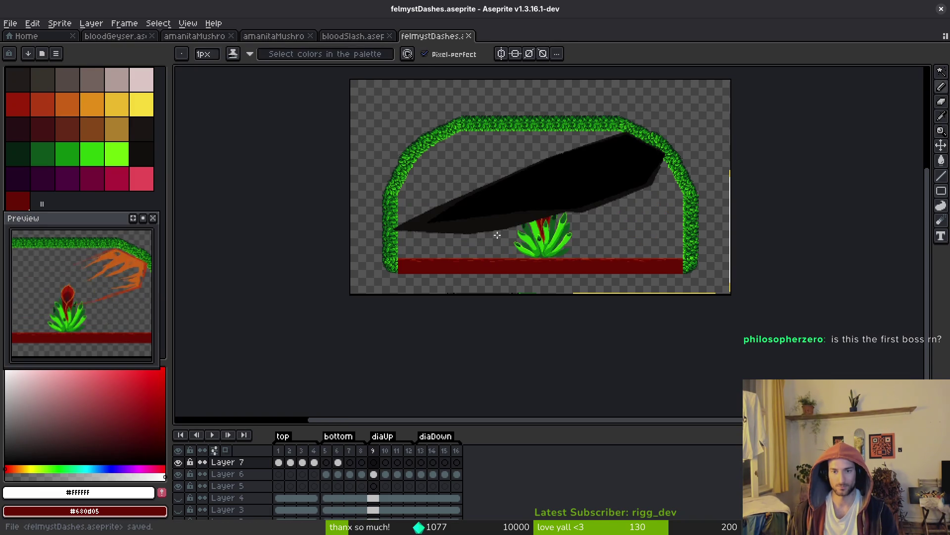
scroll(545, 243, up, 3)
scroll(552, 245, down, 1)
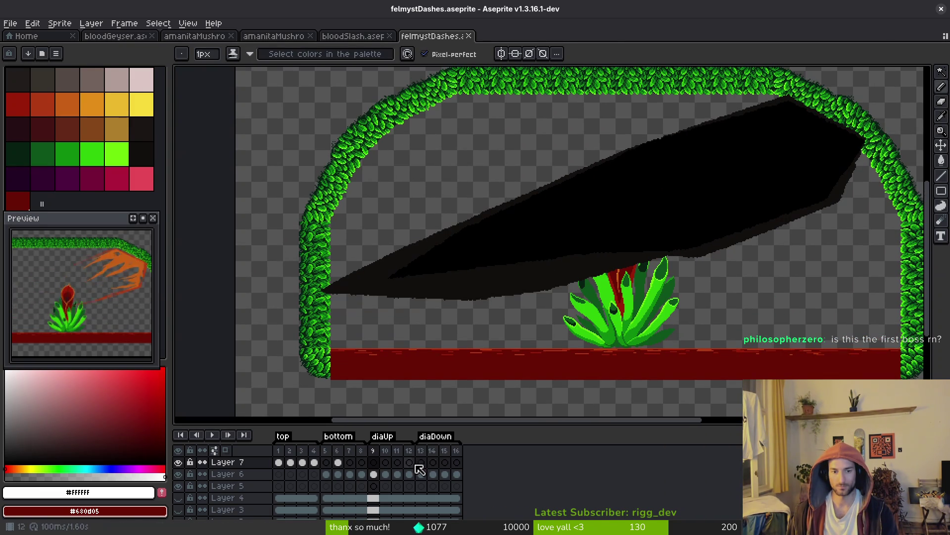
click(326, 462)
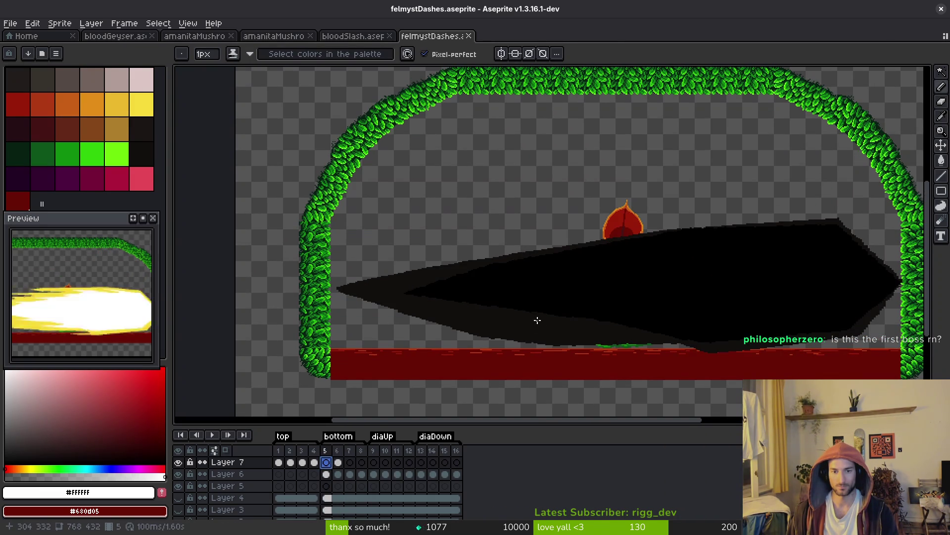
scroll(537, 320, up, 1)
key(Right)
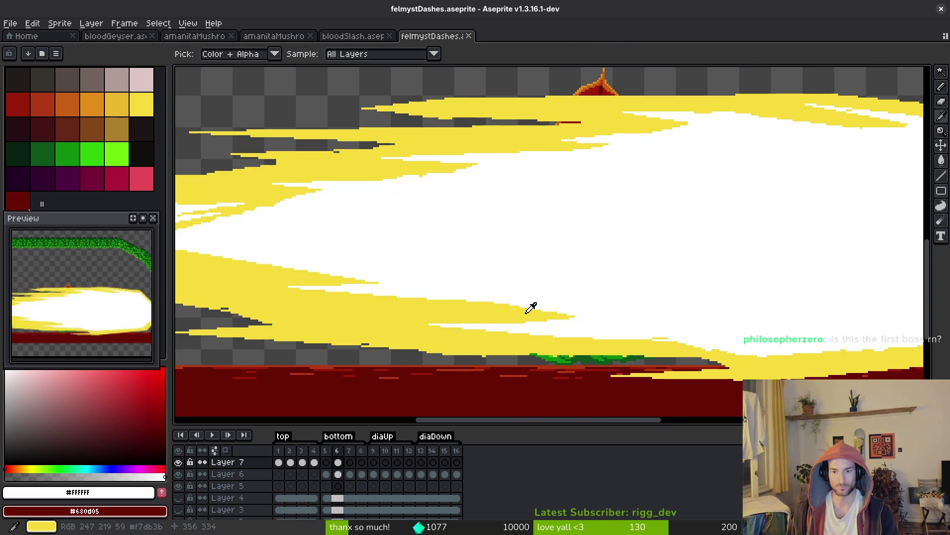
drag(524, 312, 727, 325)
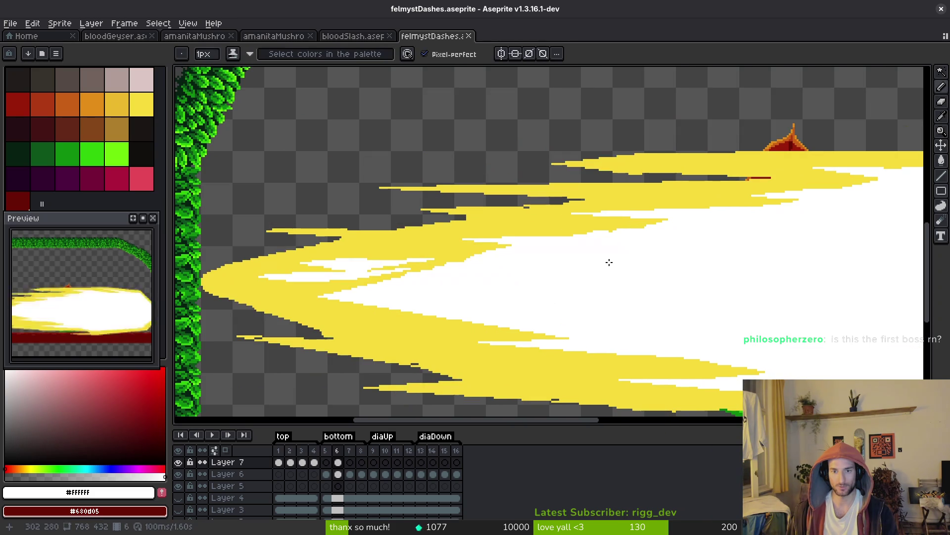
scroll(438, 367, up, 2)
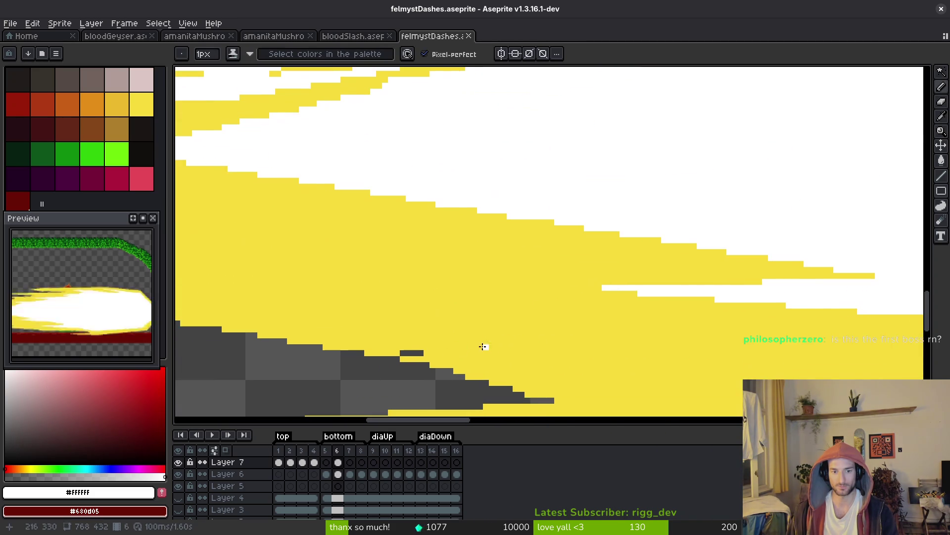
- Pick yellow from the dash and fill the grey gap pixels along its edge
alt+click(411, 352)
click(395, 334)
scroll(316, 301, up, 1)
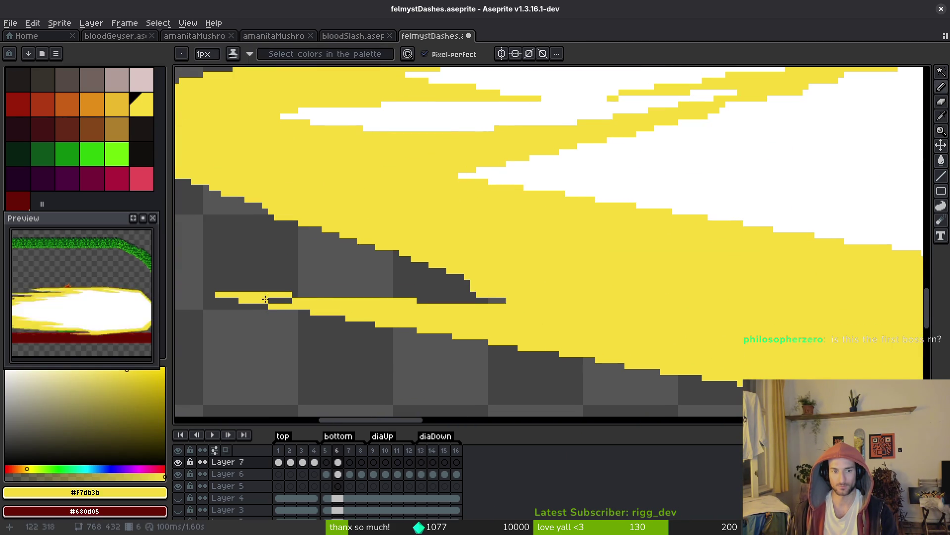
mouse_move(874, 111)
mouse_down()
mouse_move(543, 334)
mouse_move(481, 316)
mouse_move(396, 340)
mouse_move(600, 253)
mouse_up()
scroll(581, 206, up, 2)
click(372, 195)
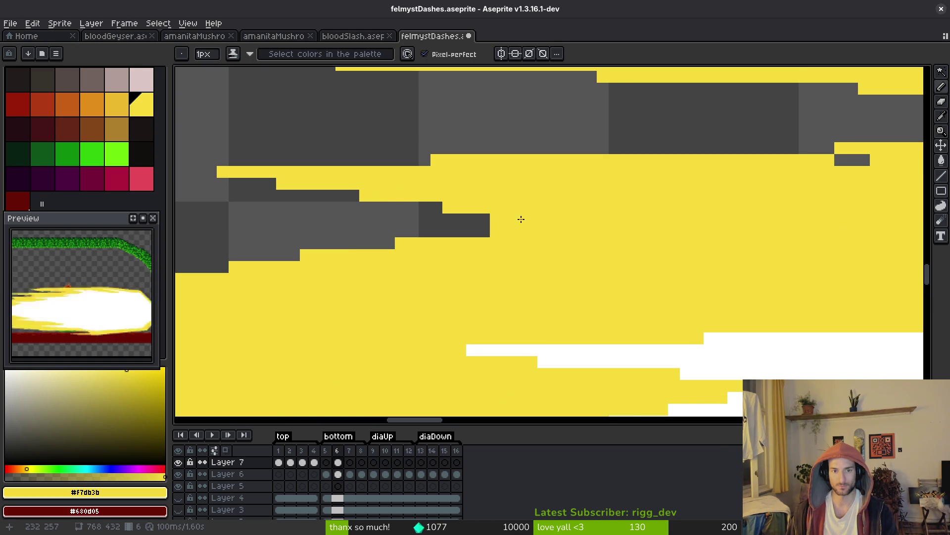
key(e)
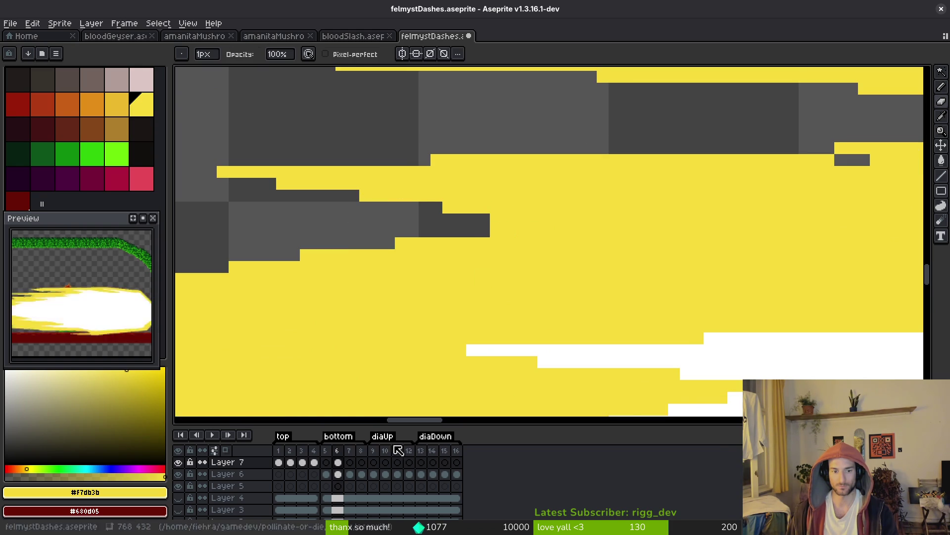
- Toggle Layer 6's visibility, select its frame 6 cel, and try a lasso around the beam
click(179, 475)
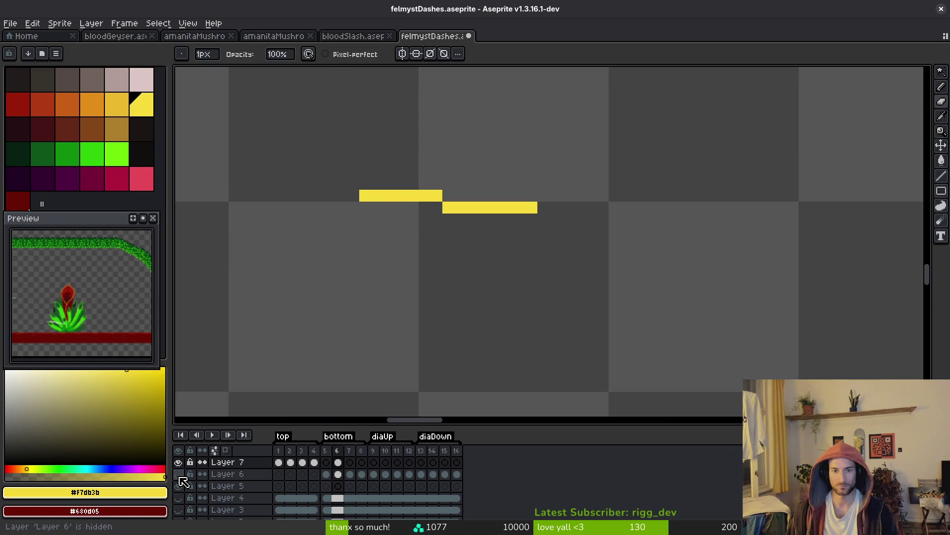
click(180, 475)
click(180, 476)
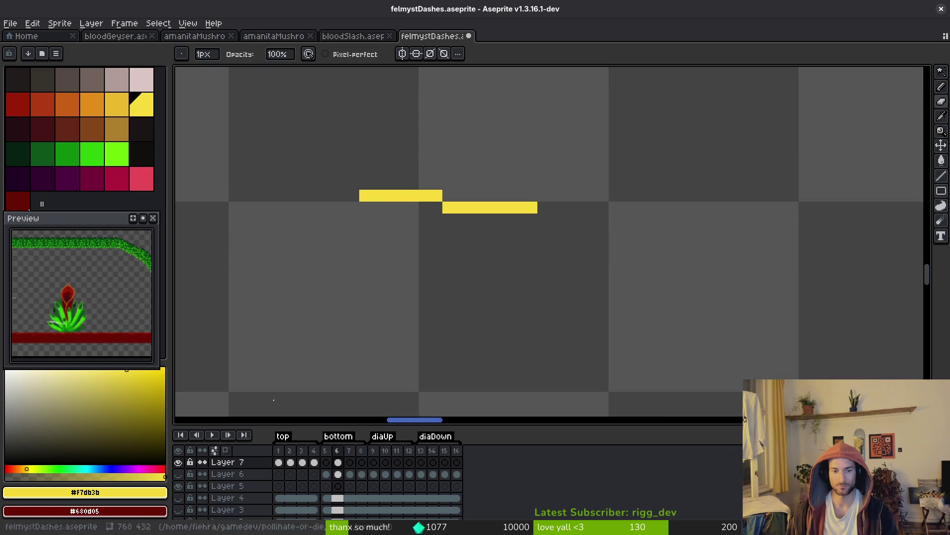
scroll(597, 278, down, 6)
scroll(597, 279, down, 4)
scroll(594, 297, up, 4)
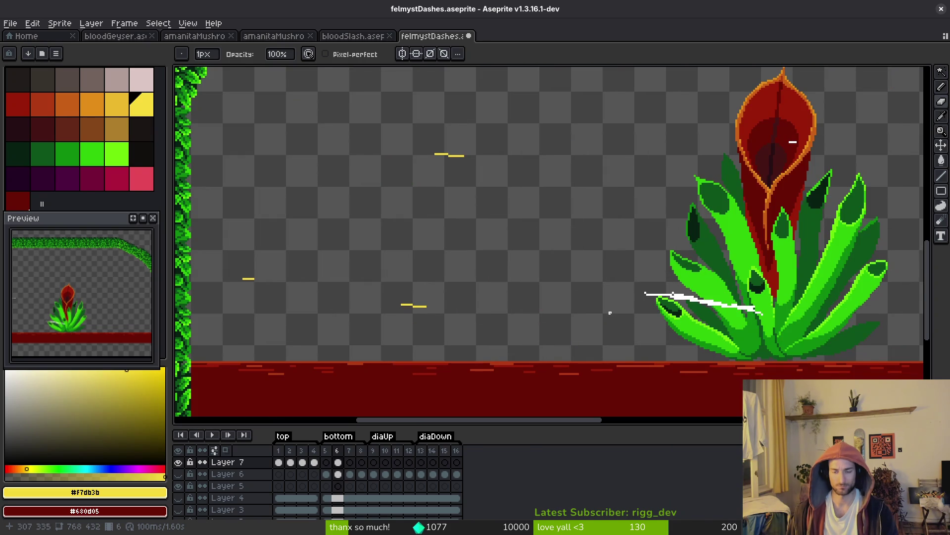
scroll(517, 321, down, 2)
click(338, 474)
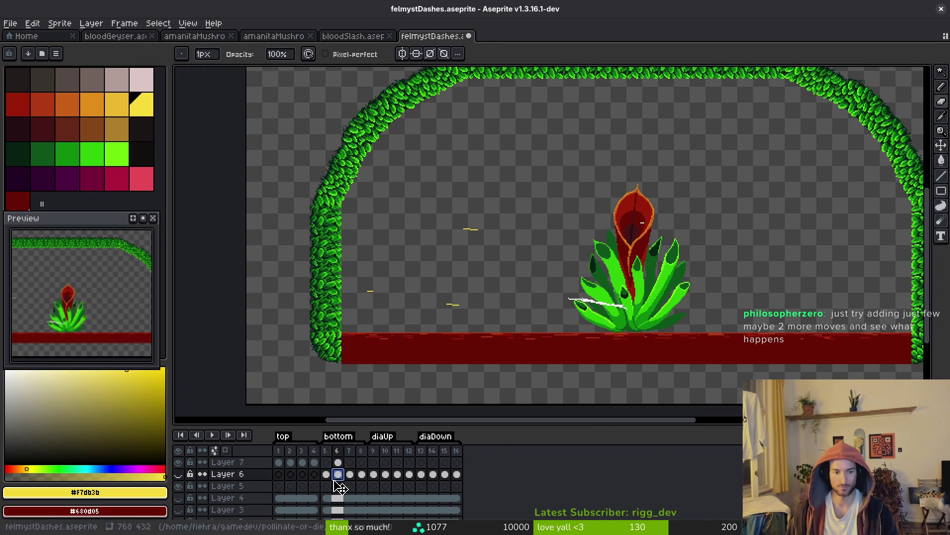
click(178, 475)
key(q)
mouse_move(786, 159)
mouse_down()
mouse_move(463, 357)
mouse_move(812, 358)
mouse_move(913, 321)
mouse_move(812, 168)
mouse_move(789, 160)
mouse_up()
key(ctrl+d)
- On Layer 7, lasso and delete the leftover slash pixels around the plant
scroll(644, 243, up, 3)
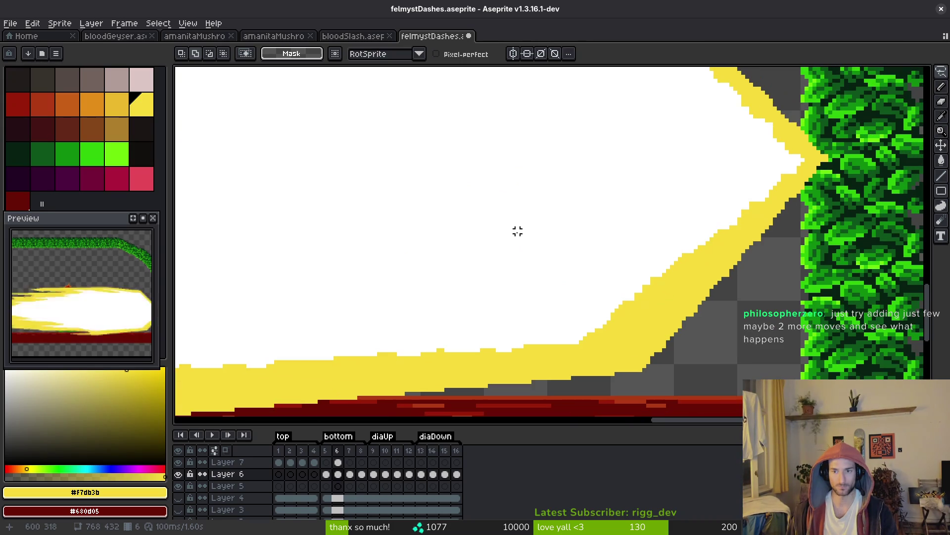
scroll(495, 238, down, 1)
scroll(515, 254, down, 3)
key(Up)
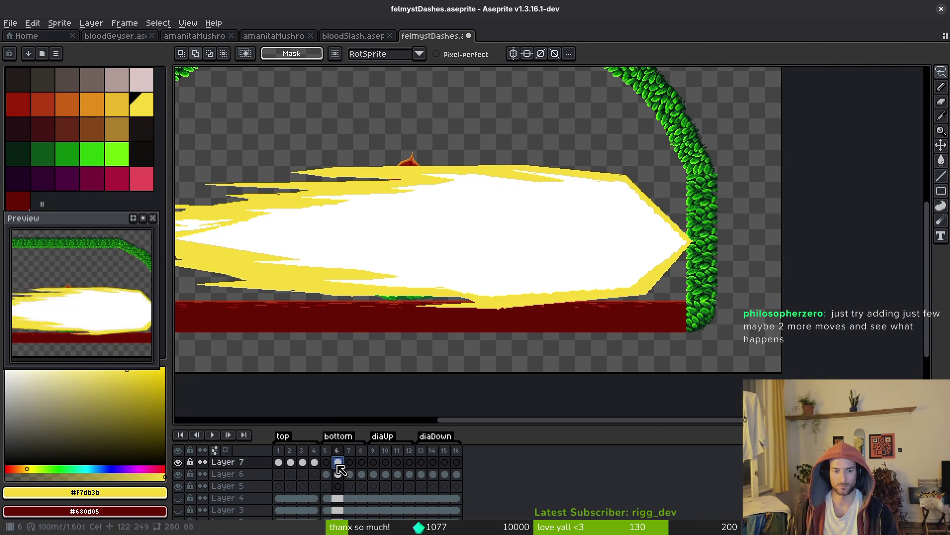
scroll(544, 297, up, 1)
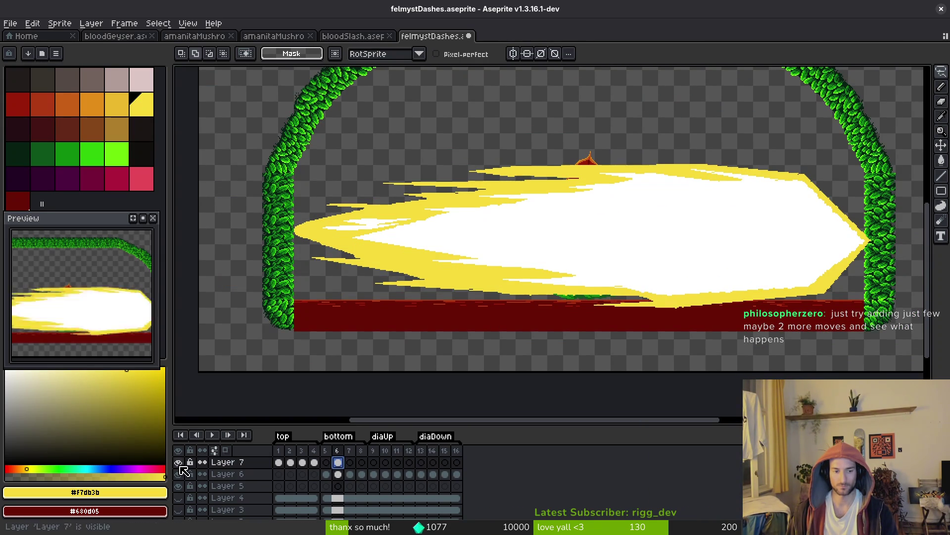
click(179, 475)
mouse_move(621, 150)
mouse_down()
mouse_move(208, 243)
mouse_move(681, 171)
mouse_up()
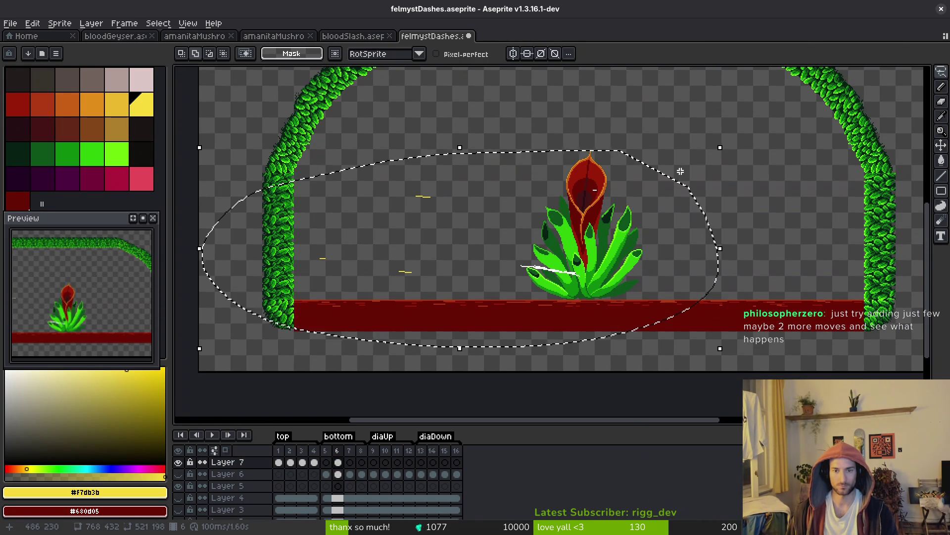
key(Delete)
- Save felmystDashes and make Layer 6 the active layer
key(ctrl+s)
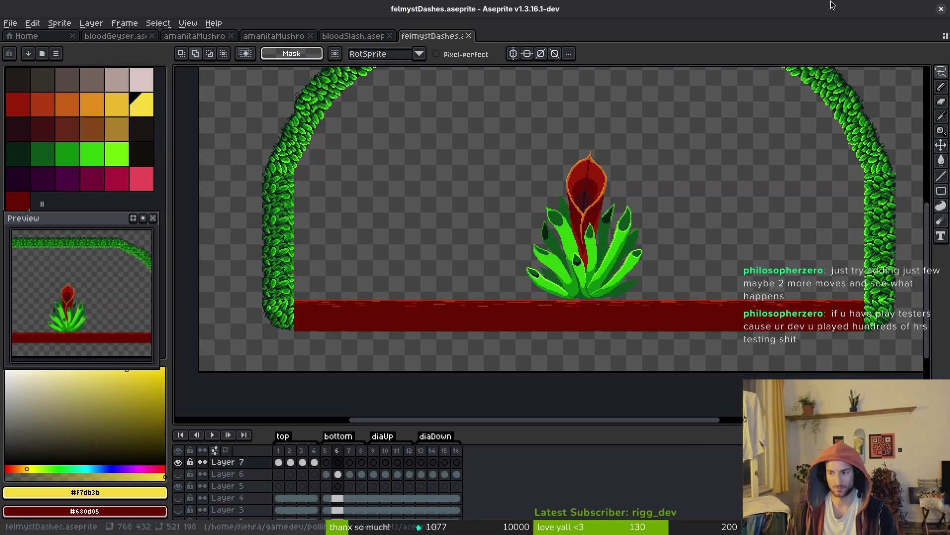
key(ctrl+s)
mouse_move(722, 250)
mouse_down()
mouse_move(619, 329)
mouse_move(637, 281)
mouse_up()
click(335, 476)
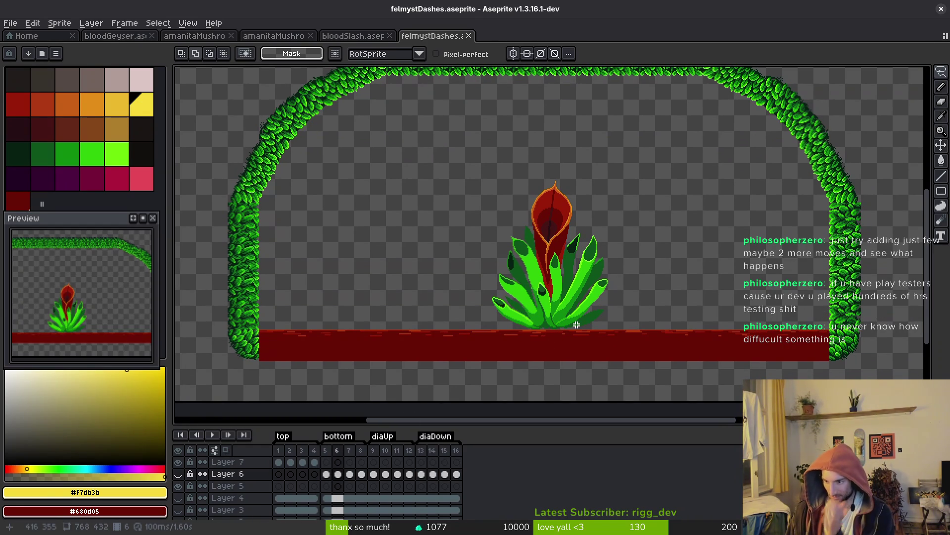
scroll(574, 329, up, 2)
- Save the sprite, go to frame 5 on Layer 7, and show Layer 6 again
key(ctrl+s)
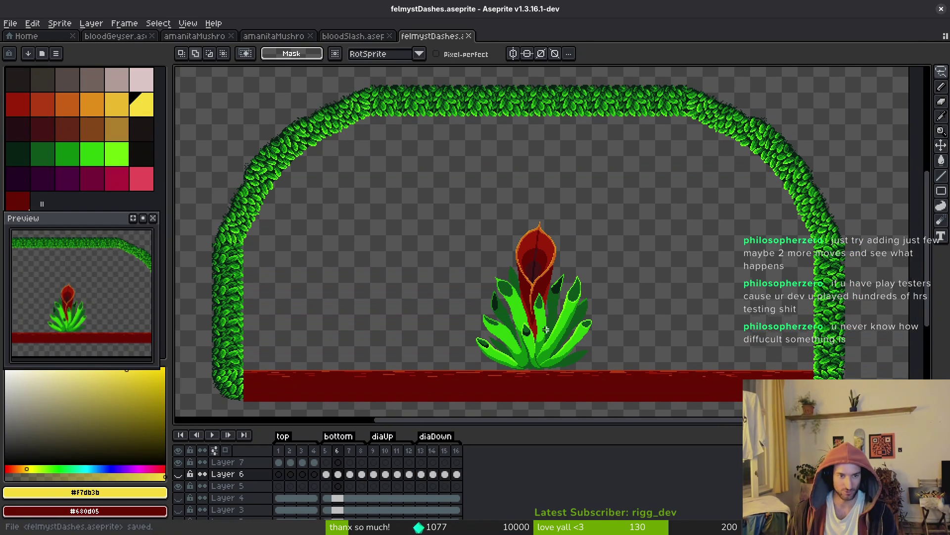
click(326, 462)
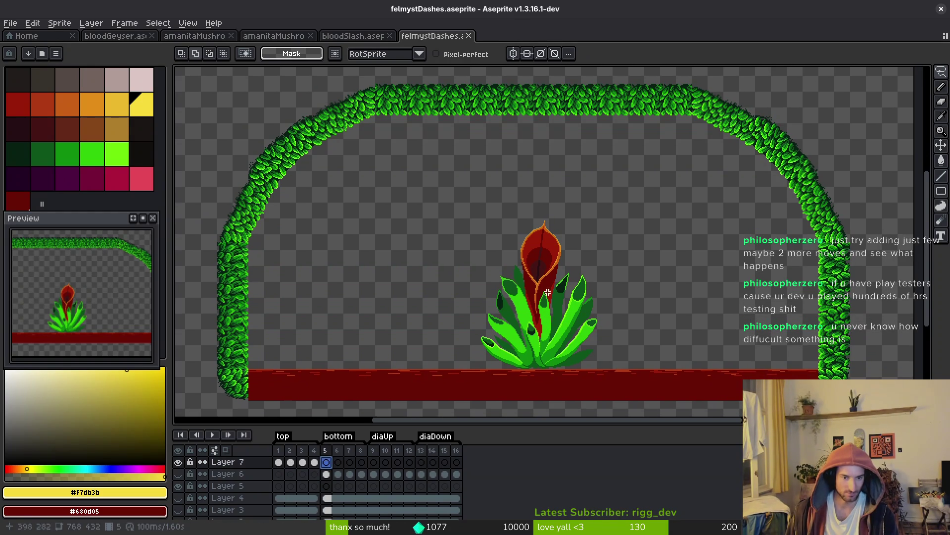
key(Right)
key(i)
key(ctrl+s)
key(v)
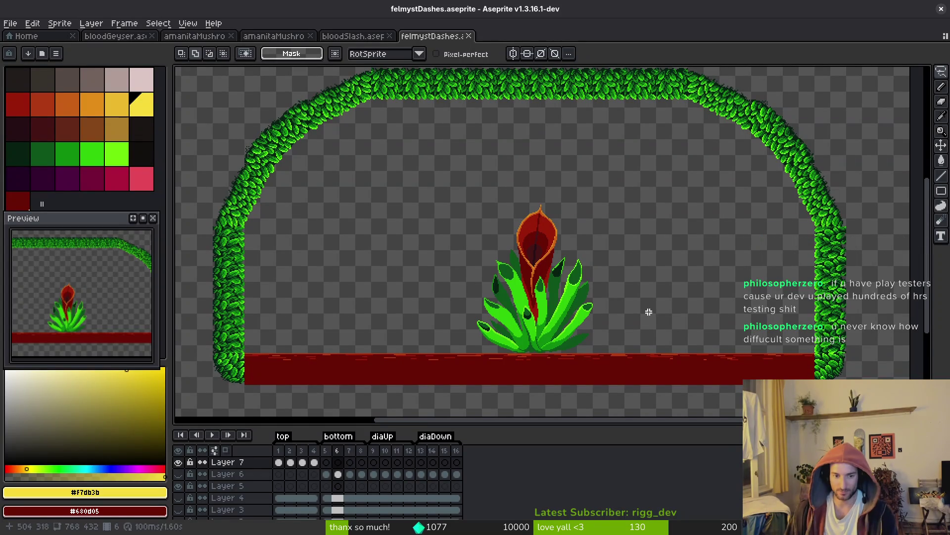
key(i)
click(179, 474)
key(ctrl+s)
key(Left)
- Flip repeatedly between frame 5's black slash and frame 6's yellow slash, save, then return to Godot
key(Right)
key(Left)
key(Right)
key(Left)
key(Right)
key(Left)
key(Right)
key(Left)
key(Right)
key(Left)
key(Right)
key(Left)
key(m)
key(Right)
key(Left)
key(ctrl+s)
scroll(638, 310, down, 2)
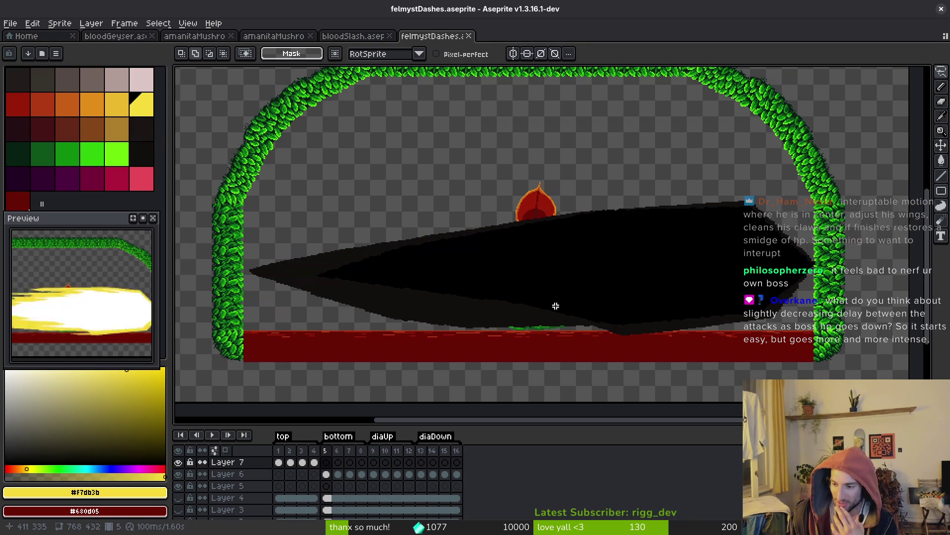
key(i)
key(alt+Tab)
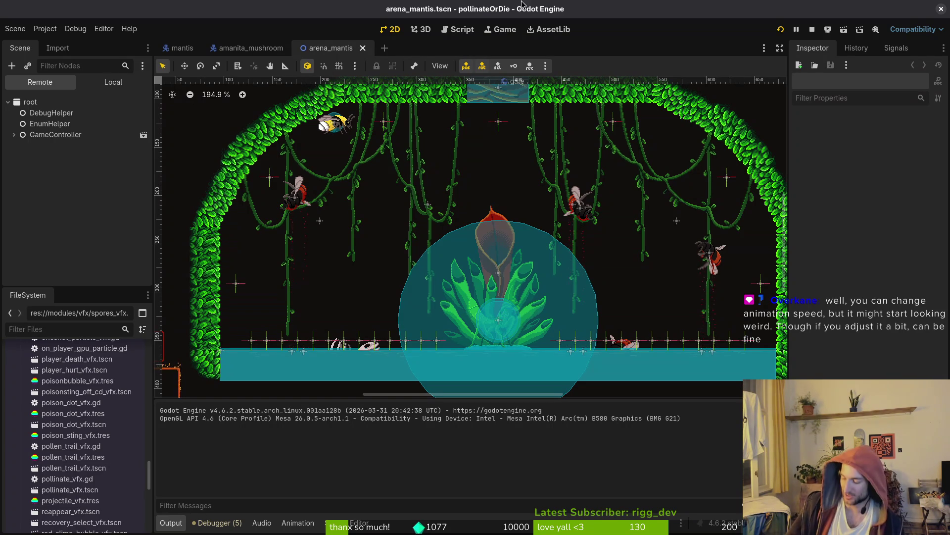
- In the mantis scene, load the orbsWindup animation on the AnimationPlayer
click(114, 82)
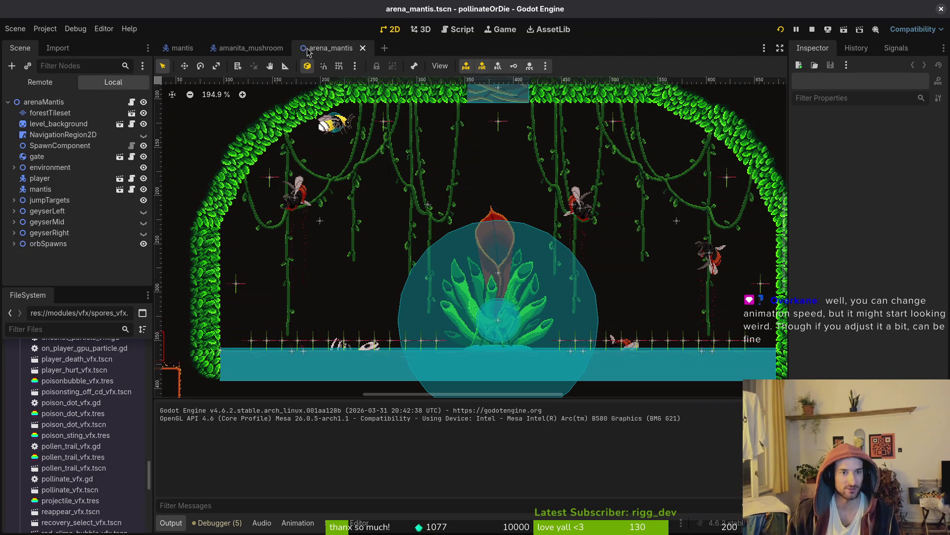
click(183, 47)
click(62, 134)
click(376, 356)
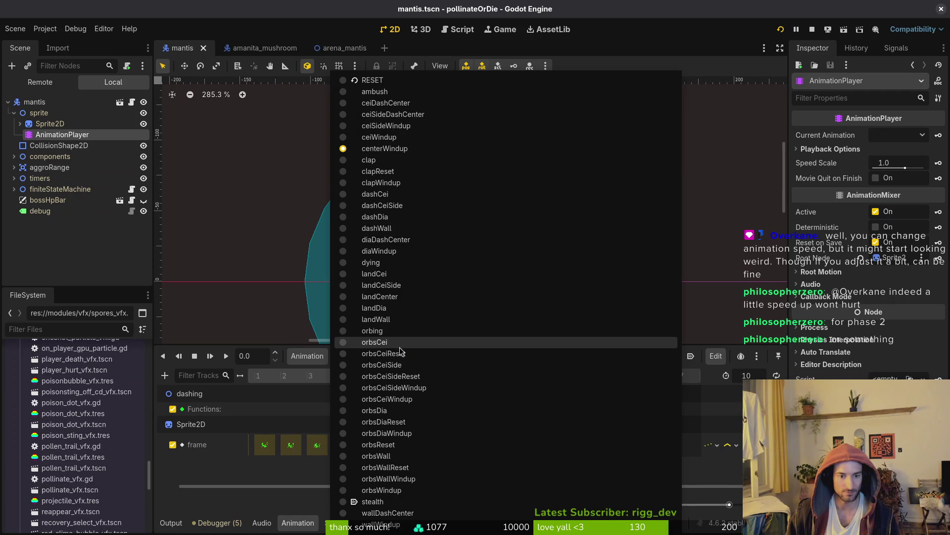
click(396, 490)
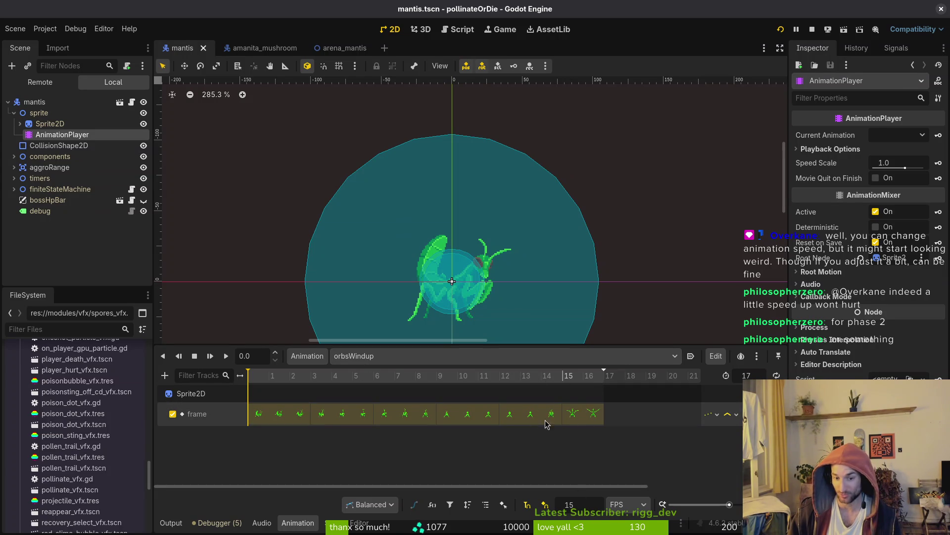
- Scrub orbsWindup forward to frame 16 and back, then stop the running game
mouse_move(277, 379)
mouse_down()
mouse_move(583, 386)
mouse_move(248, 386)
mouse_move(583, 389)
mouse_move(364, 396)
mouse_move(437, 394)
mouse_up()
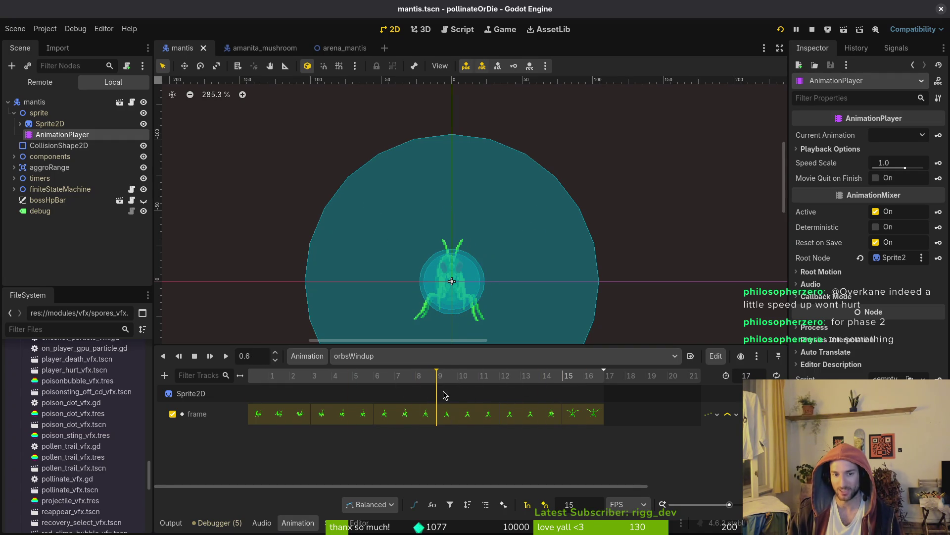
mouse_move(379, 380)
mouse_down()
mouse_move(265, 380)
mouse_move(563, 377)
mouse_up()
click(811, 29)
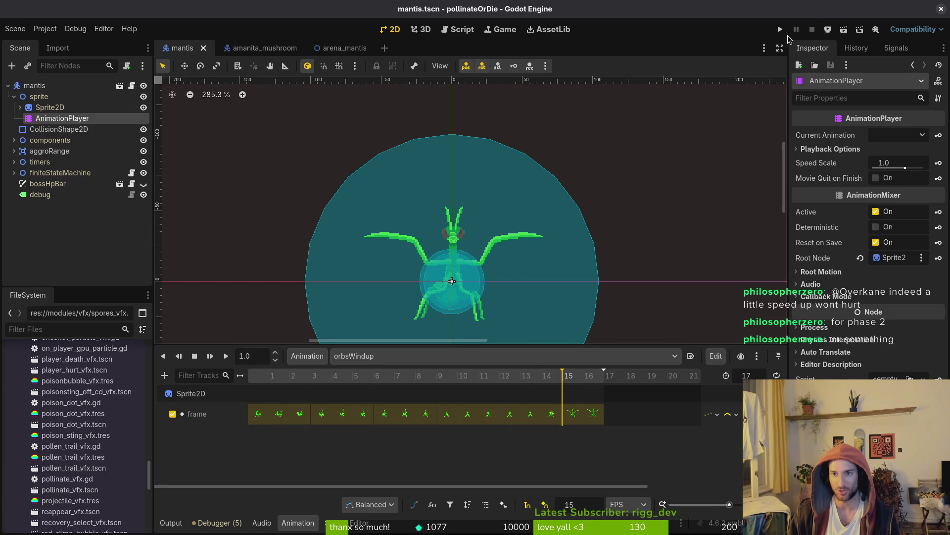
- Launch a new game, load the mantis boss level from the F1 debug menu, and respawn after dying
click(780, 29)
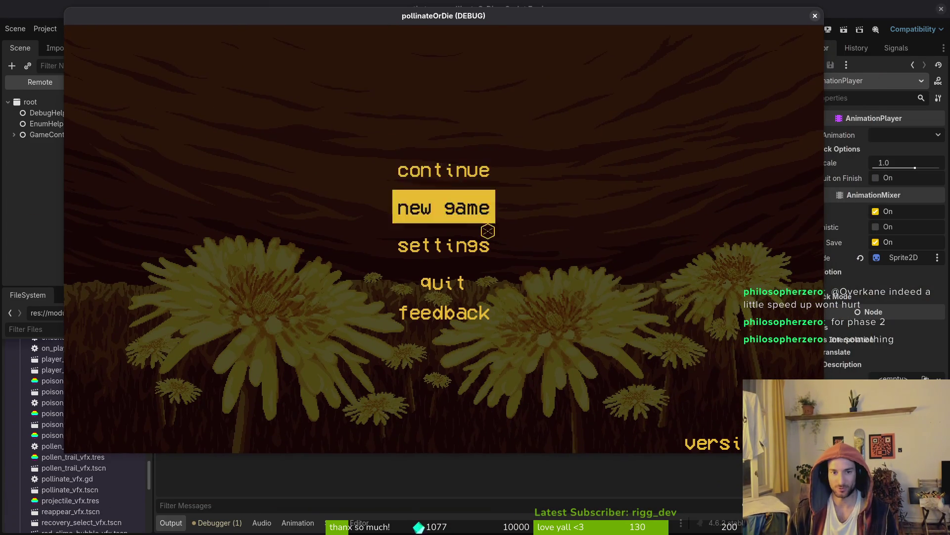
click(487, 230)
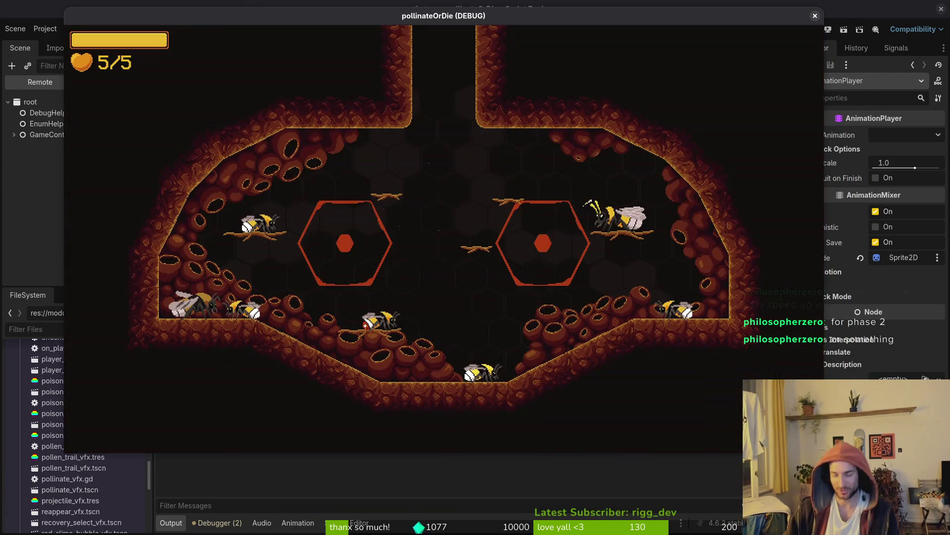
key(F1)
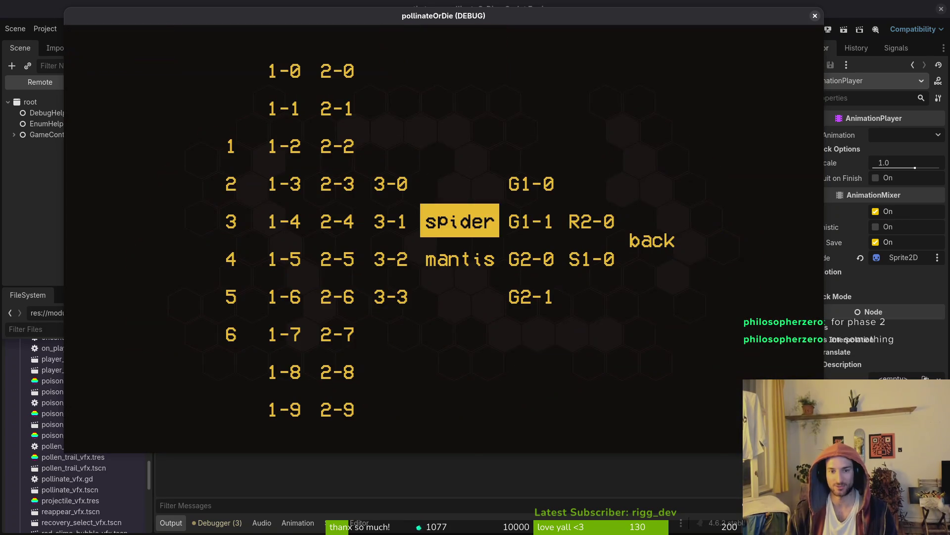
click(470, 257)
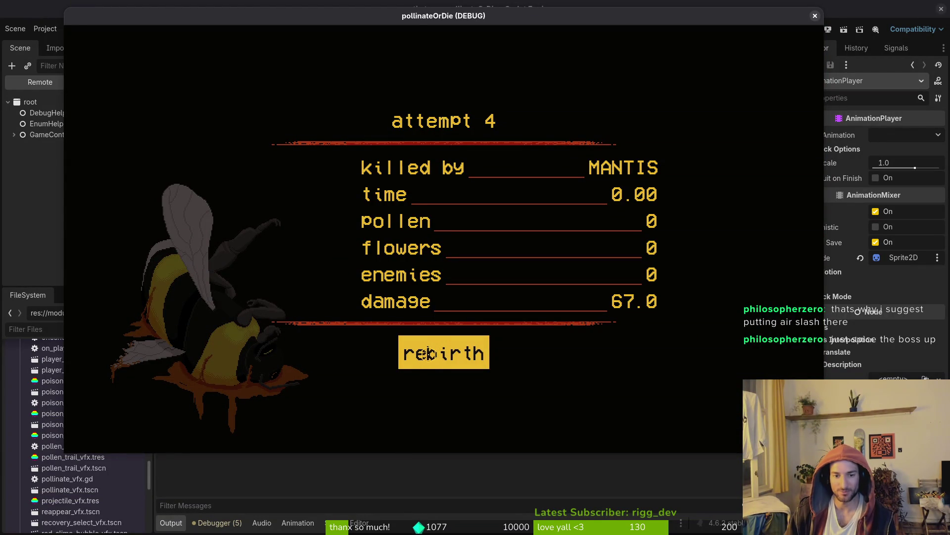
click(412, 366)
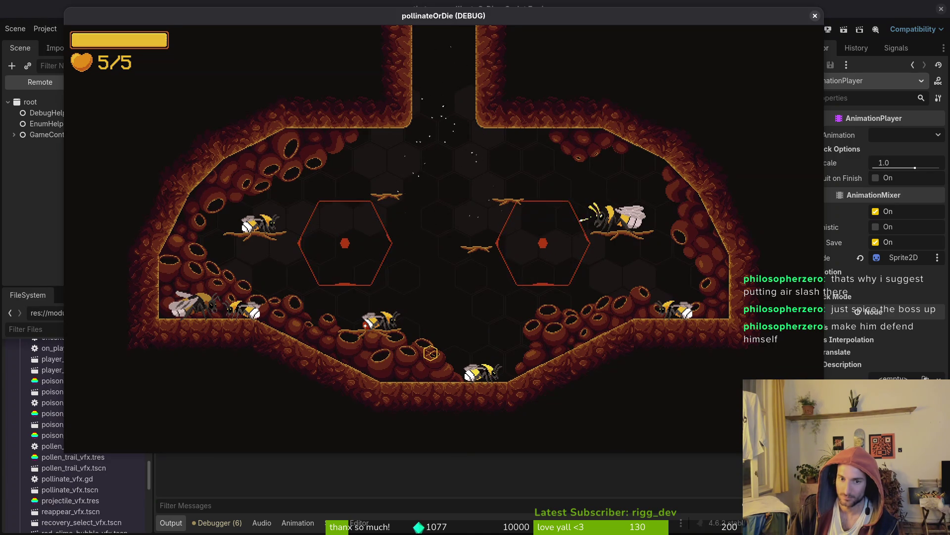
- Reload the mantis boss arena from the F1 debug level menu and fly the bee left and up
key(w)
key(F1)
key(Down)
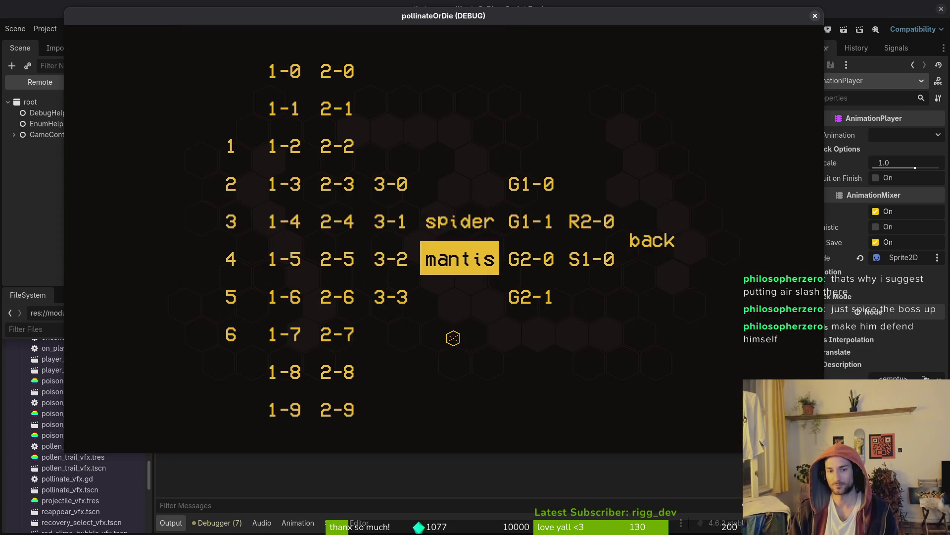
key(Return)
key(a)
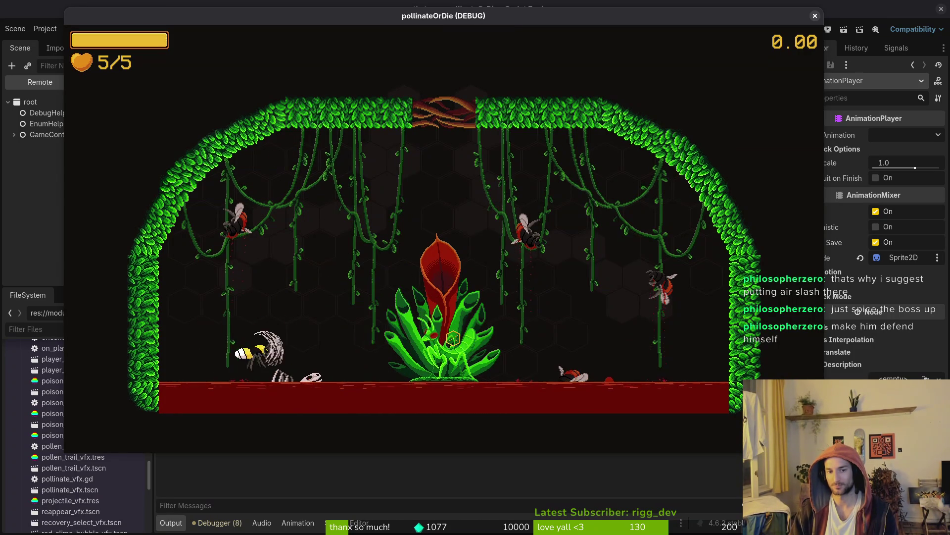
key(w)
- Attack the mantis and dash the bee between the central plant and the arena's upper corners
click(453, 338)
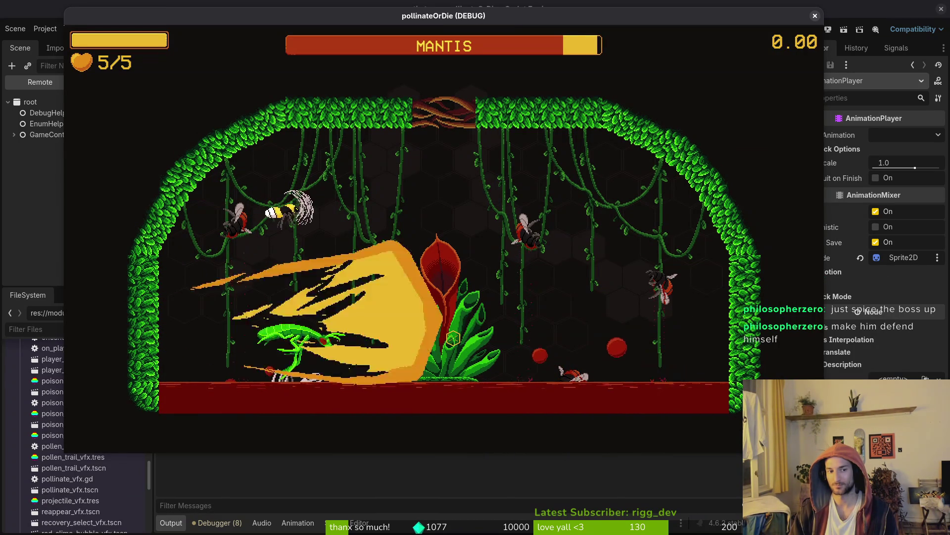
click(453, 338)
key(w)
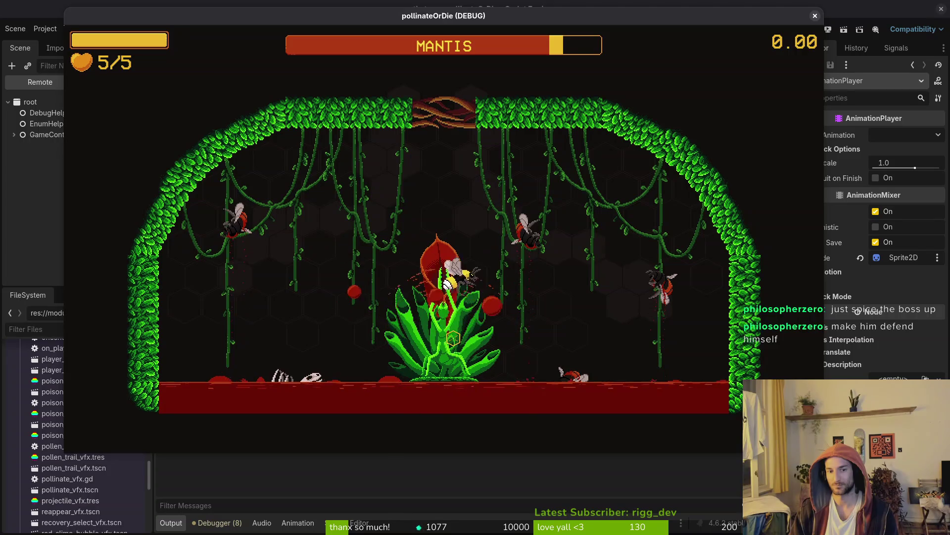
key(d)
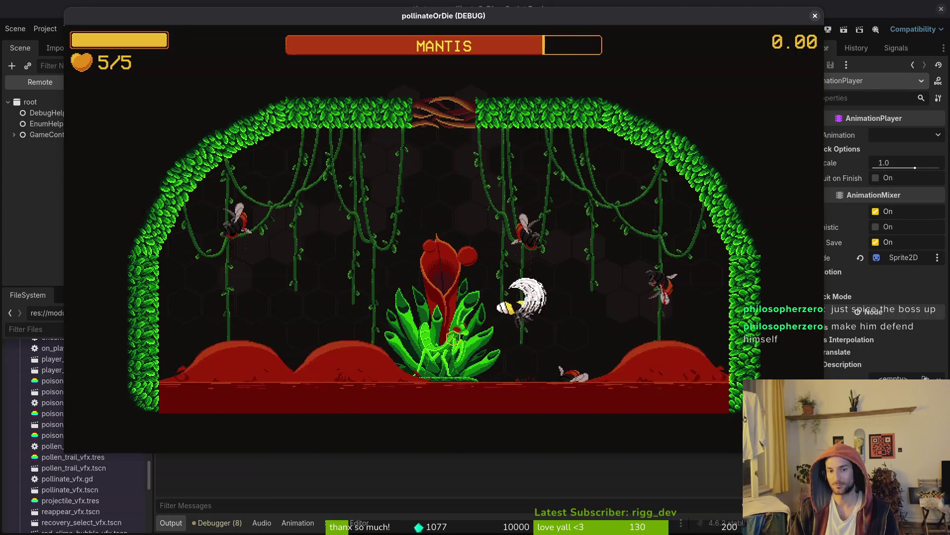
key(d)
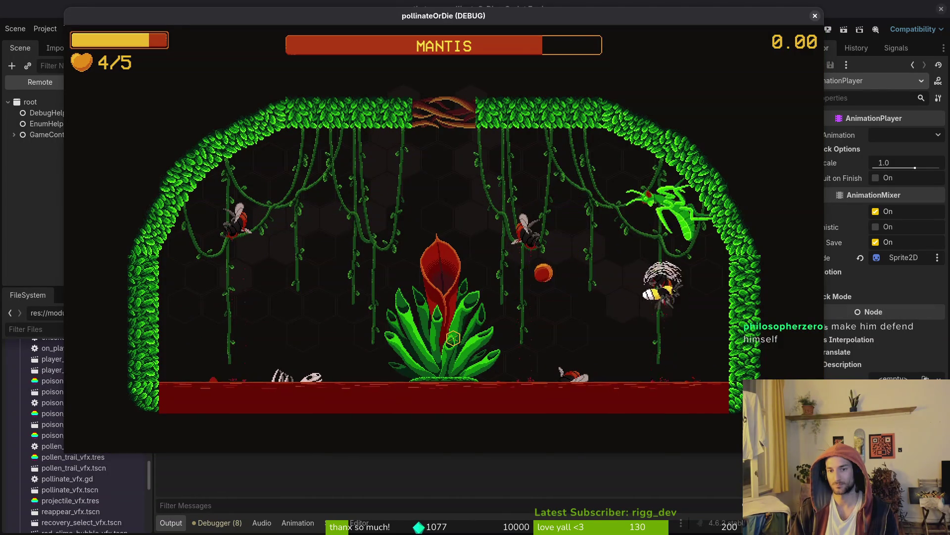
key(a)
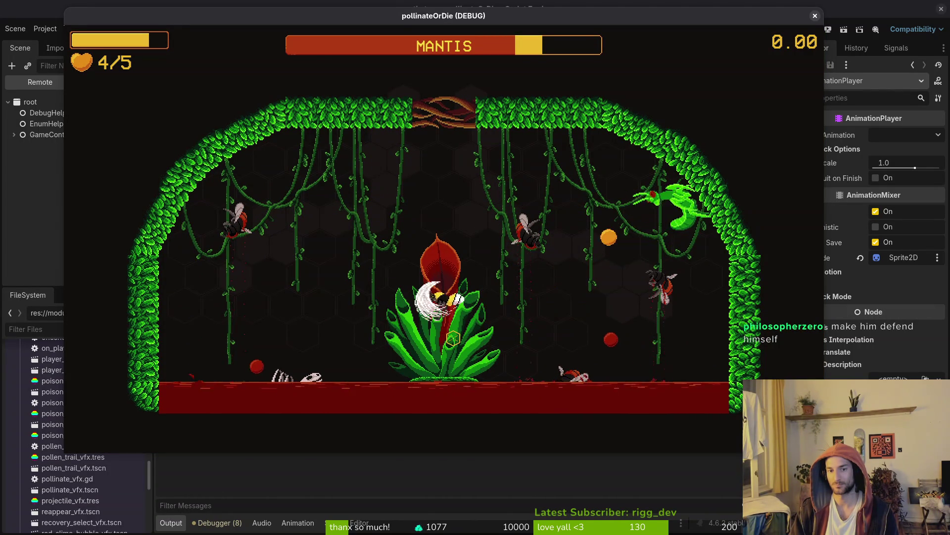
key(a)
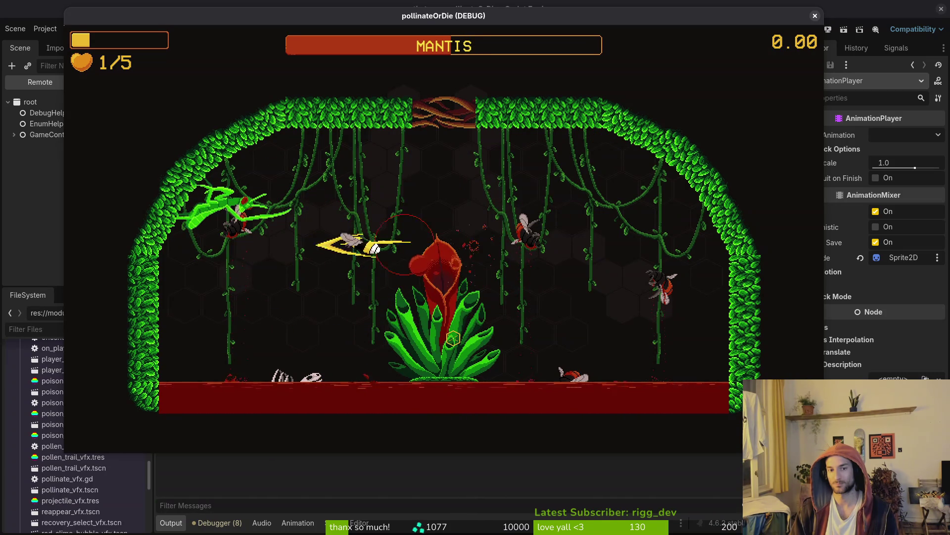
- Pause the game with the Continue option highlighted and switch to the code editor
key(Escape)
key(Down)
key(Up)
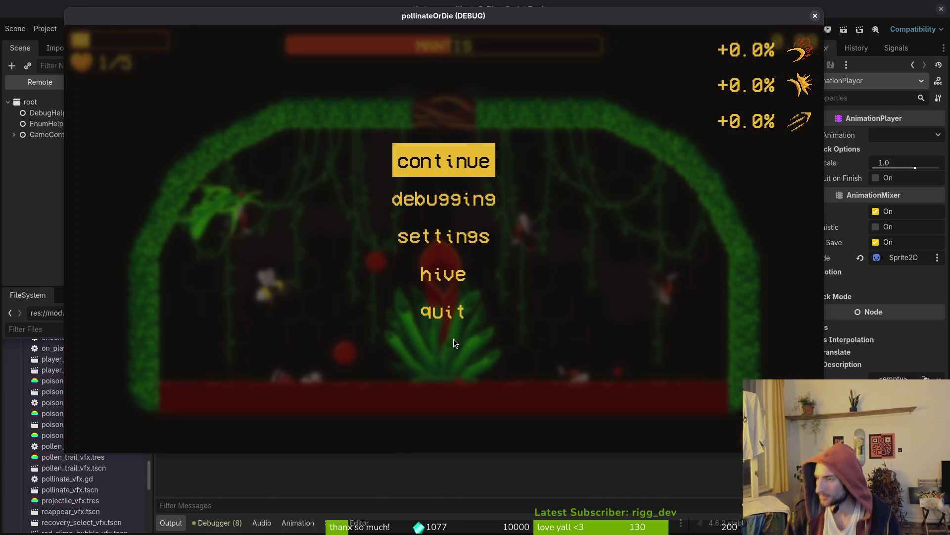
key(alt+Tab)
key(space)
- Open bloodorb.gd and insert a bare 'if' line above the reset_dash_cd call
key(f)
key(f)
text(bloodorb)
key(Return)
key(G)
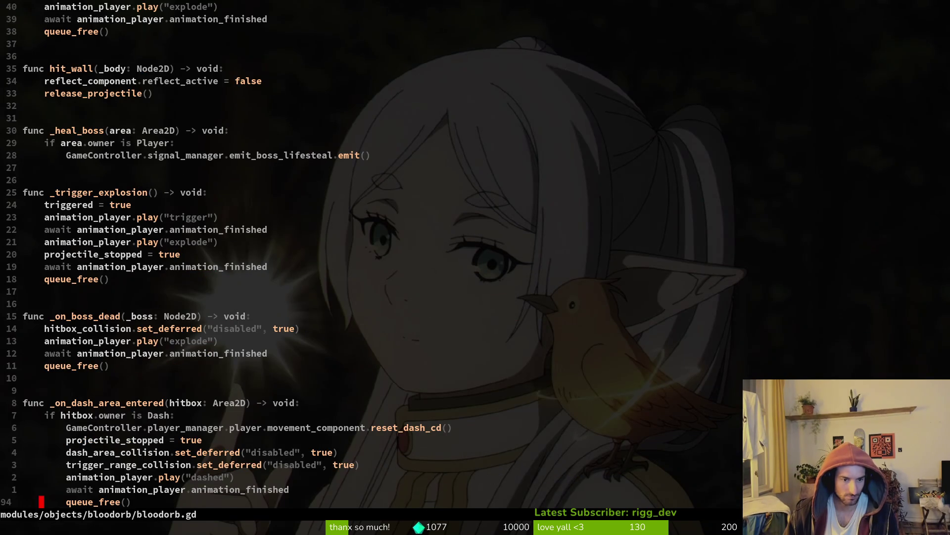
key(k)
key(k)
key(k)
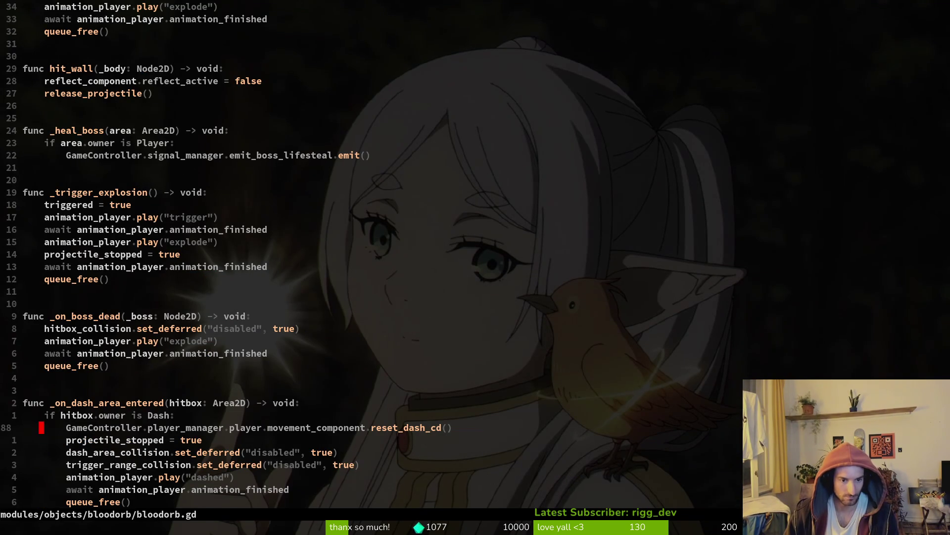
key(V)
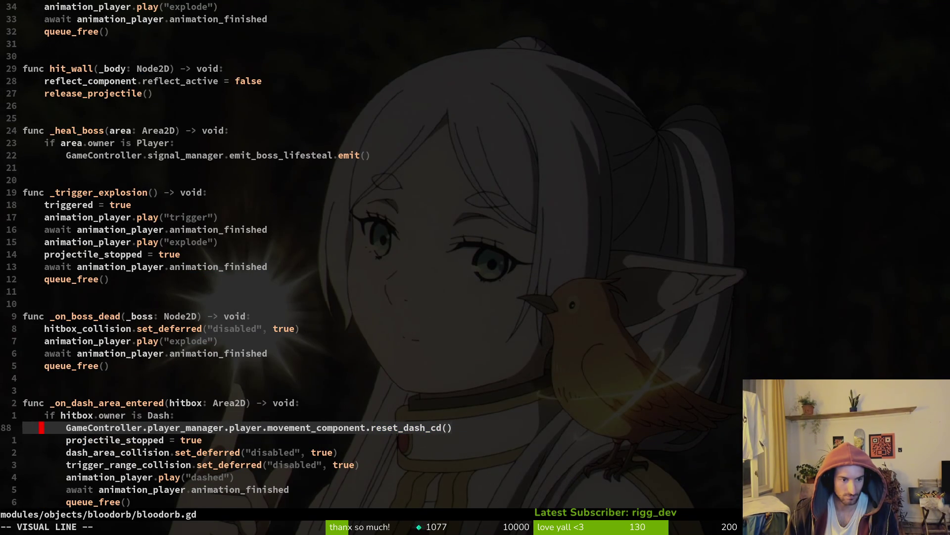
key(Escape)
text(O)
text(if)
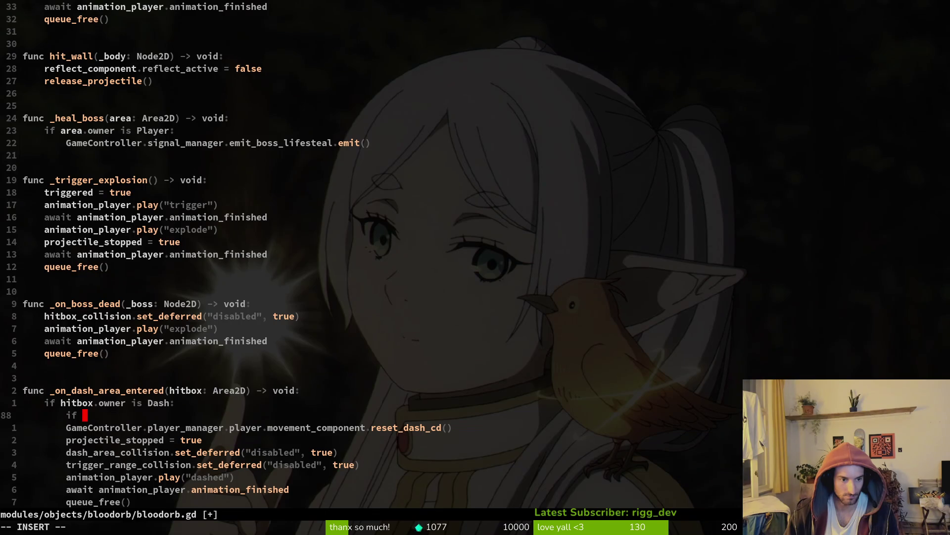
key(Escape)
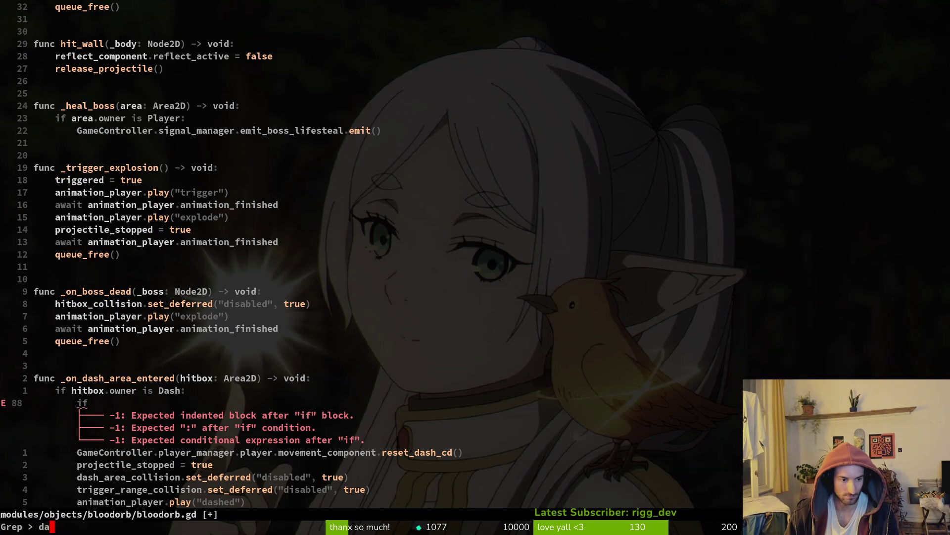
- Copy the DASHCHAINS skill-active condition from dash.gd line 67 and paste it over the bare if
key(Return)
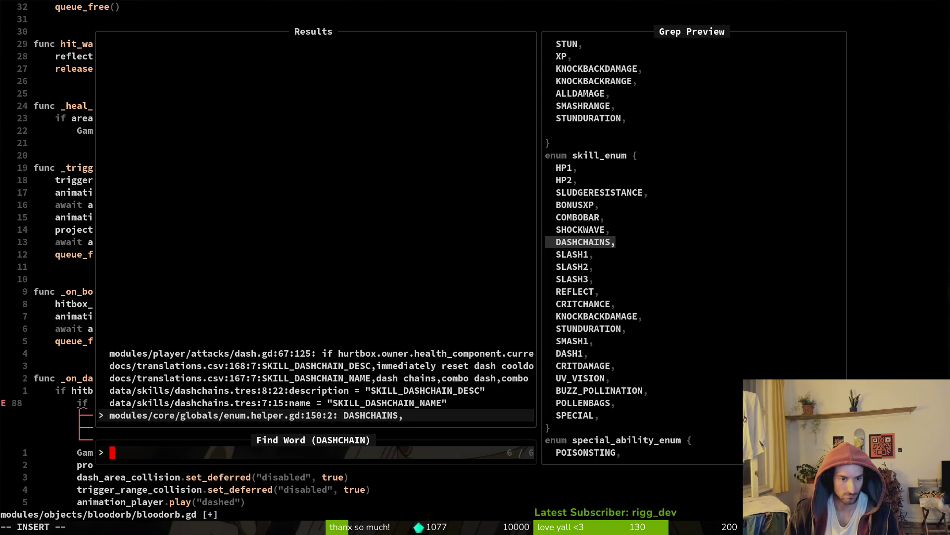
key(Up)
key(Up)
key(Up)
key(Return)
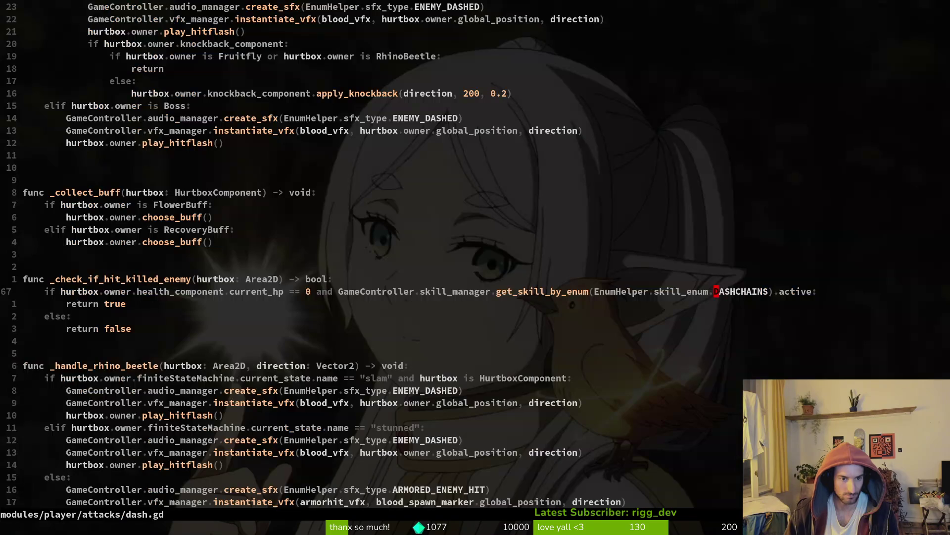
key(y)
key(y)
key(ctrl+o)
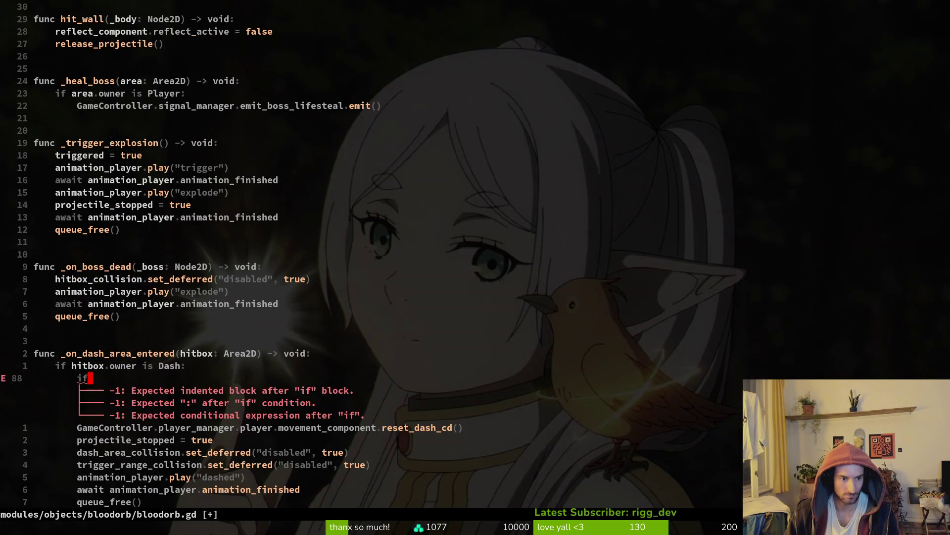
key(V)
key(p)
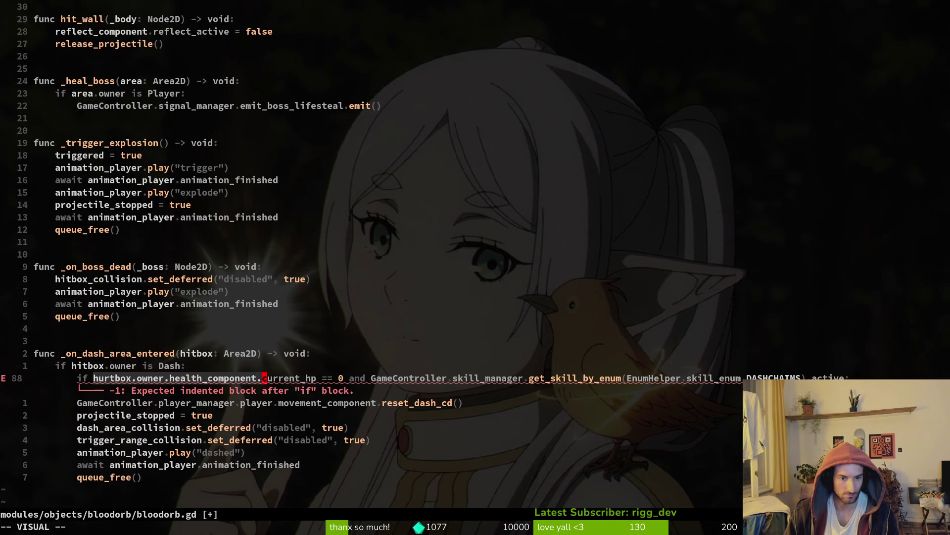
- Remove the health check, indent reset_dash_cd under the if, and save with :w
key(d)
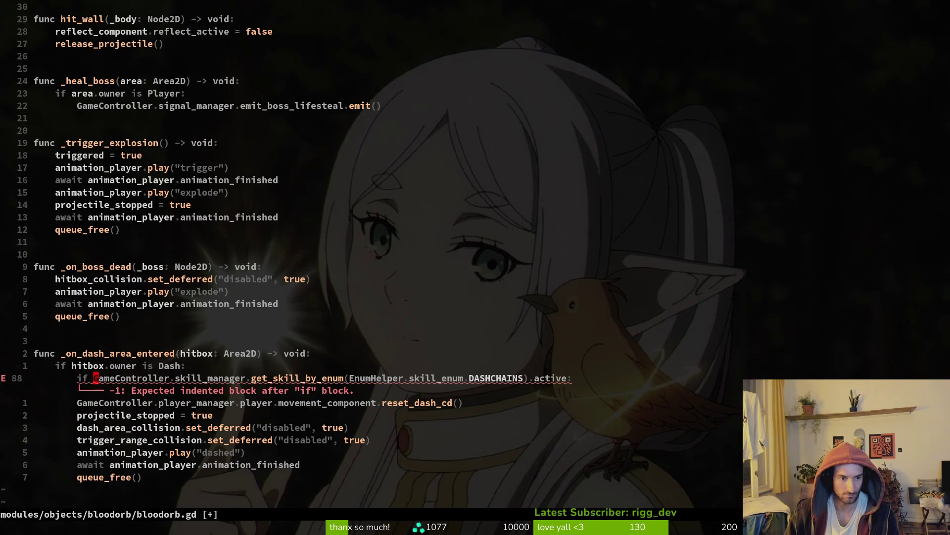
key(greater)
key(greater)
text(:w)
key(Return)
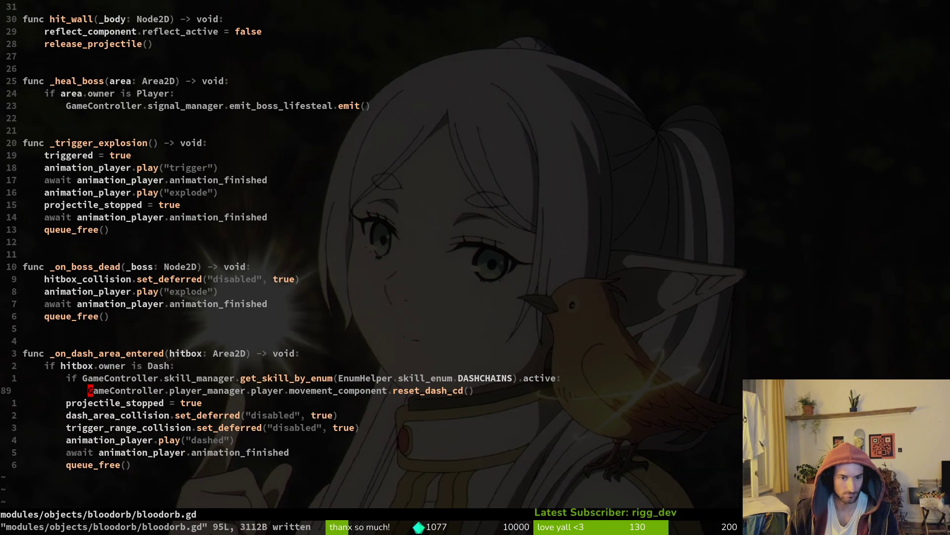
key(alt+Tab)
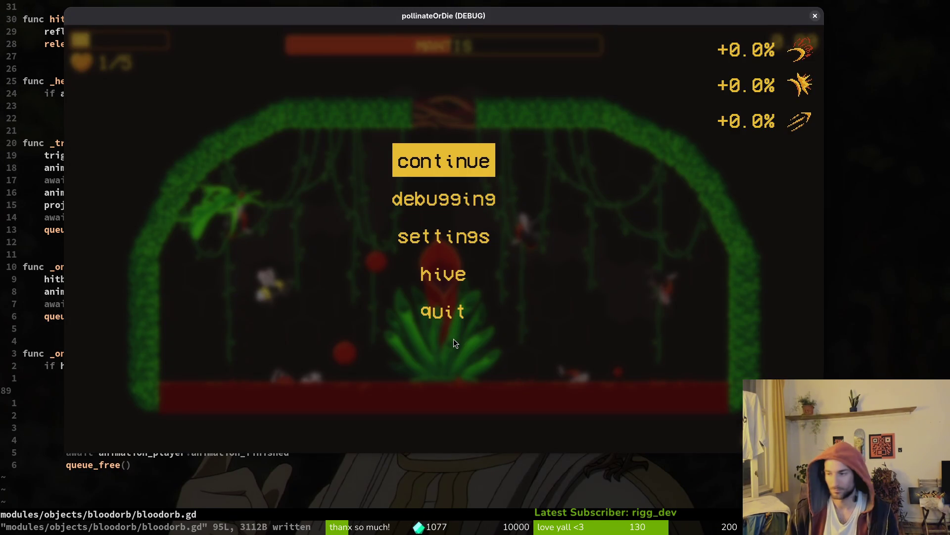
- Relaunch the game with F5 and load the mantis level from the level select
key(alt+Tab)
key(F5)
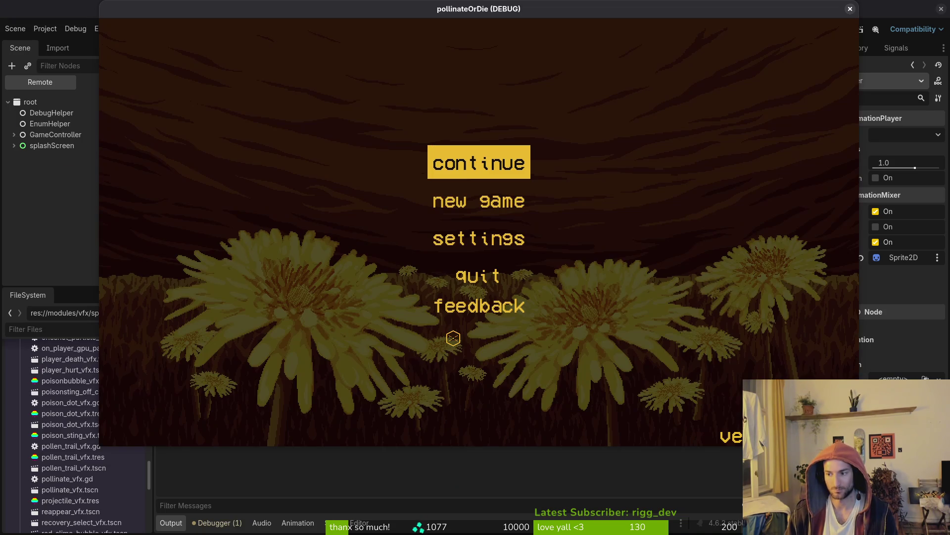
key(Return)
key(Escape)
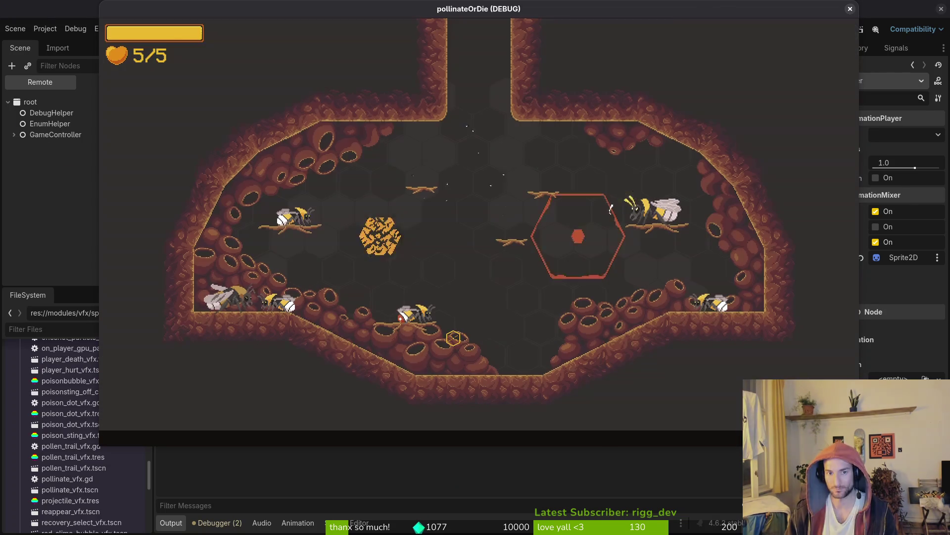
key(Down)
key(Return)
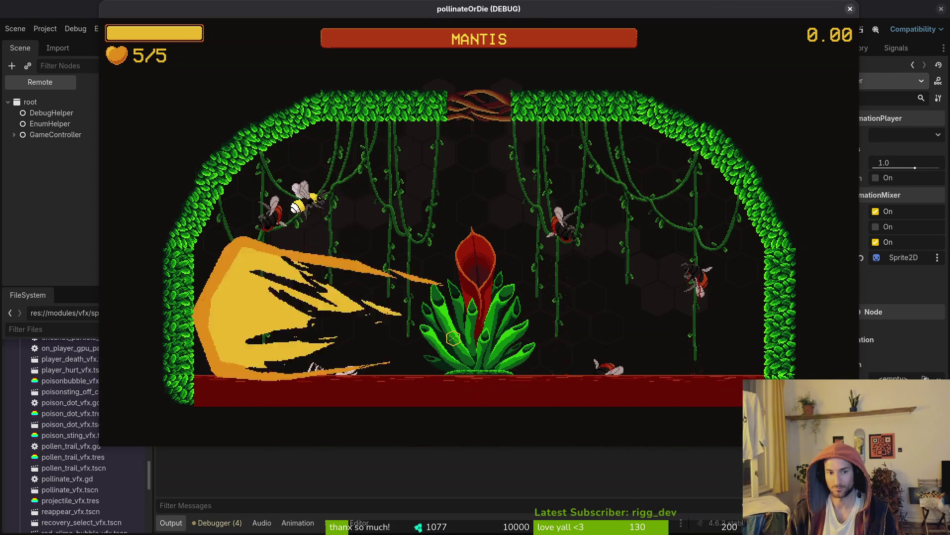
- Strike the mantis, then fly and dash around the arena, slashing down onto the plant
key(space)
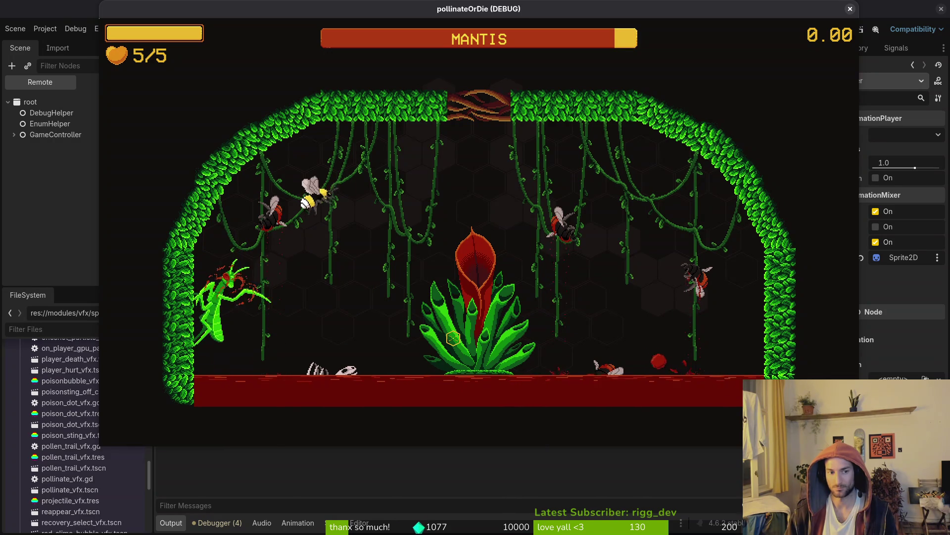
key(space)
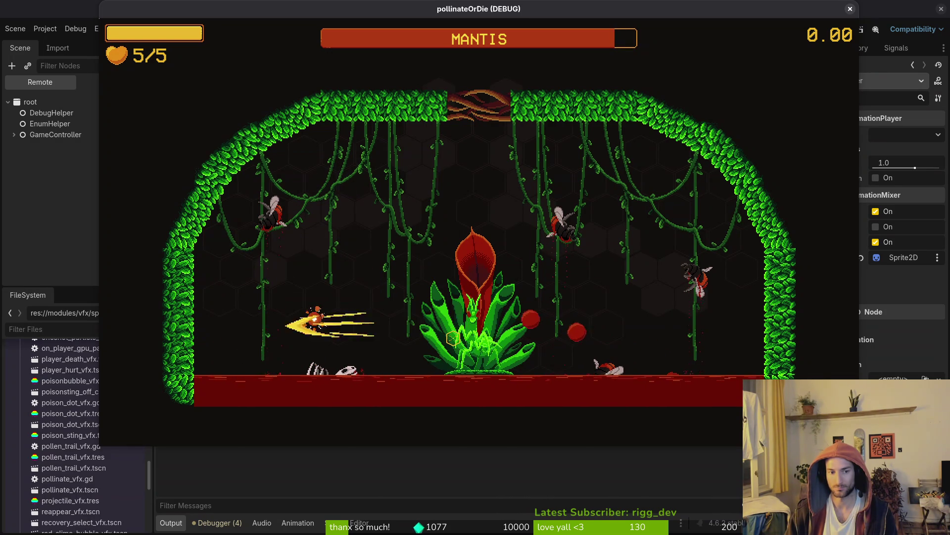
key(Left)
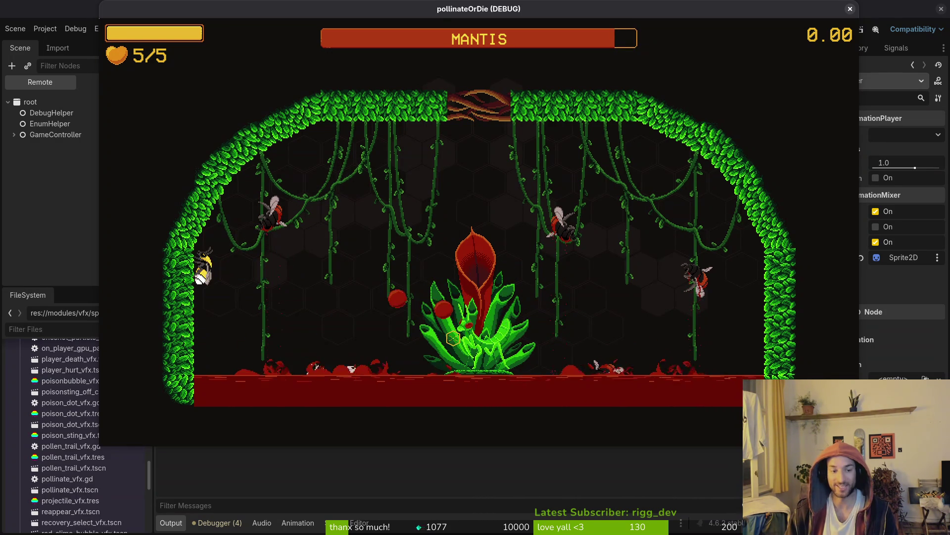
key(Right)
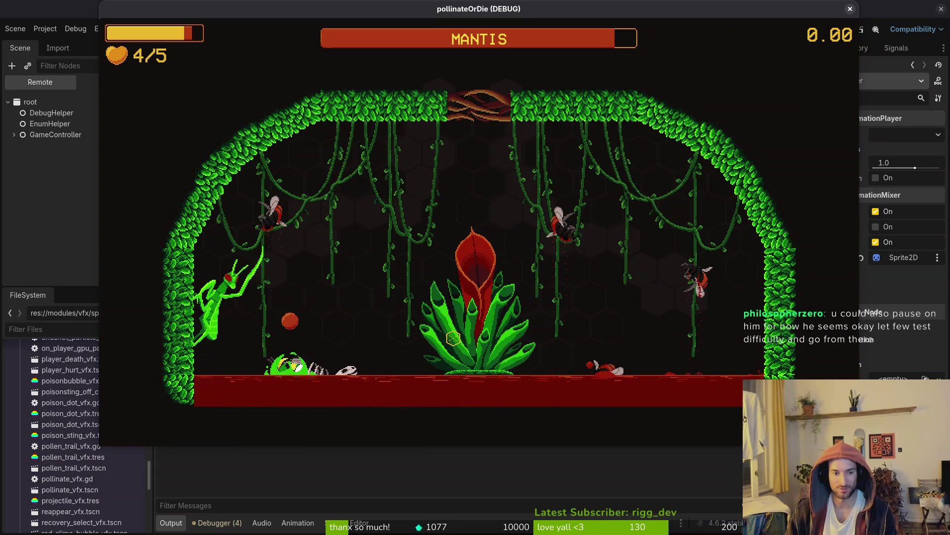
key(Left)
key(Right)
key(Right)
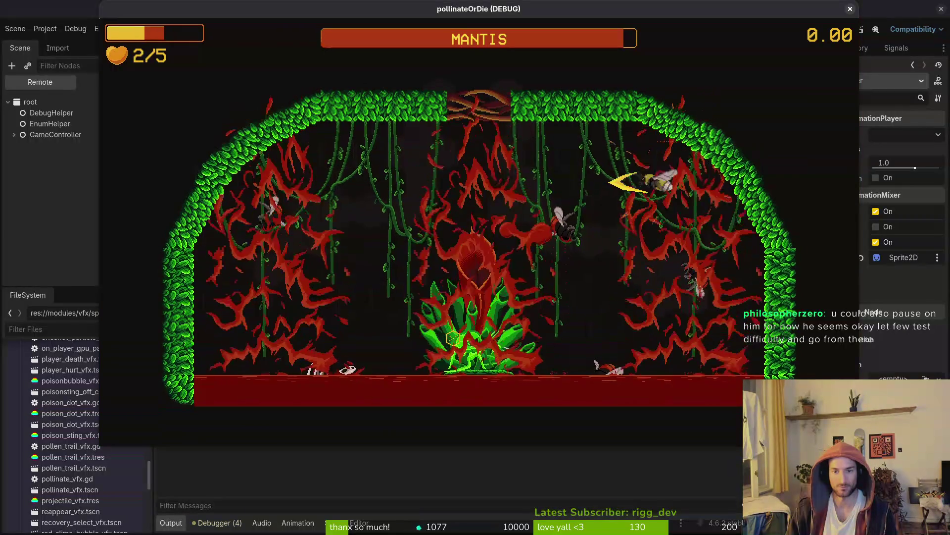
key(Left)
key(Left)
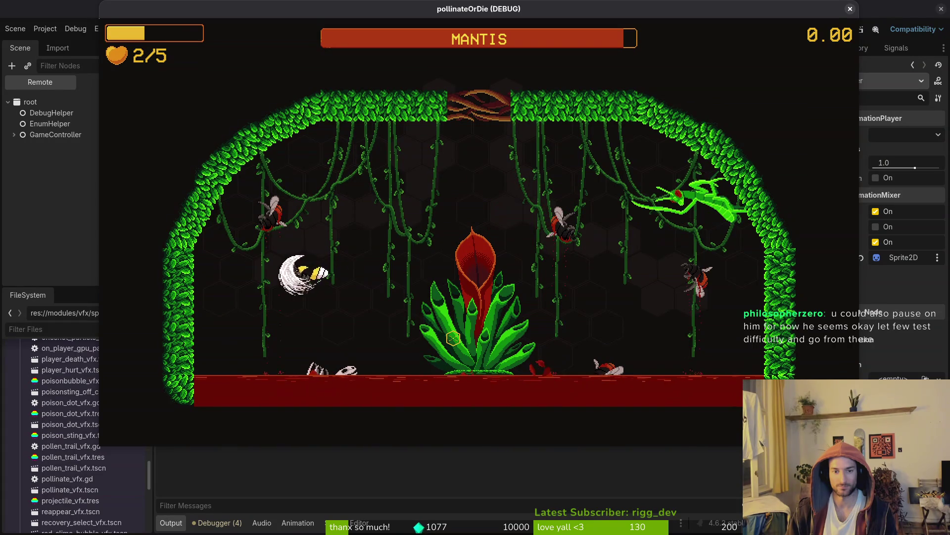
key(Right)
key(Right)
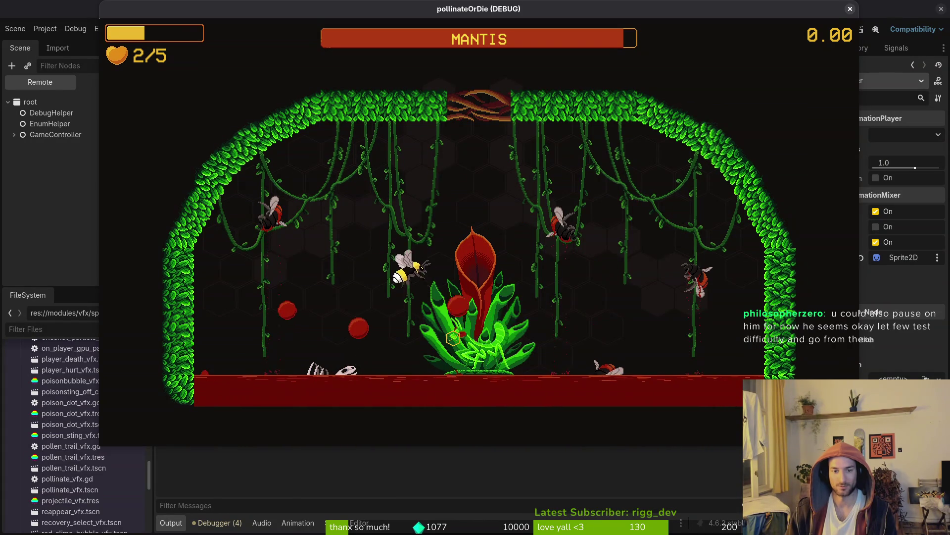
- Keep dash-slashing at the boss until the bee dies, then close the debug game window
key(Left)
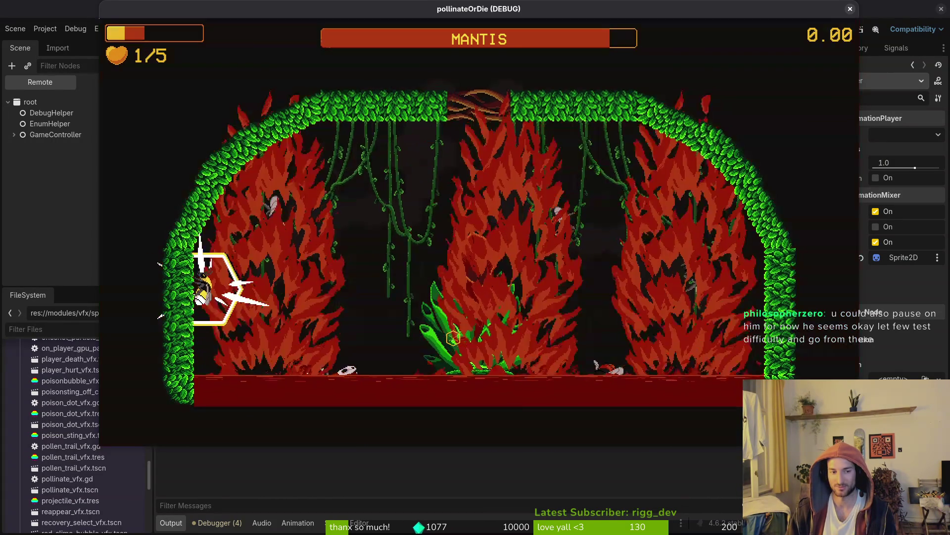
key(Right)
key(Right)
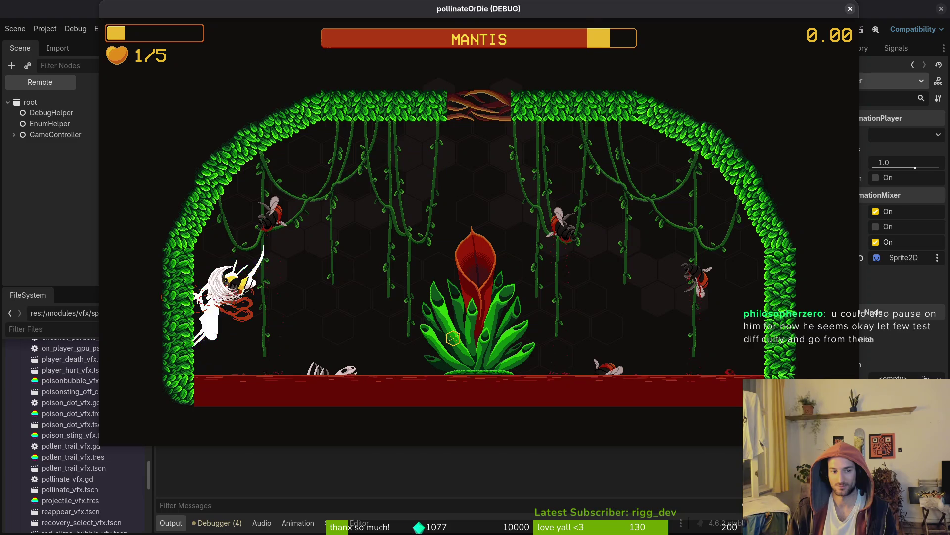
key(Right)
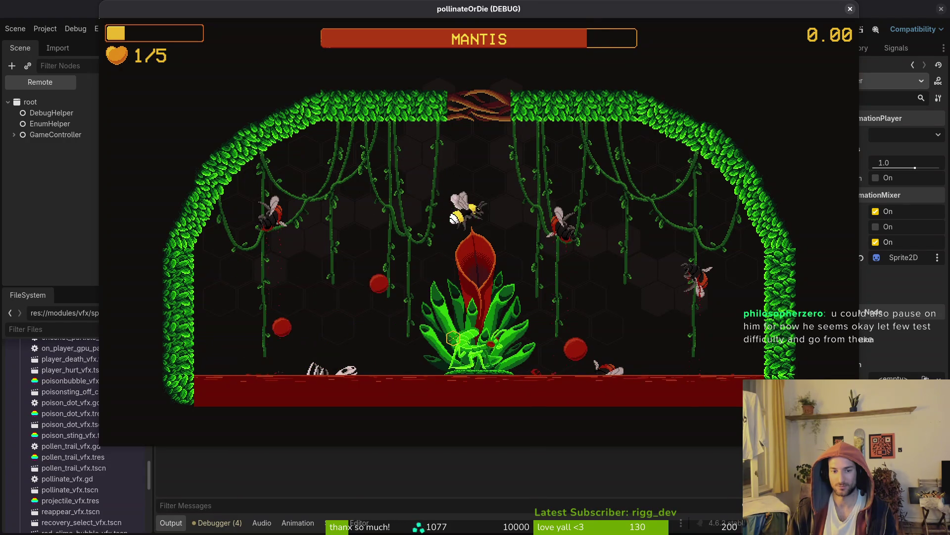
key(Right)
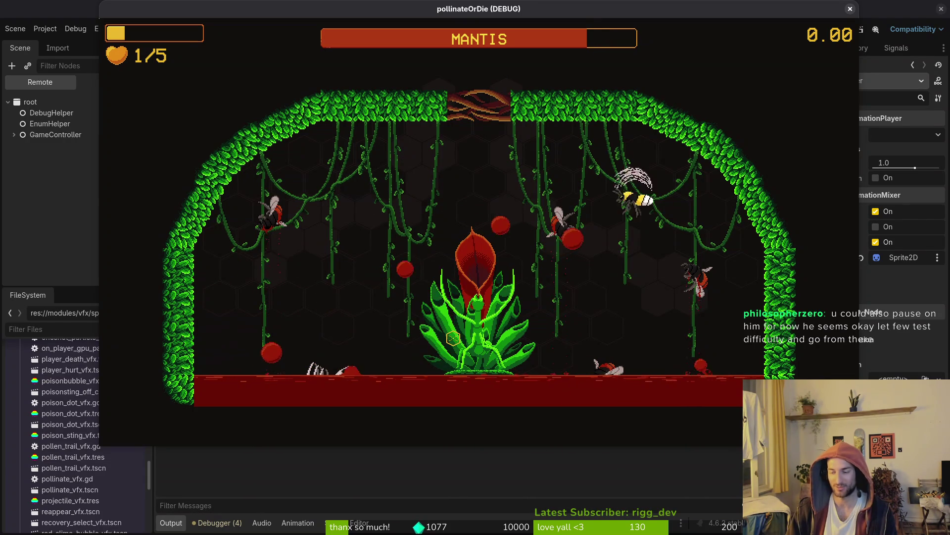
key(Left)
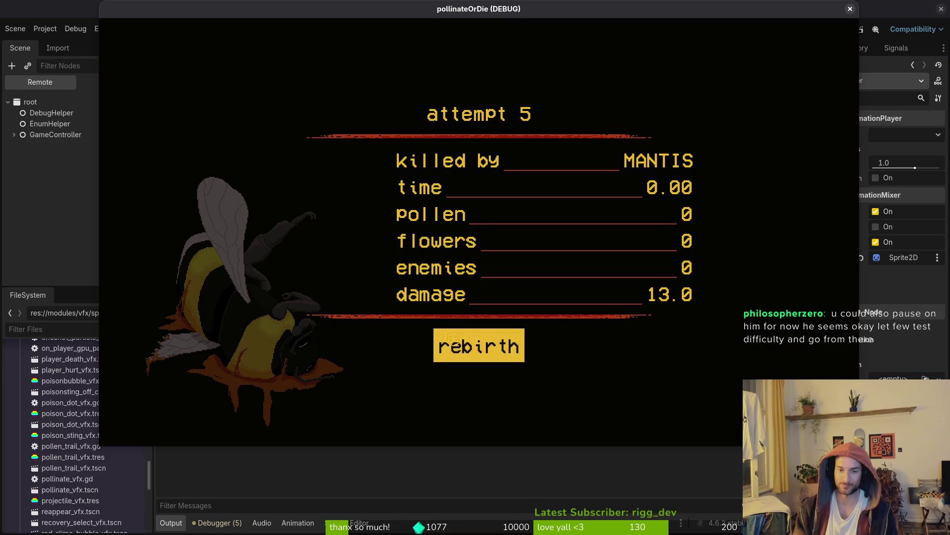
click(850, 10)
key(alt+Tab)
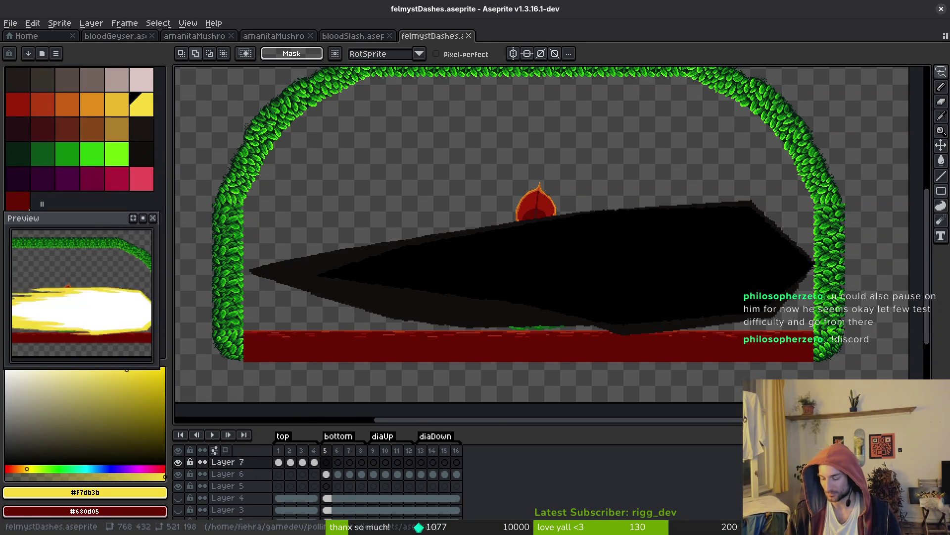
- In Aseprite, select the layer beneath the black shape and return to frame 5
key(super+f)
key(super+f)
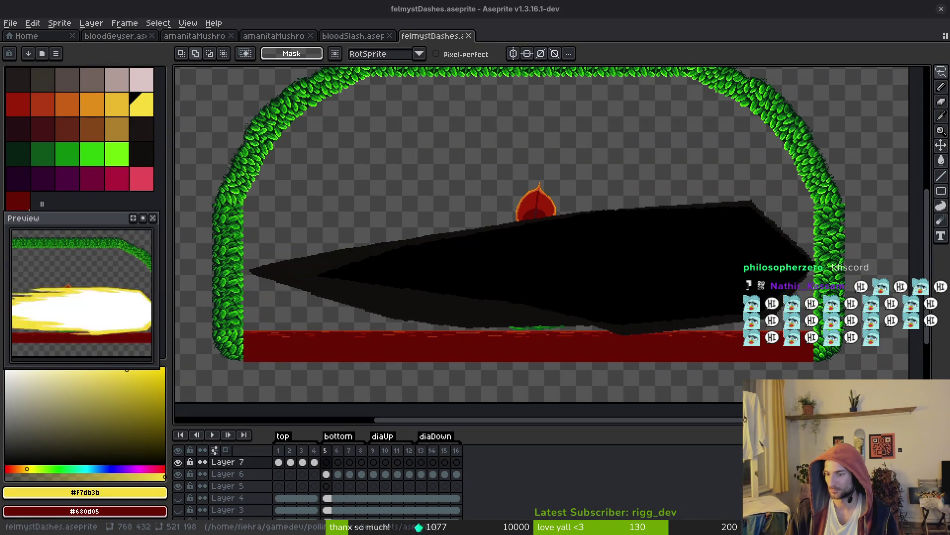
scroll(495, 312, right, 1)
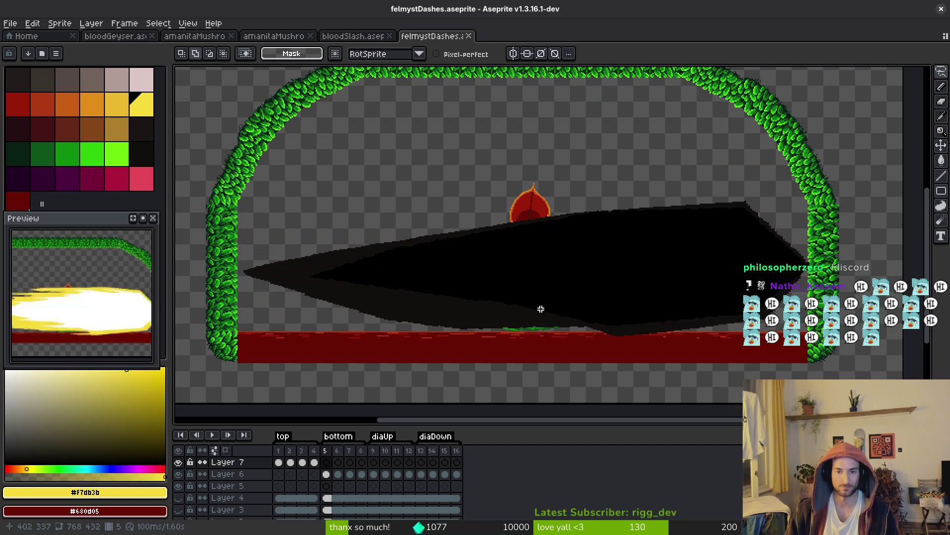
ctrl+click(579, 295)
key(i)
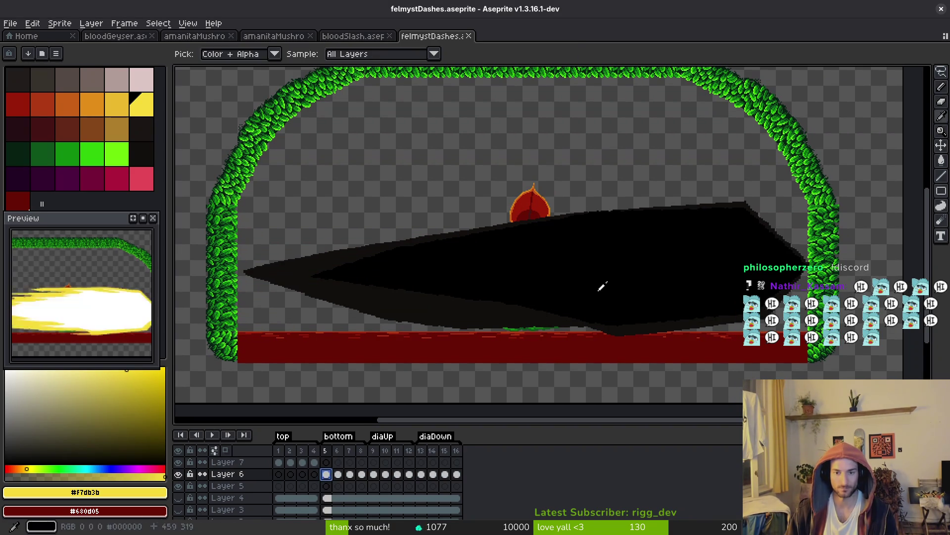
key(Right)
scroll(620, 267, right, 1)
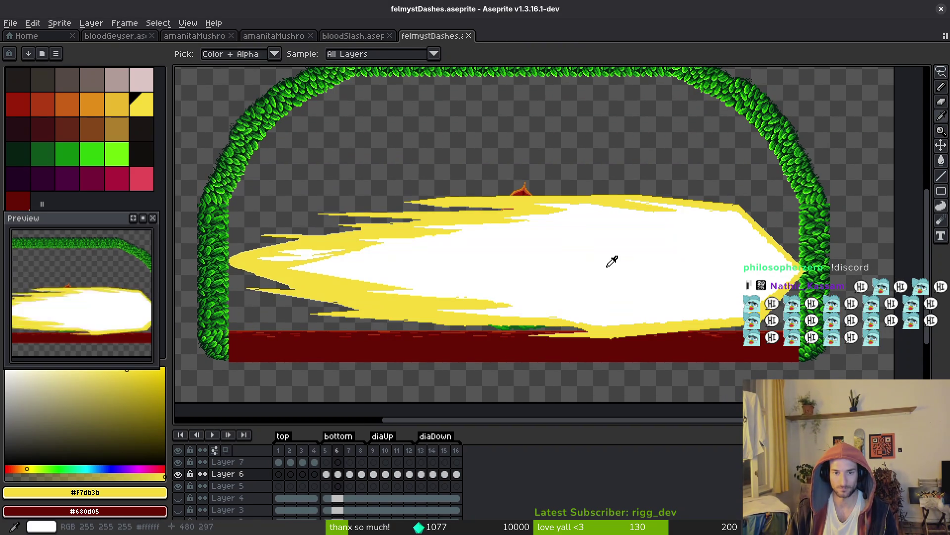
key(v)
scroll(688, 282, up, 3)
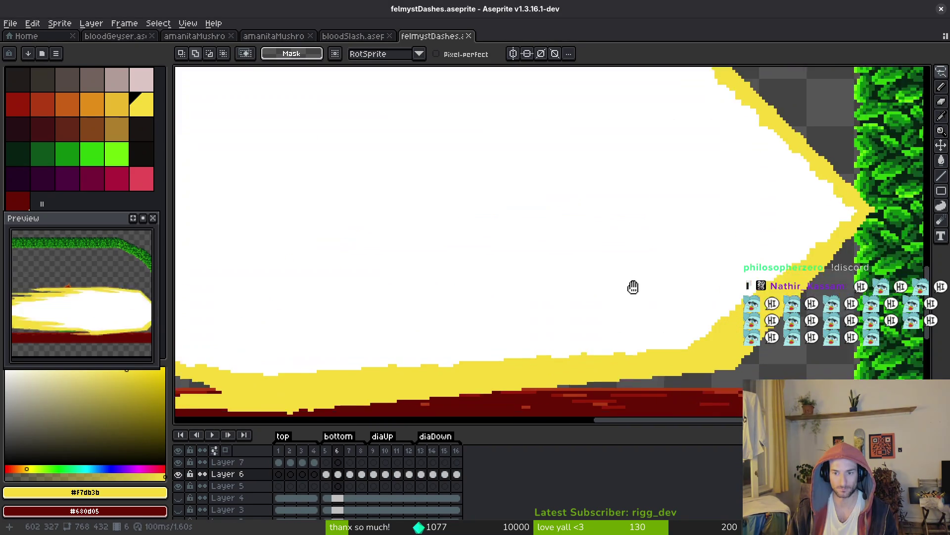
scroll(700, 292, down, 2)
click(326, 462)
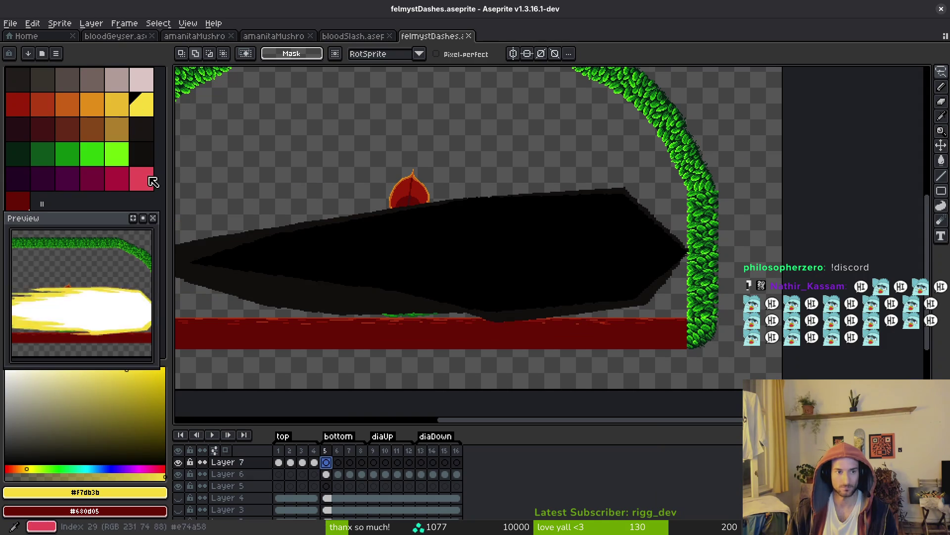
- Pick lime green and draw a straight line along the black shape's upper right edge
click(118, 156)
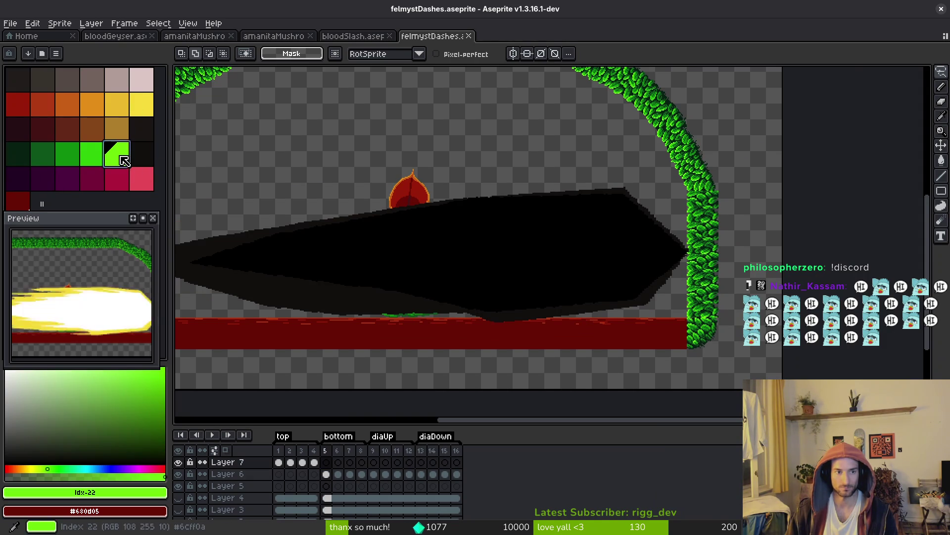
key(l)
scroll(700, 244, down, 1)
scroll(732, 250, up, 4)
scroll(758, 254, down, 2)
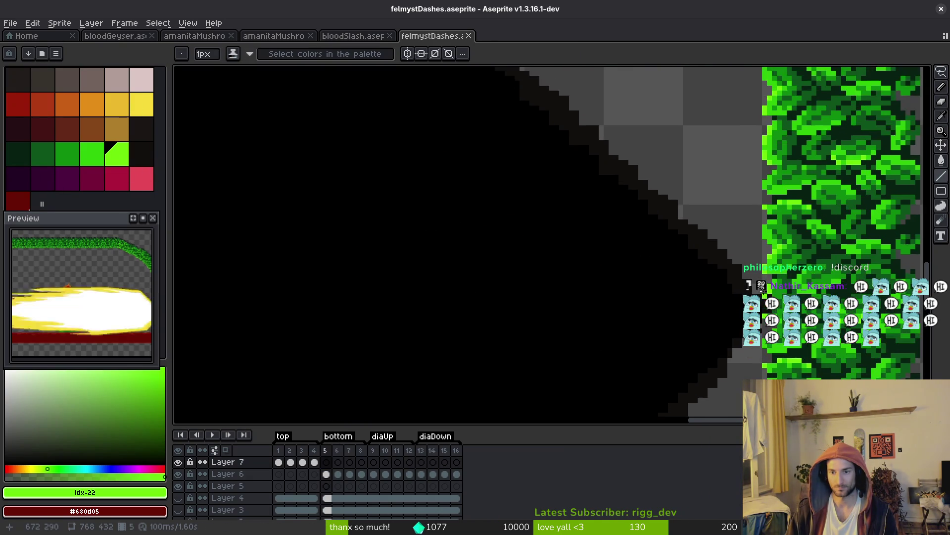
scroll(773, 297, up, 2)
drag(753, 297, 531, 85)
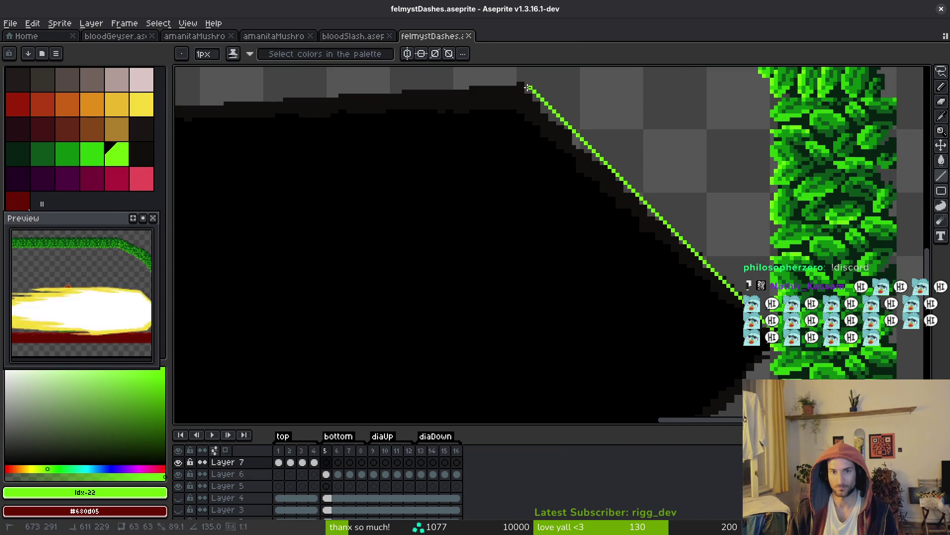
scroll(786, 183, down, 1)
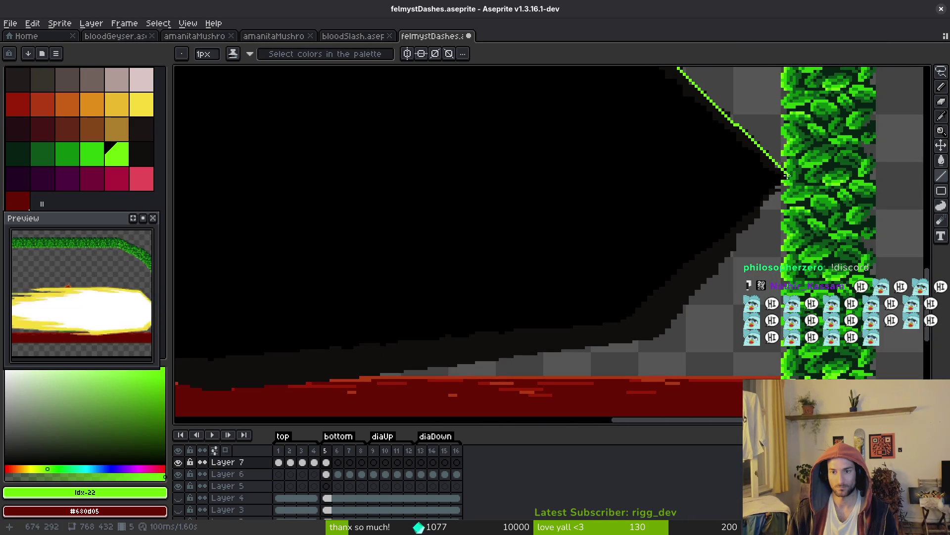
scroll(787, 174, down, 3)
scroll(758, 231, down, 3)
key(i)
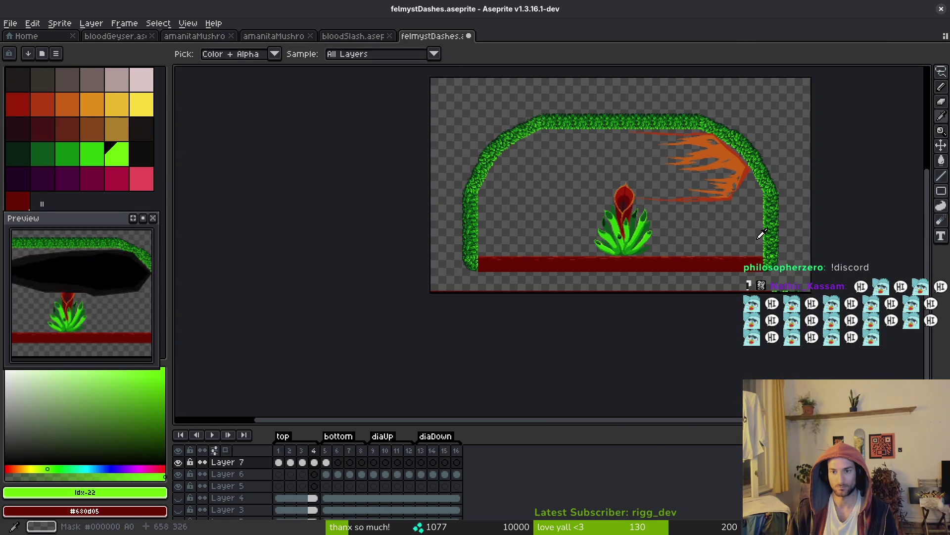
- With the Pencil, draw the green outline along the black shape's bottom edge
key(b)
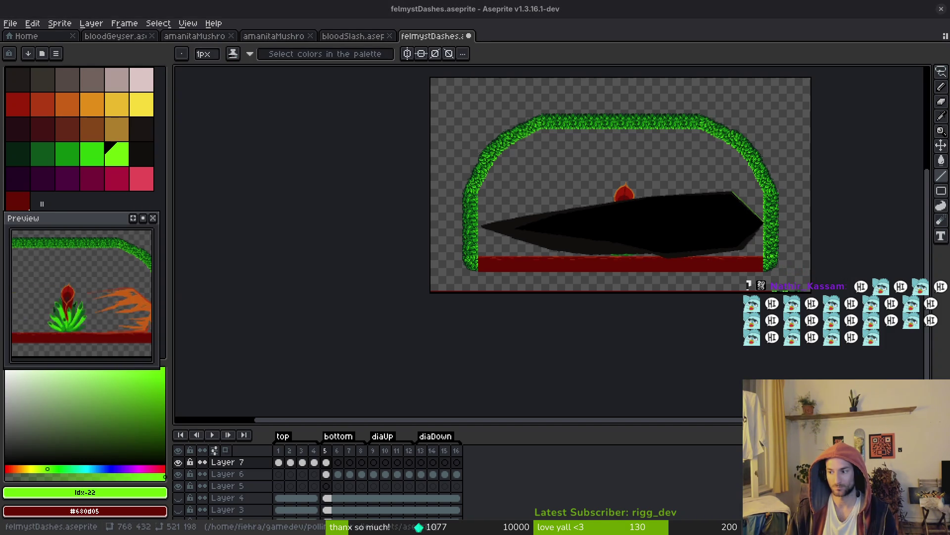
scroll(699, 227, up, 5)
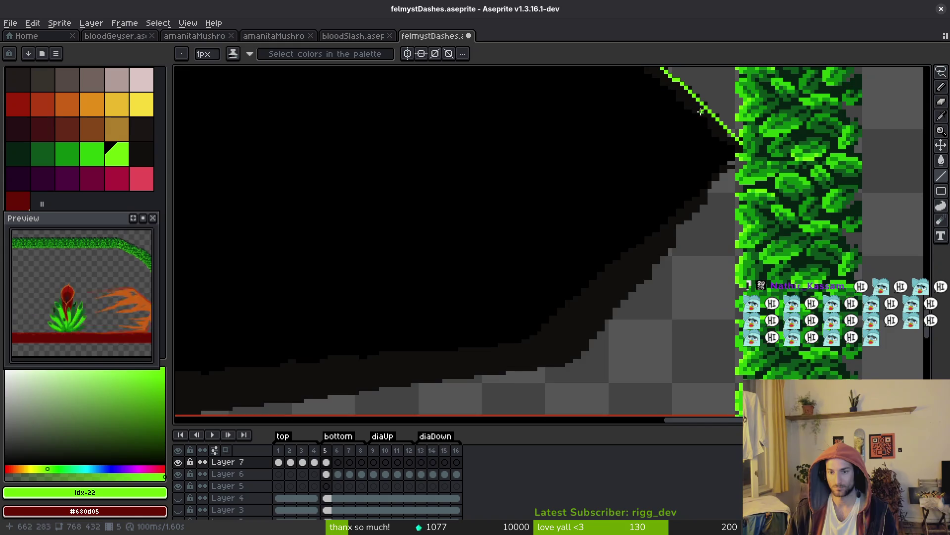
scroll(698, 111, down, 5)
key(Left)
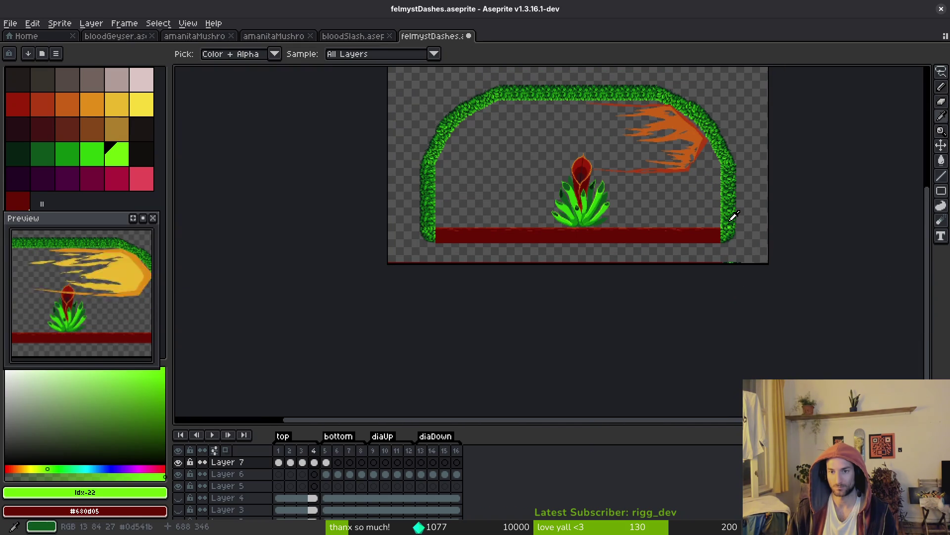
key(Right)
scroll(734, 217, up, 5)
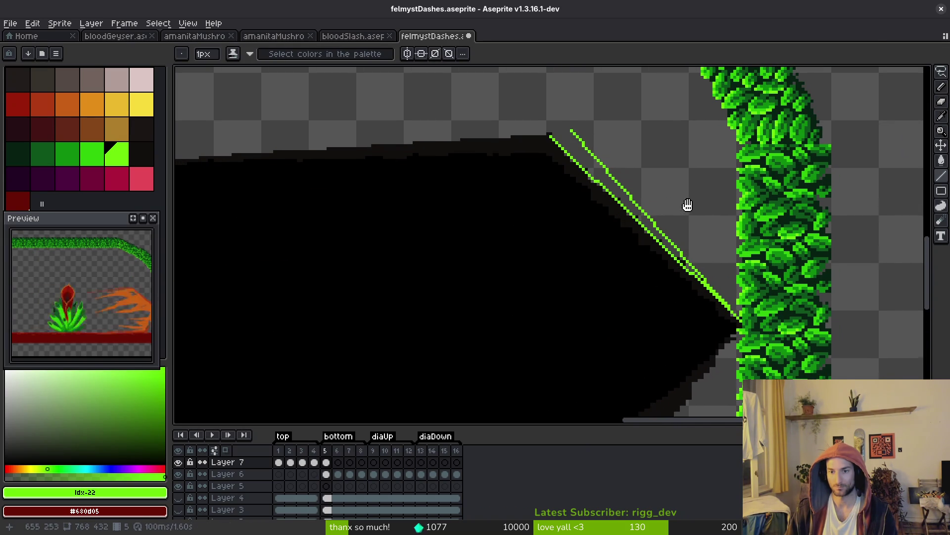
scroll(749, 197, down, 3)
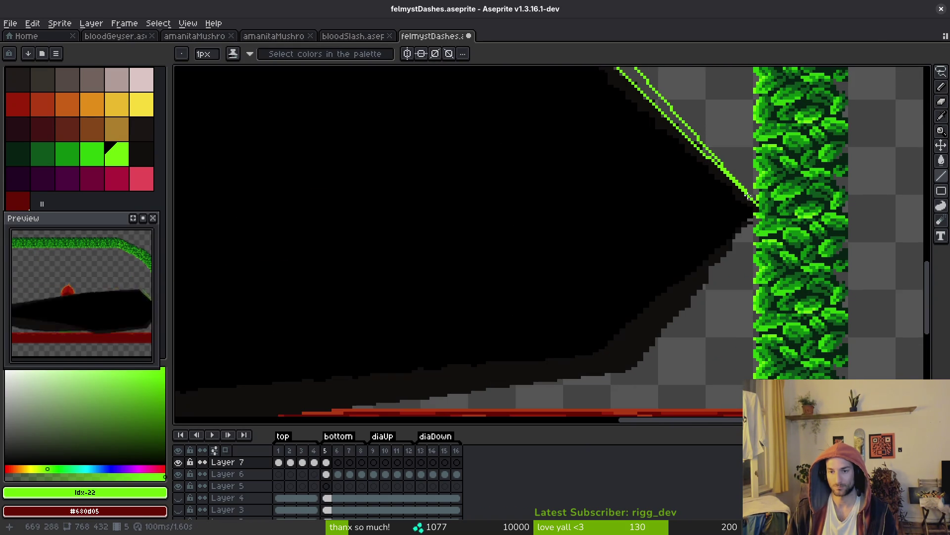
click(661, 370)
scroll(832, 249, down, 4)
scroll(832, 248, left, 6)
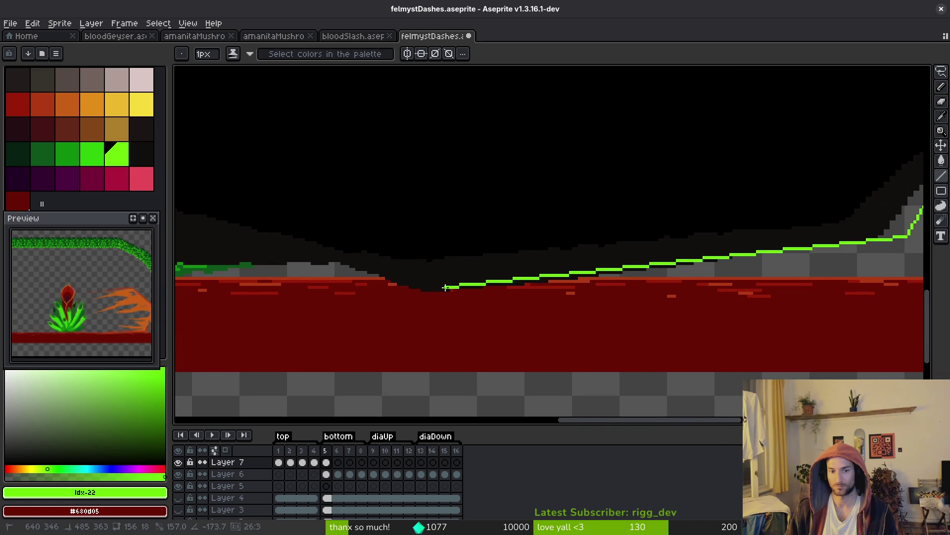
click(459, 281)
drag(460, 282, 686, 326)
- Extend the green outline up the right side and left along the shape's top edge
mouse_move(564, 287)
mouse_down()
mouse_move(824, 283)
mouse_move(453, 294)
mouse_move(745, 331)
mouse_move(467, 276)
mouse_move(569, 297)
mouse_move(242, 207)
mouse_move(600, 313)
mouse_move(413, 254)
mouse_move(420, 243)
mouse_move(648, 209)
mouse_move(695, 173)
mouse_move(643, 240)
mouse_move(414, 278)
mouse_move(275, 273)
mouse_move(526, 250)
mouse_move(506, 244)
mouse_up()
drag(604, 230, 698, 208)
drag(753, 225, 556, 227)
drag(399, 236, 695, 191)
scroll(575, 224, right, 8)
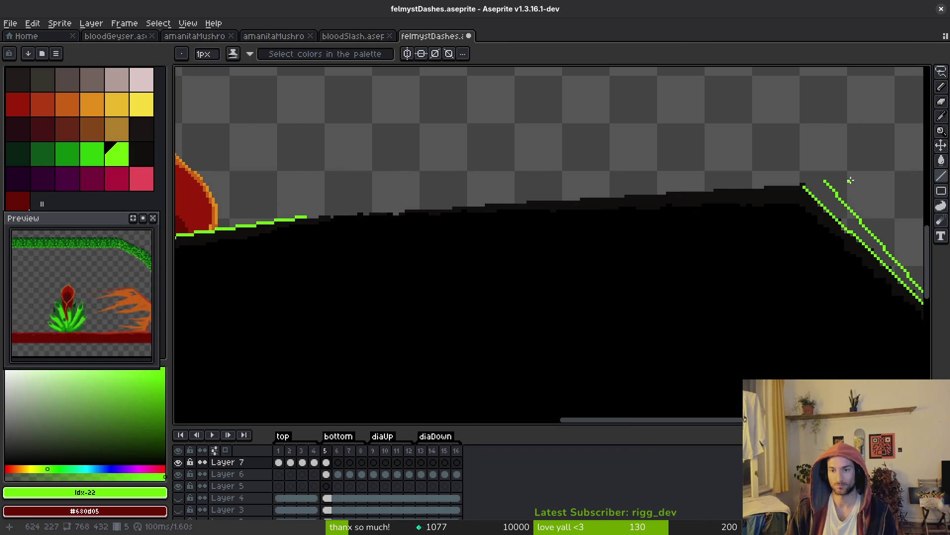
drag(825, 179, 307, 217)
scroll(621, 205, down, 2)
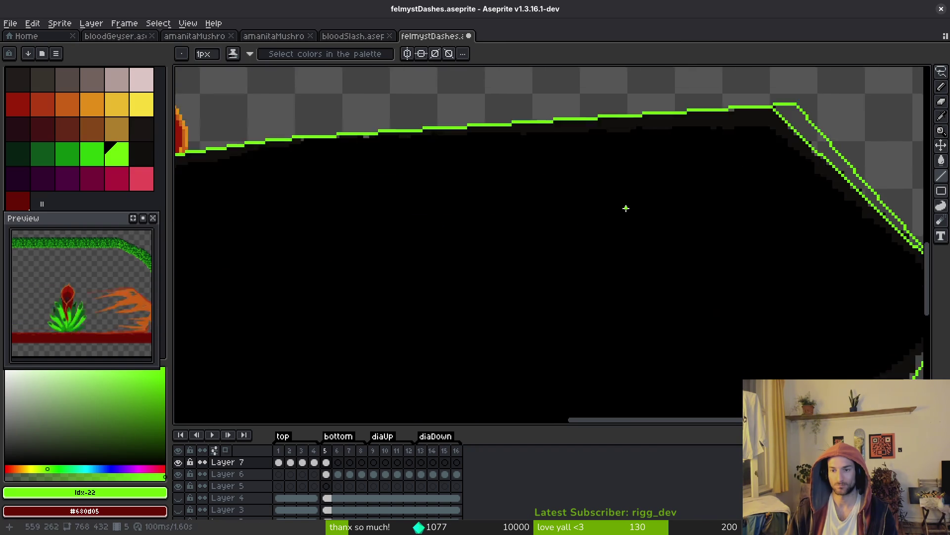
scroll(593, 249, down, 3)
- Switch to a darker green and draw inner lines into the right tip and along the lower edge
click(68, 154)
scroll(659, 233, up, 4)
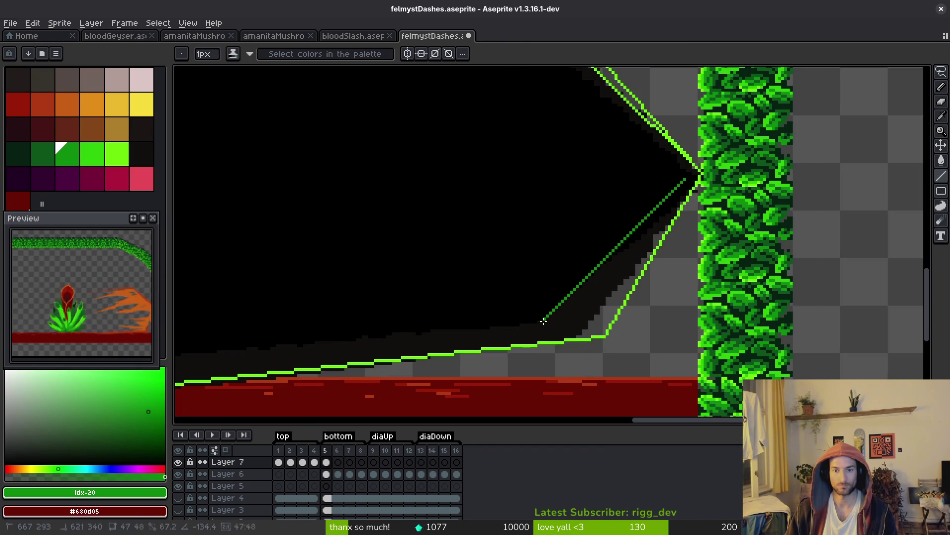
mouse_move(568, 321)
mouse_down()
mouse_move(771, 246)
mouse_move(337, 303)
mouse_move(781, 319)
mouse_move(439, 272)
mouse_move(814, 328)
mouse_up()
mouse_move(650, 339)
mouse_down()
mouse_move(191, 240)
mouse_move(563, 148)
mouse_move(478, 147)
mouse_up()
mouse_move(541, 138)
mouse_down()
mouse_move(482, 345)
mouse_move(616, 341)
mouse_up()
drag(729, 336, 497, 327)
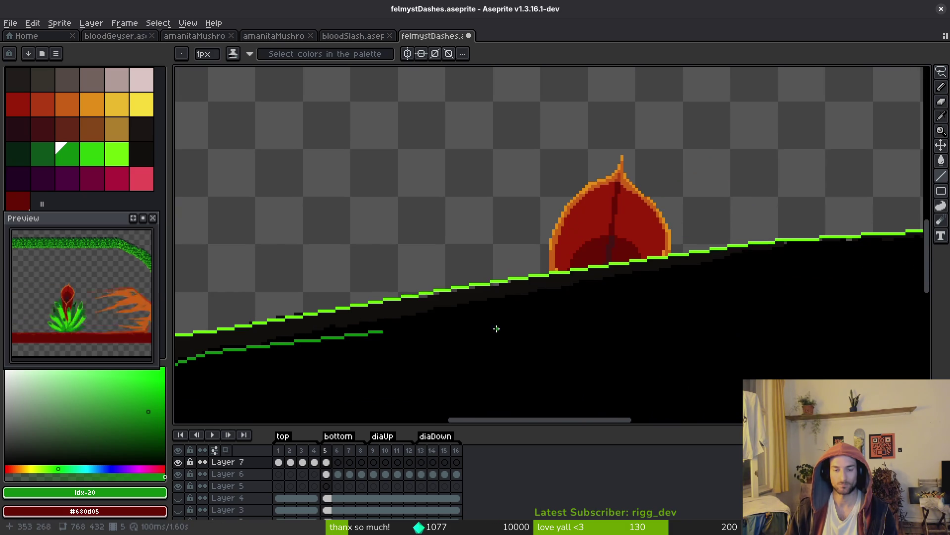
drag(386, 332, 598, 279)
- Draw dark green lines along the slash's top edge and down its diagonal side
drag(765, 287, 419, 344)
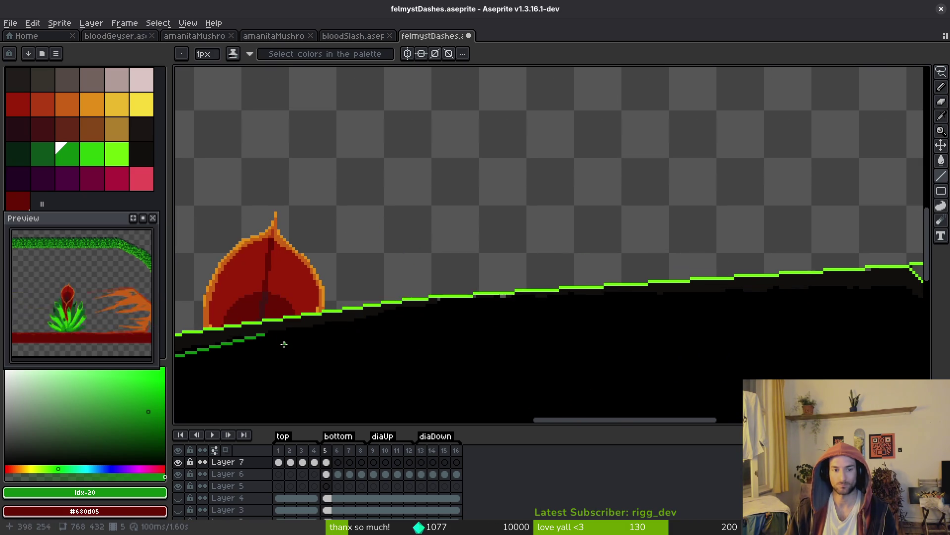
scroll(460, 312, right, 3)
scroll(475, 312, up, 4)
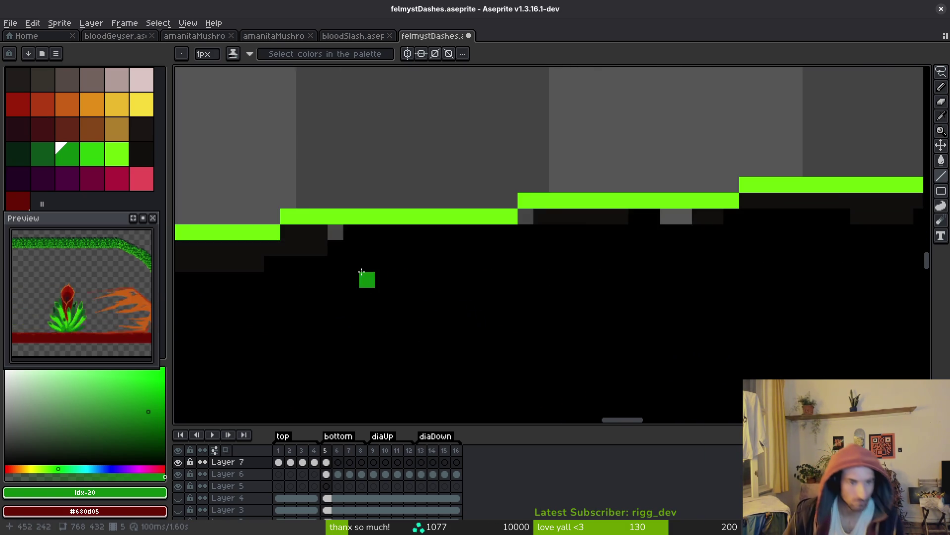
scroll(451, 317, down, 2)
scroll(451, 317, down, 1)
scroll(205, 285, left, 2)
drag(194, 272, 840, 218)
mouse_move(440, 243)
mouse_down()
mouse_move(663, 232)
mouse_move(647, 244)
mouse_move(713, 338)
mouse_up()
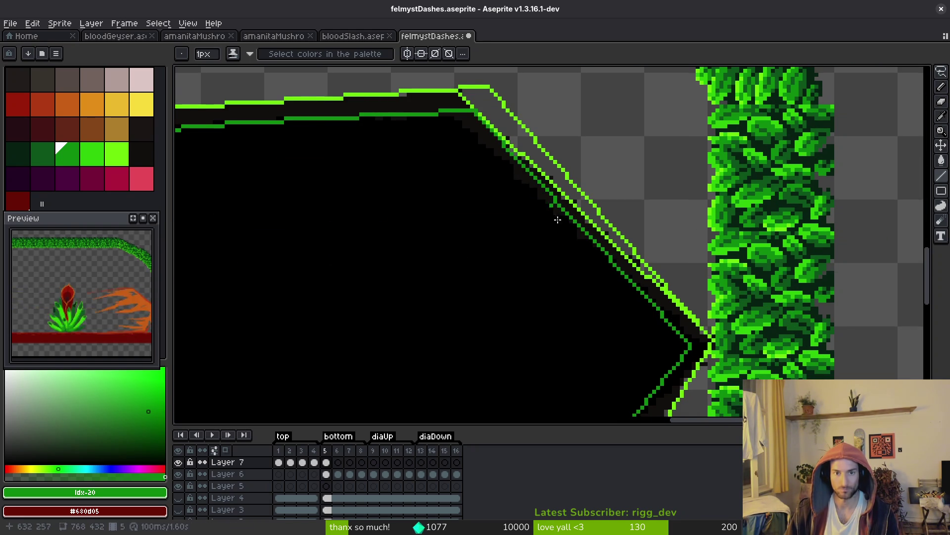
- Try Paint Bucket fills on the frame-5 slash, filling its interior and outline band with green
key(g)
click(420, 296)
alt+click(489, 87)
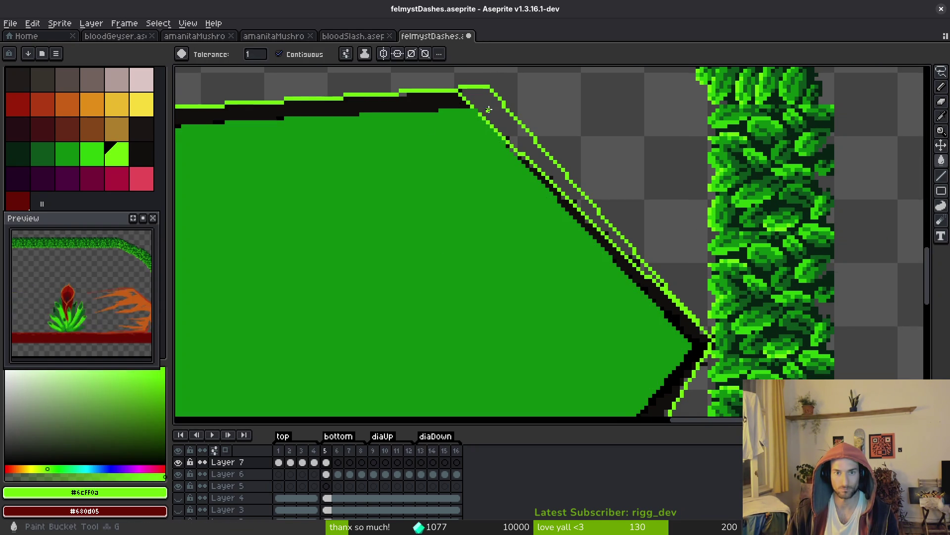
click(488, 96)
click(653, 280)
scroll(687, 332, up, 2)
- Save the sprite and step back through the frames to the black slash
key(b)
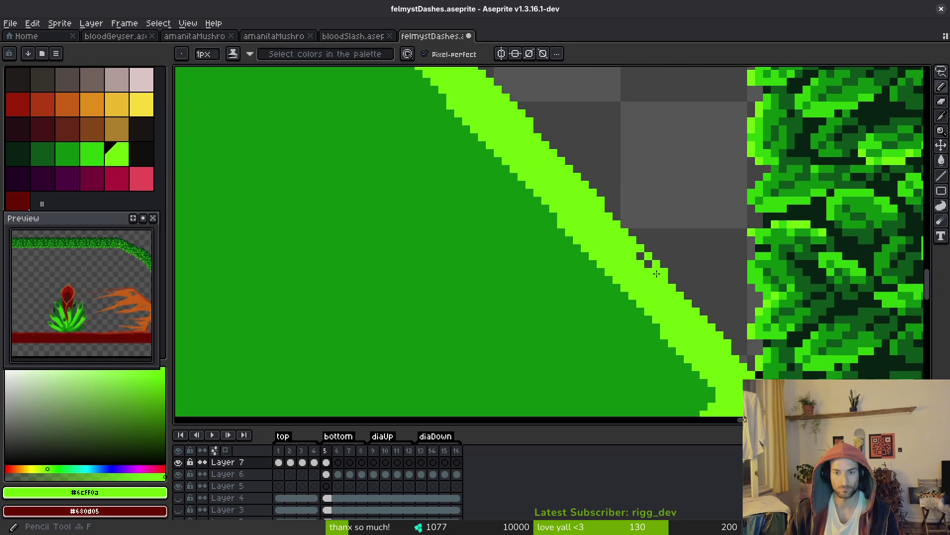
scroll(631, 281, down, 3)
key(ctrl+s)
scroll(407, 250, up, 3)
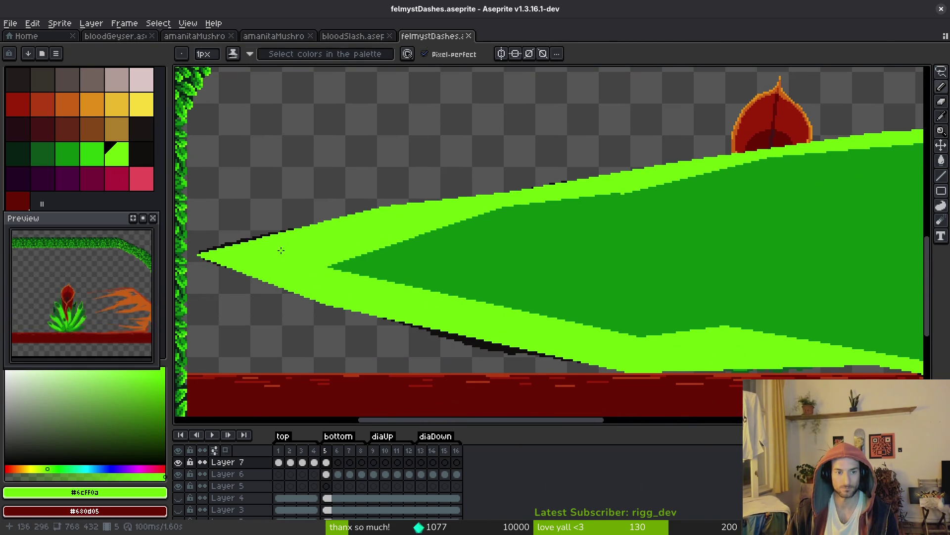
key(alt+comma)
key(alt+period)
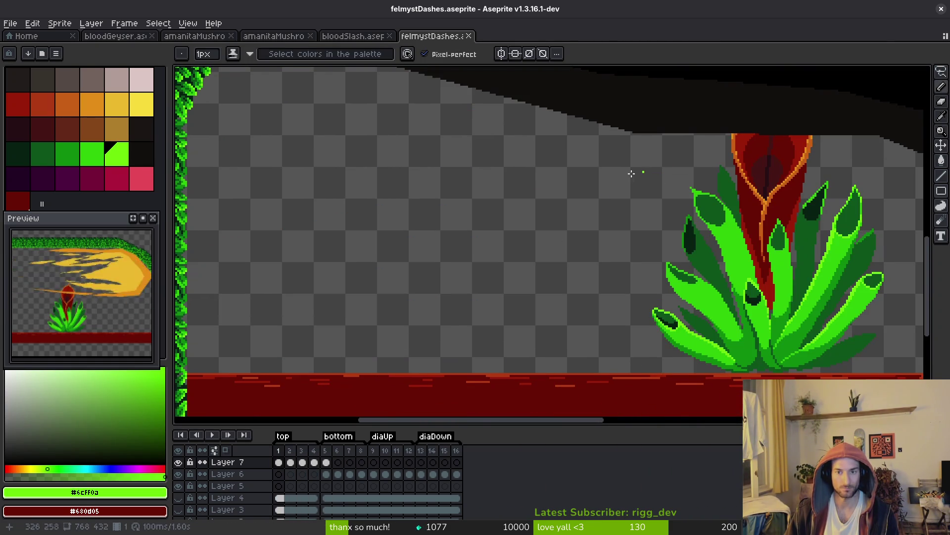
scroll(600, 206, up, 2)
- Refill the frame-5 slash with a black interior and a near-black #120F0c border
click(601, 206)
right_click(559, 329)
right_click(569, 305)
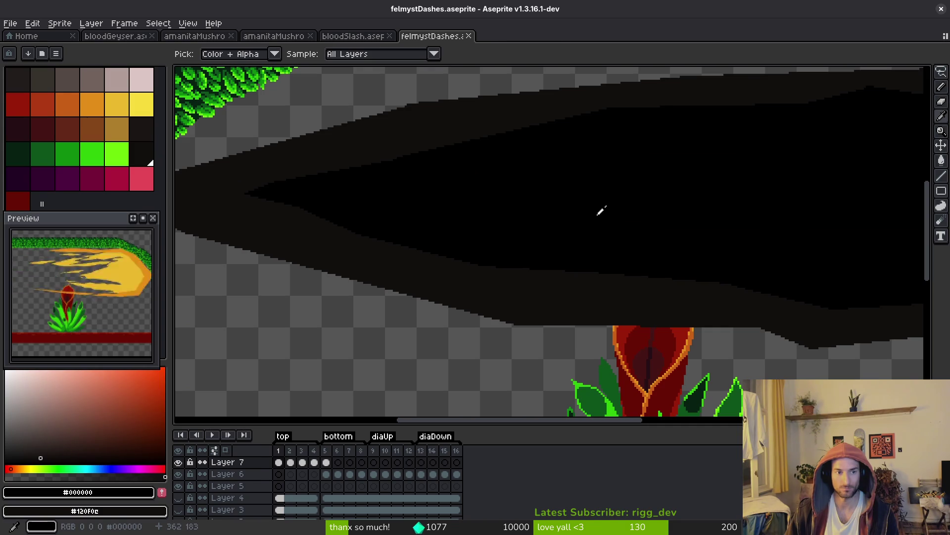
key(alt+period)
key(alt+period)
key(alt+period)
drag(599, 219, 396, 166)
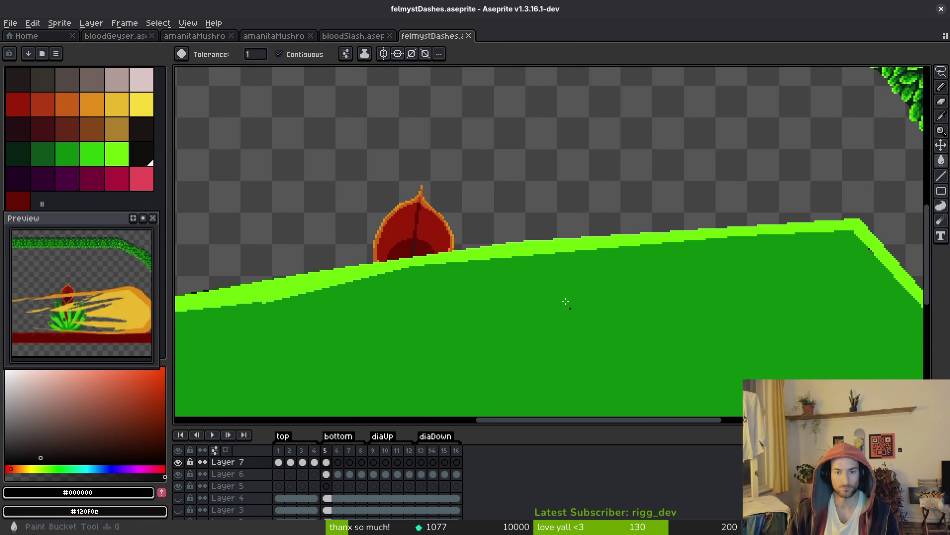
scroll(527, 256, down, 2)
click(527, 256)
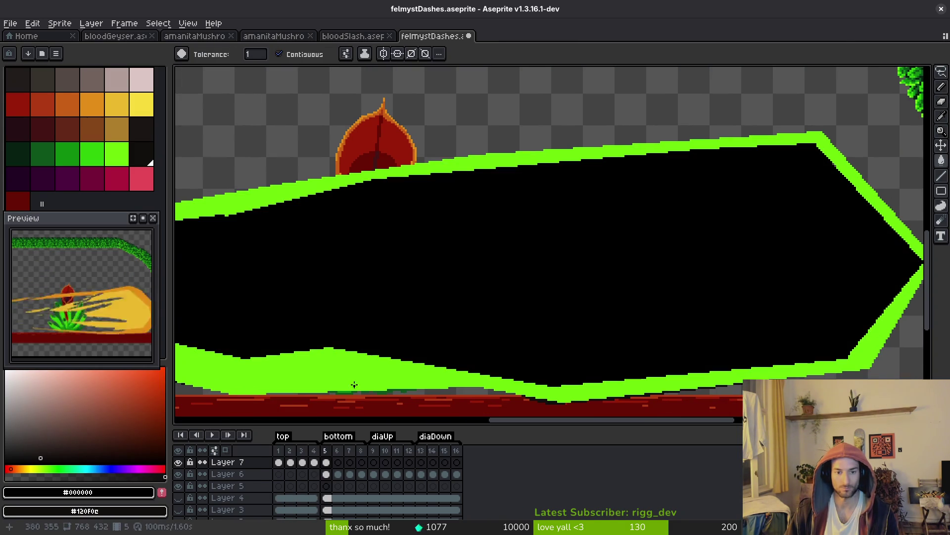
right_click(404, 171)
scroll(626, 244, up, 4)
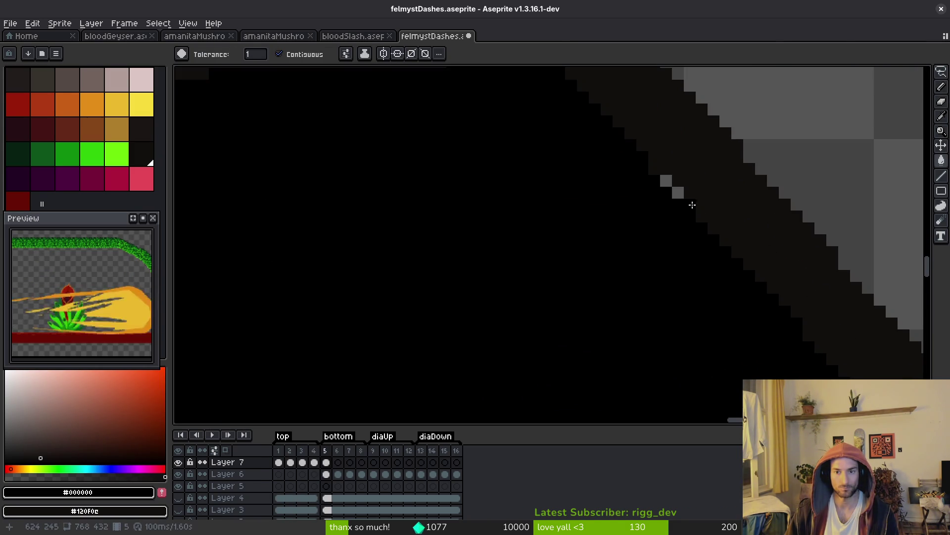
- Switch back to the pencil and go to frame 6 with the yellow dash
key(b)
scroll(558, 223, down, 5)
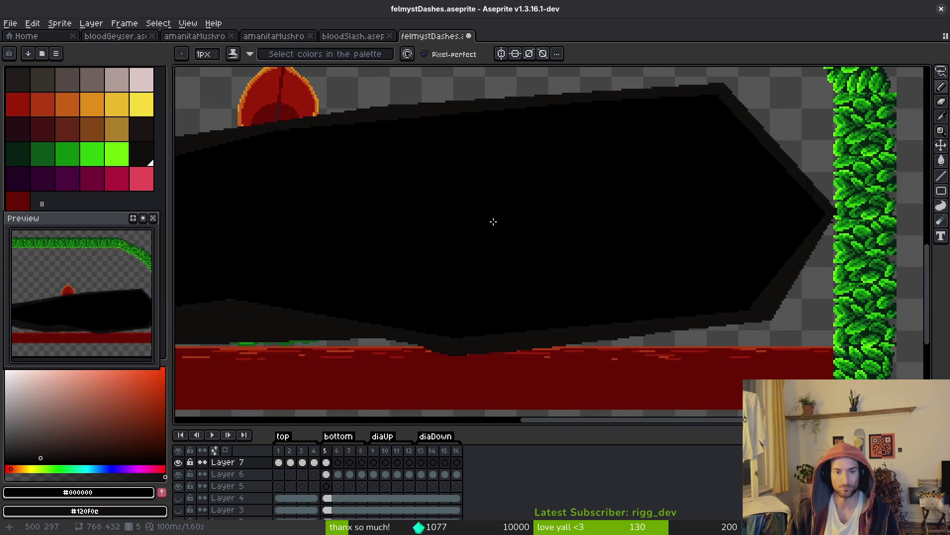
mouse_move(494, 221)
mouse_down()
mouse_move(594, 254)
mouse_move(547, 297)
mouse_move(505, 314)
mouse_up()
click(338, 474)
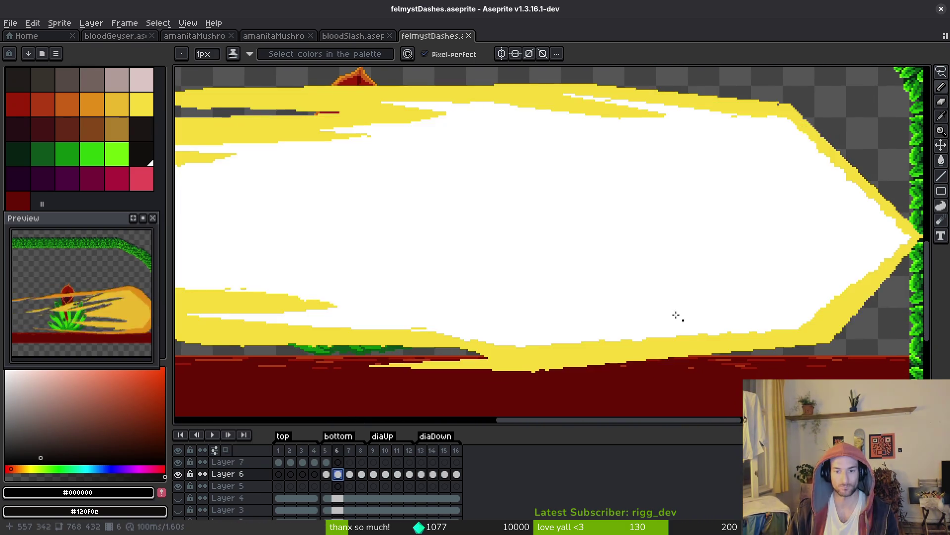
- Set bright green as primary and the other green as secondary, comparing frames 5 and 6
scroll(613, 272, right, 3)
drag(649, 258, 601, 290)
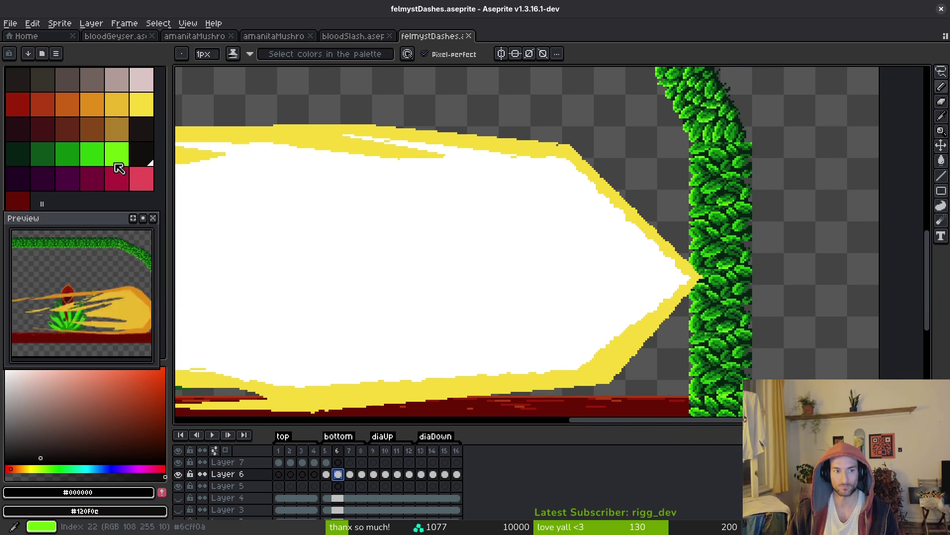
click(98, 156)
right_click(117, 153)
scroll(658, 301, up, 1)
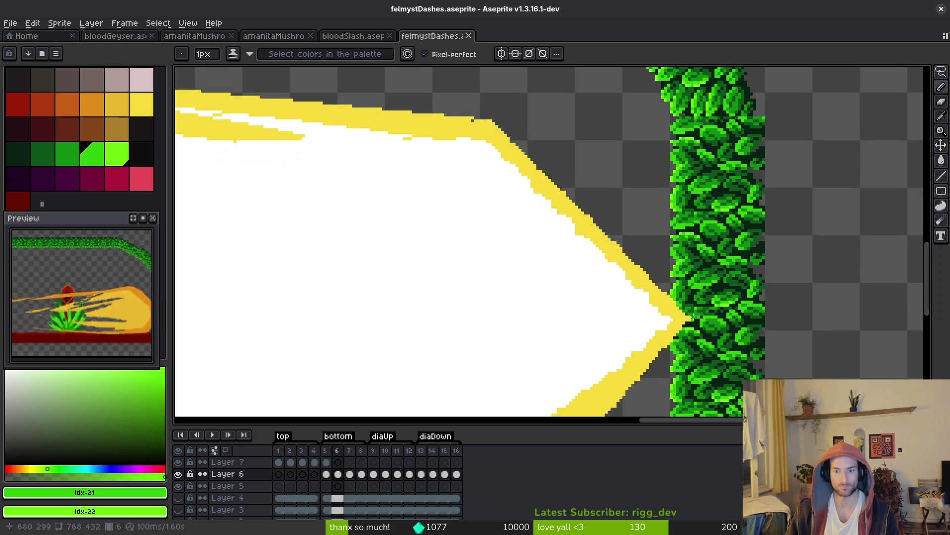
key(Left)
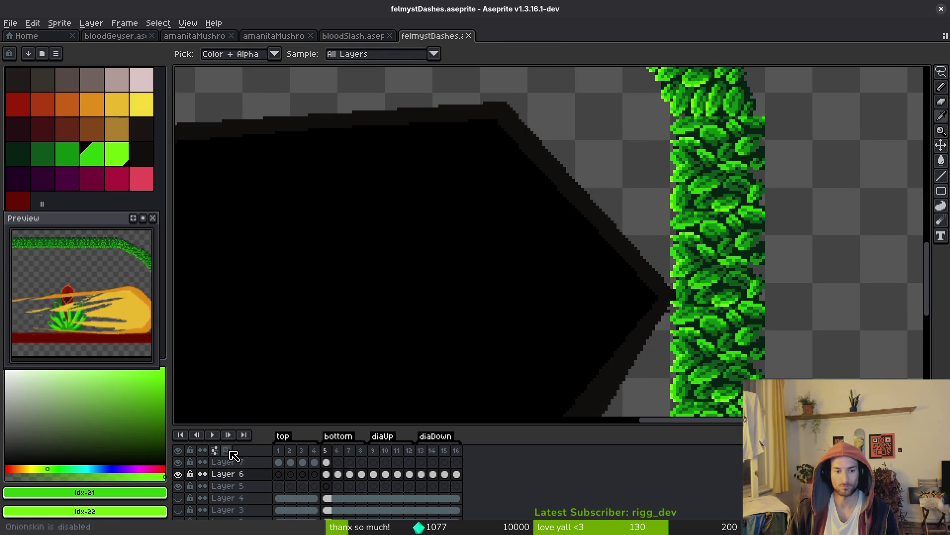
drag(594, 272, 595, 304)
key(Right)
- Draw a straight green line along the yellow dash's upper diagonal edge
key(l)
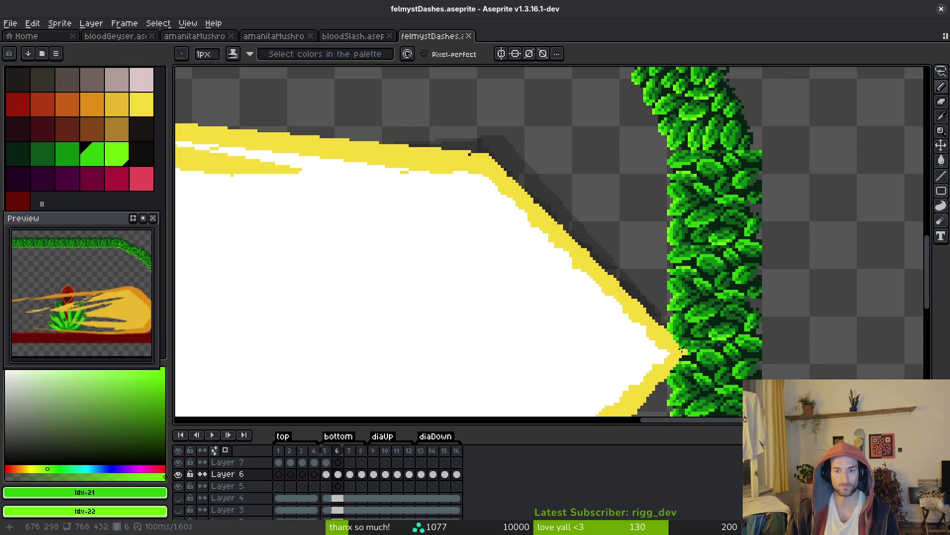
drag(687, 348, 512, 127)
scroll(637, 223, down, 3)
scroll(547, 322, up, 4)
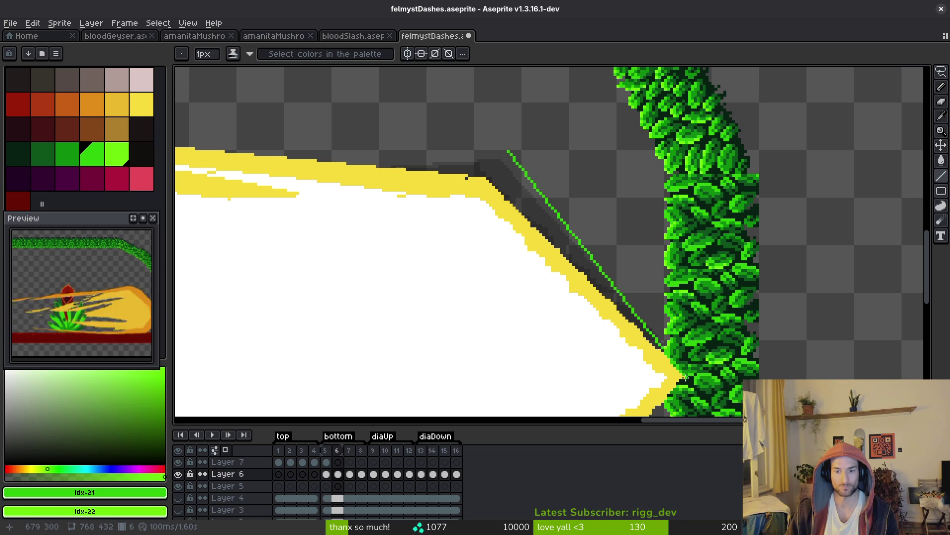
drag(685, 377, 608, 173)
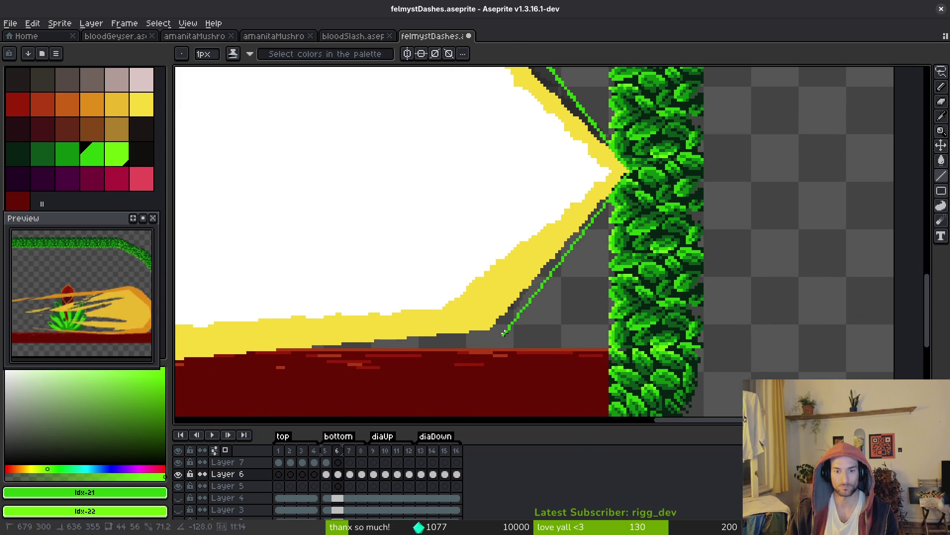
scroll(801, 197, left, 6)
scroll(800, 198, down, 2)
- Draw green lines along the dash's lower yellow edge, extending up-right from the corner
shift+click(336, 270)
mouse_move(336, 270)
mouse_down()
mouse_move(682, 291)
mouse_move(444, 291)
mouse_up()
shift+click(637, 279)
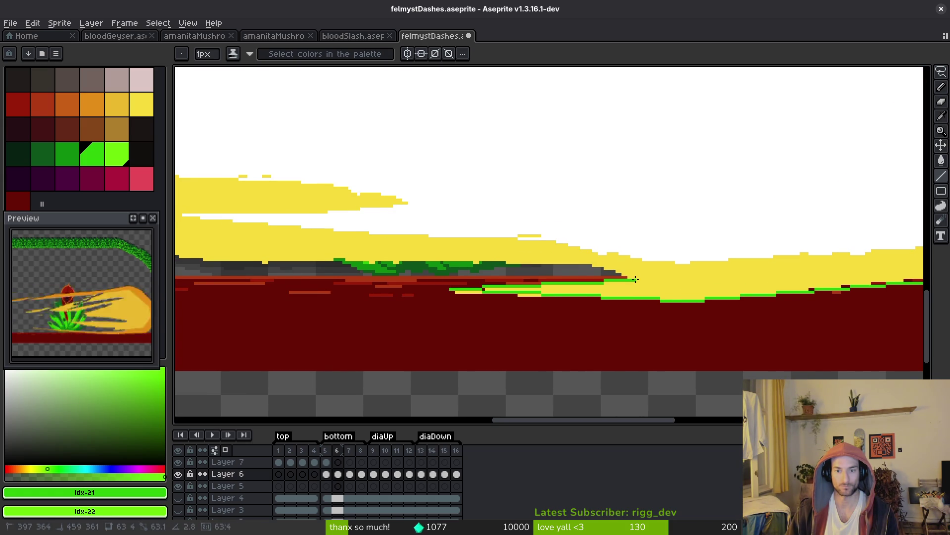
drag(586, 262, 619, 266)
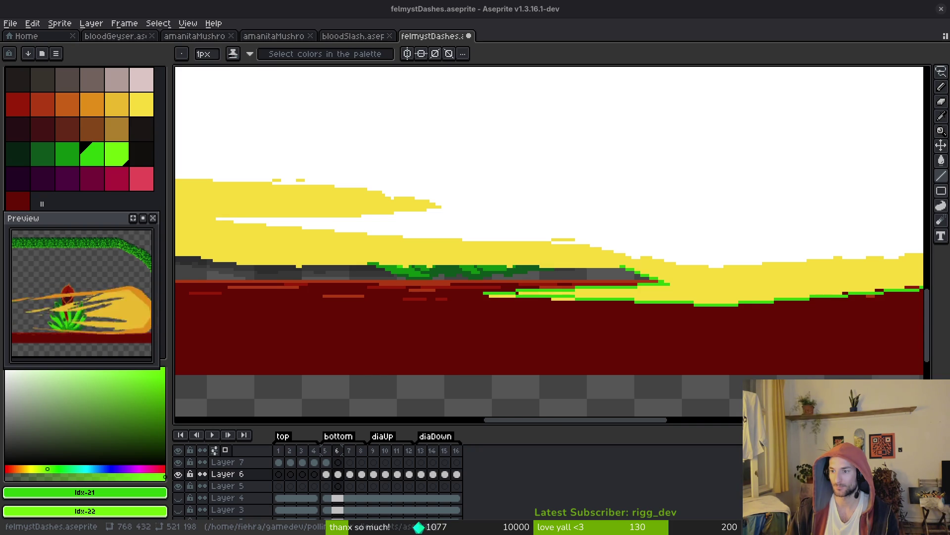
drag(439, 292, 800, 285)
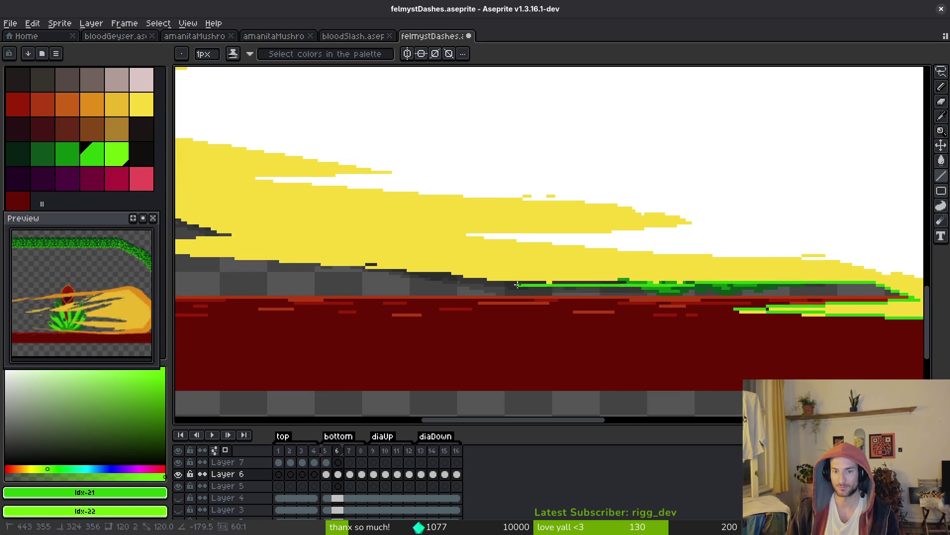
mouse_move(663, 280)
mouse_down()
mouse_move(788, 315)
mouse_move(343, 286)
mouse_up()
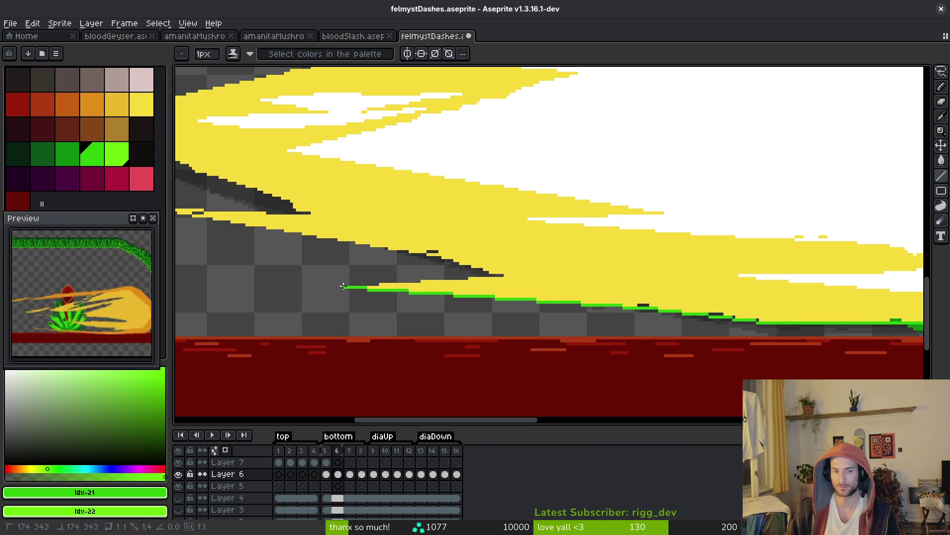
- Draw a green line from the dash's leftmost tip along its upper edge
scroll(549, 245, left, 10)
scroll(549, 245, right, 12)
scroll(544, 245, down, 5)
scroll(226, 241, up, 5)
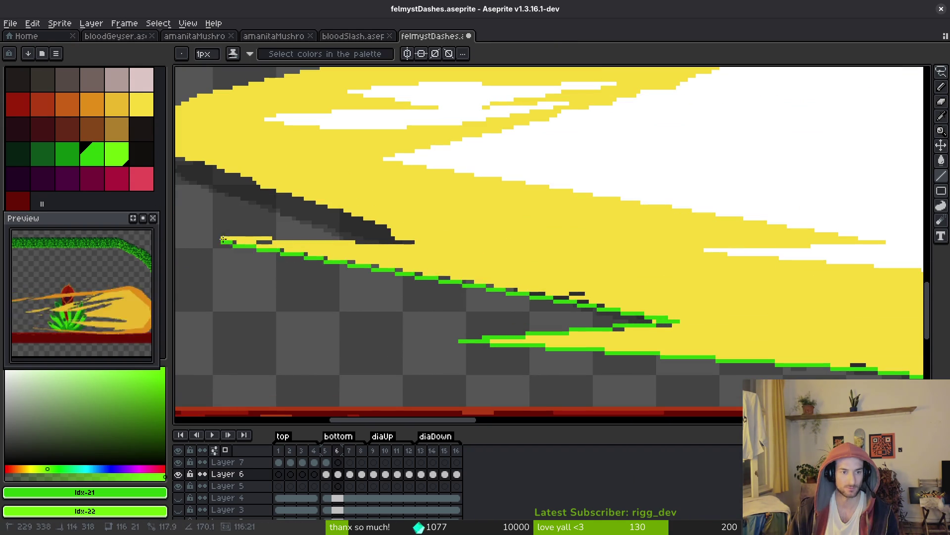
scroll(335, 234, left, 5)
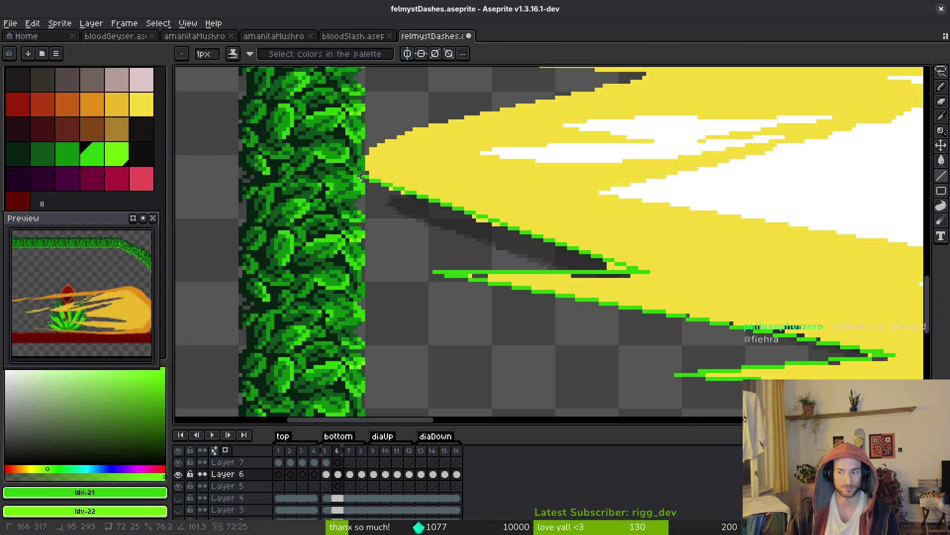
scroll(363, 268, up, 3)
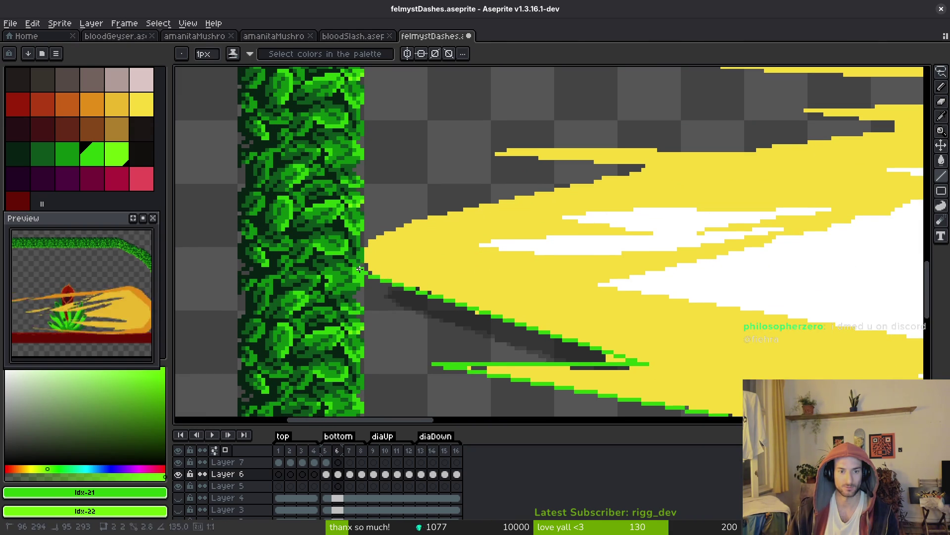
shift+click(351, 260)
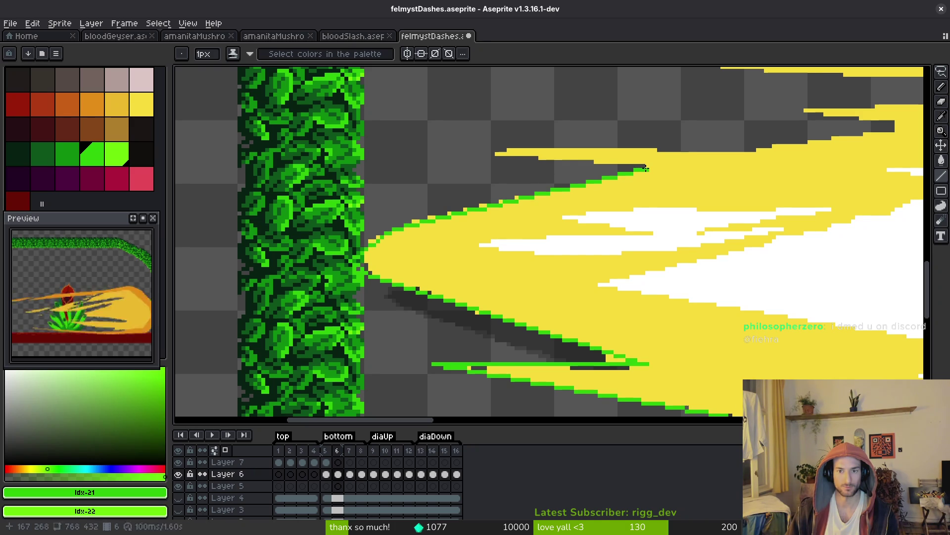
scroll(394, 243, right, 5)
scroll(394, 243, up, 2)
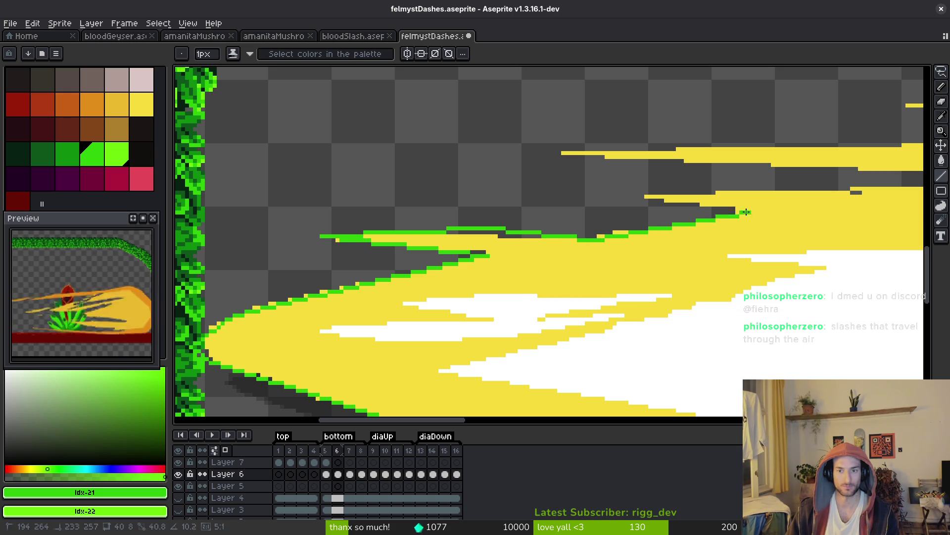
mouse_move(744, 212)
mouse_down()
mouse_move(435, 248)
mouse_move(295, 222)
mouse_up()
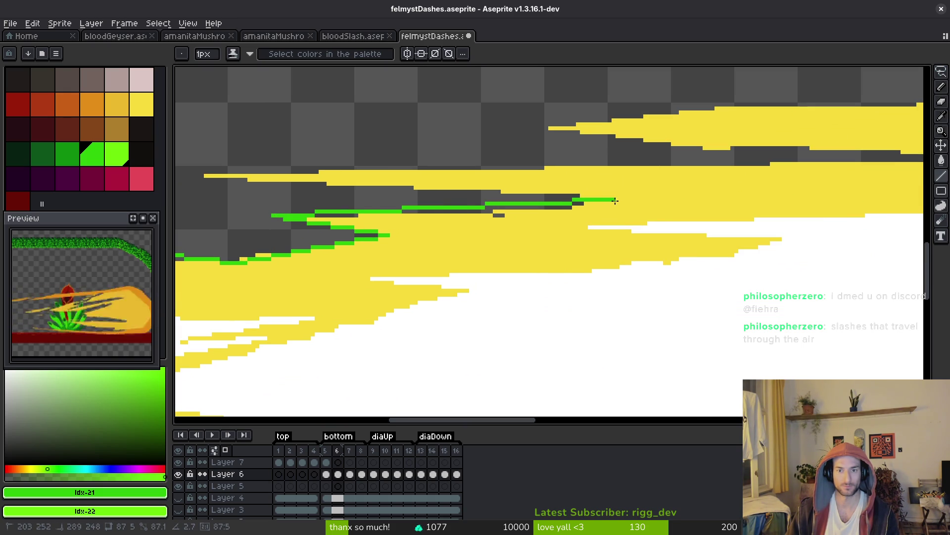
mouse_move(200, 176)
mouse_down()
mouse_move(588, 171)
mouse_move(457, 194)
mouse_move(880, 160)
mouse_up()
- Add a short green line on the upper edge and a long one along a wisp
scroll(644, 247, down, 3)
scroll(644, 248, up, 3)
drag(629, 270, 643, 230)
scroll(643, 231, down, 3)
mouse_move(693, 291)
mouse_down()
mouse_move(843, 284)
mouse_move(836, 304)
mouse_move(860, 287)
mouse_move(495, 257)
mouse_move(535, 270)
mouse_move(620, 270)
mouse_move(515, 269)
mouse_move(550, 270)
mouse_up()
scroll(722, 290, up, 3)
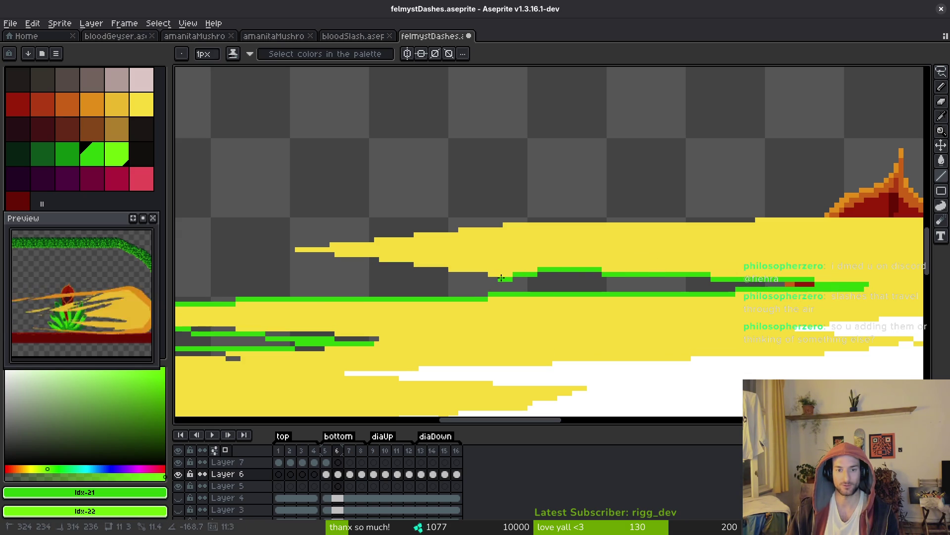
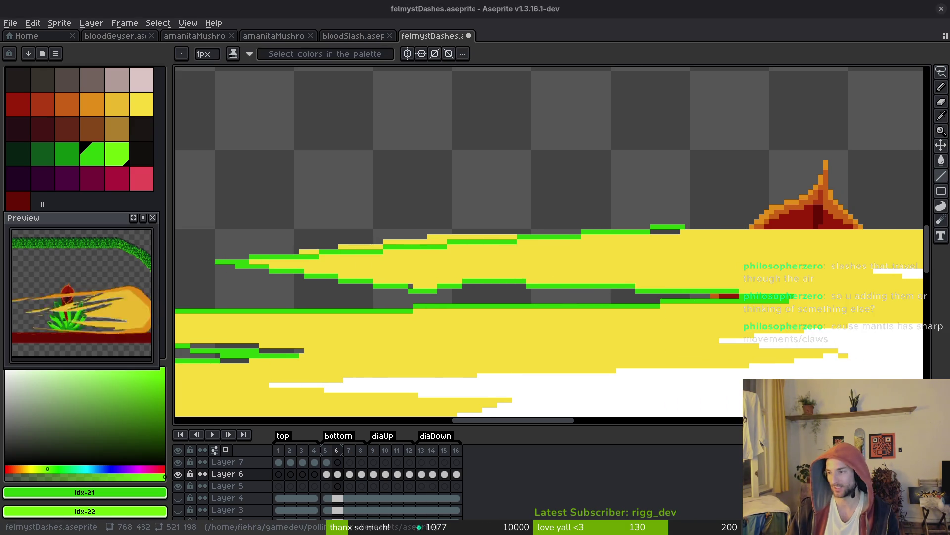
- Add a green edge pixel to the dash, then open mantis.aseprite from Recent files
click(712, 162)
click(18, 36)
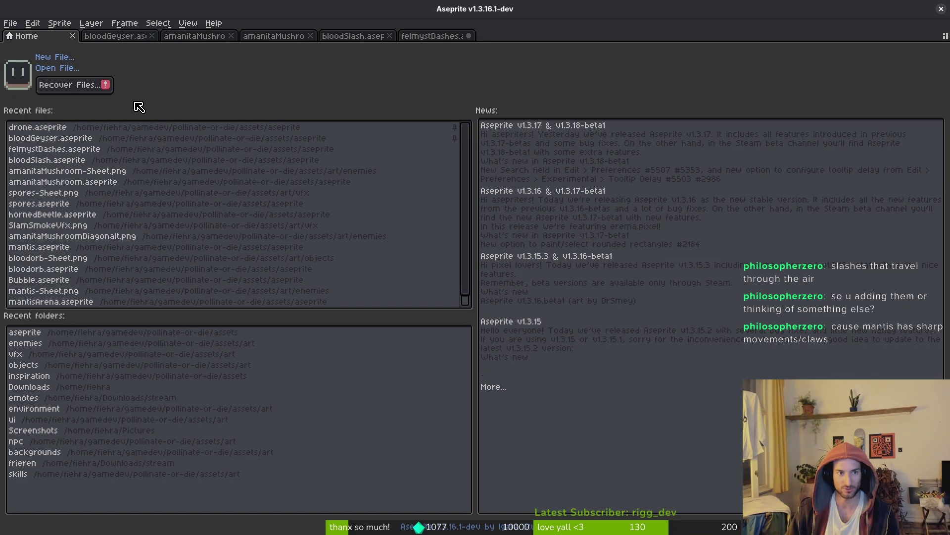
click(39, 247)
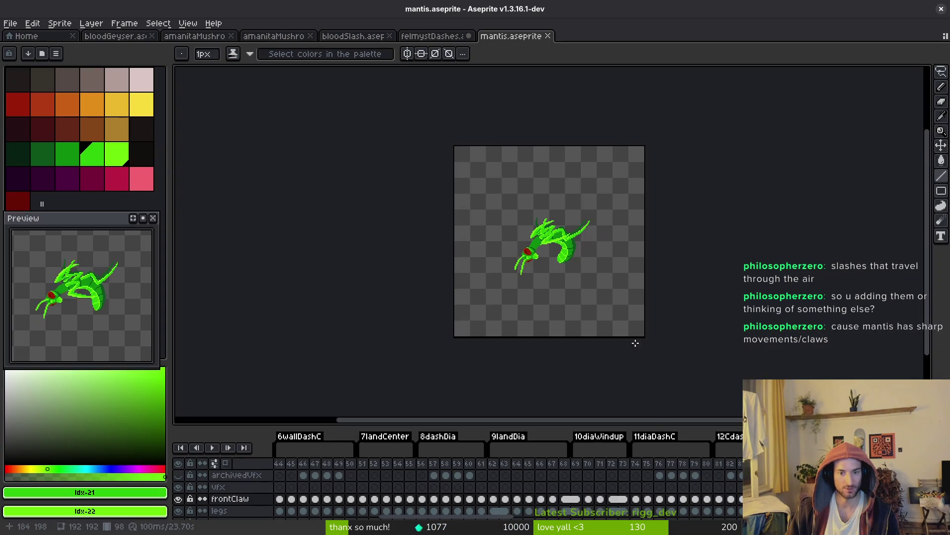
- Scrub the mantis timeline to the yellow slash frame and preview the animation
scroll(610, 479, right, 5)
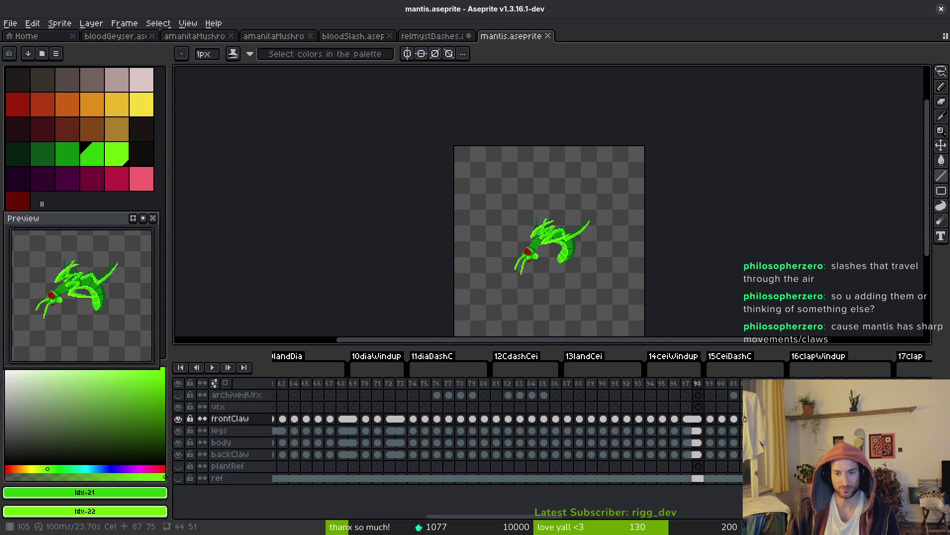
scroll(544, 431, left, 5)
scroll(605, 417, right, 8)
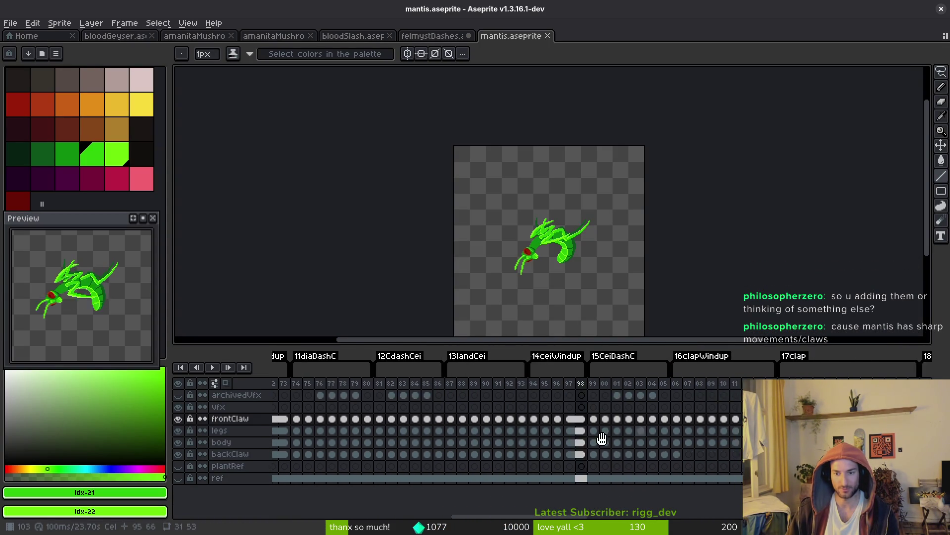
scroll(709, 419, right, 5)
click(580, 407)
key(alt)
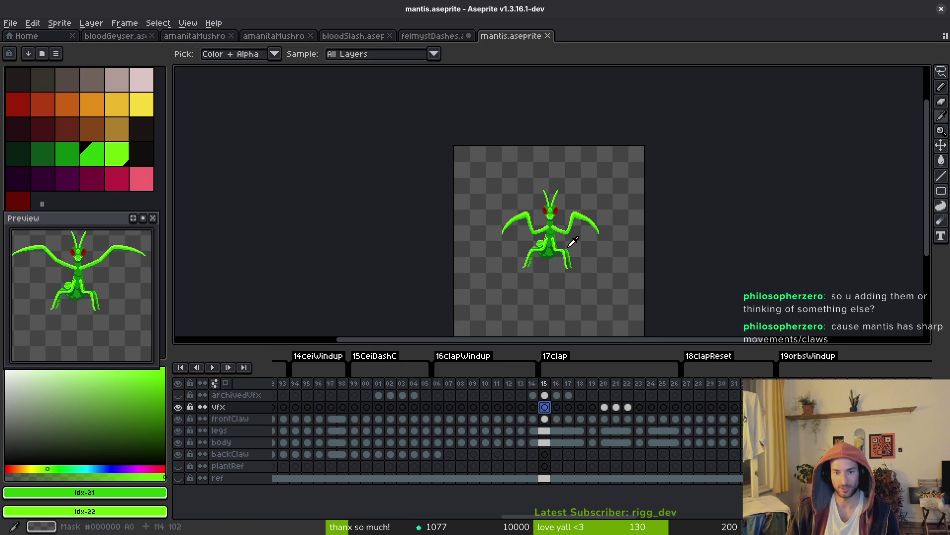
key(Right)
key(Right)
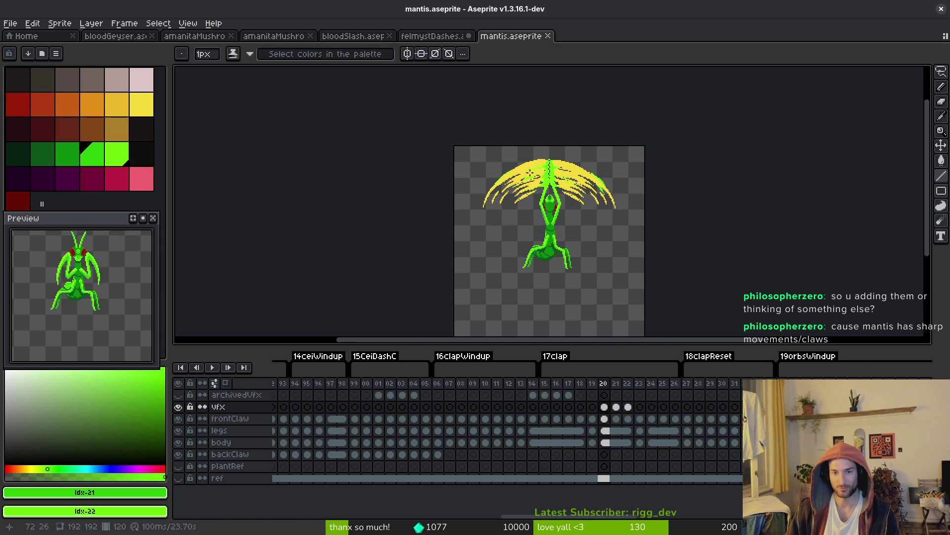
key(Return)
key(alt)
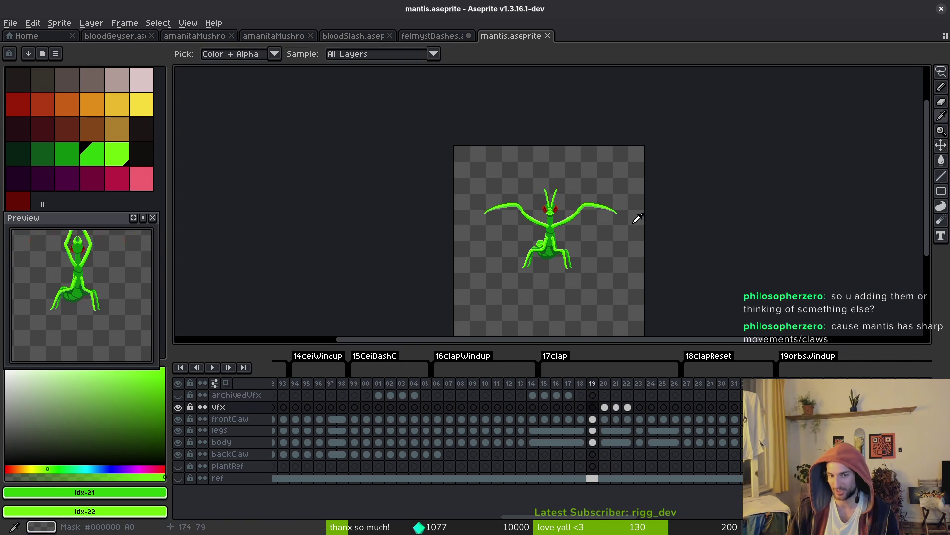
key(Return)
- Play from an early archivedVfx frame, stop on frame 47, and hide the vfx layer
click(445, 394)
key(Return)
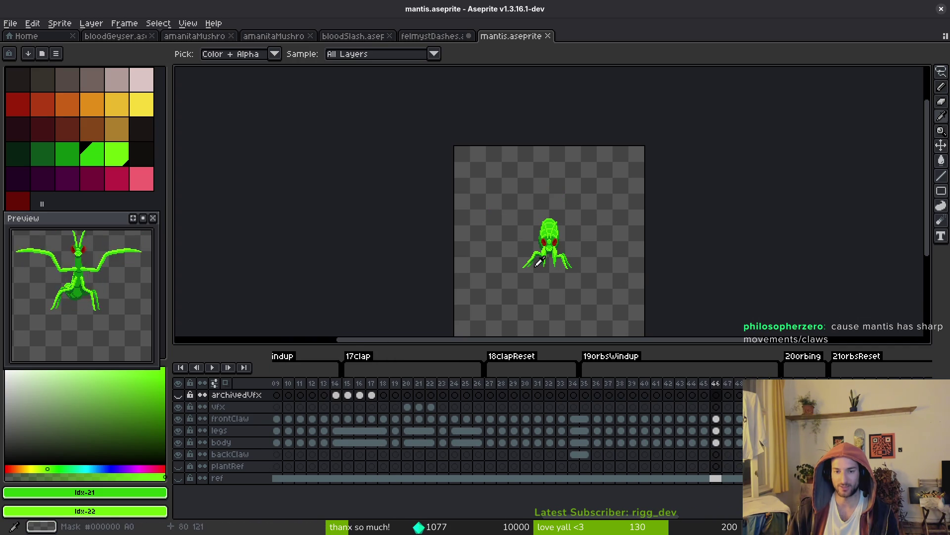
click(732, 396)
click(178, 407)
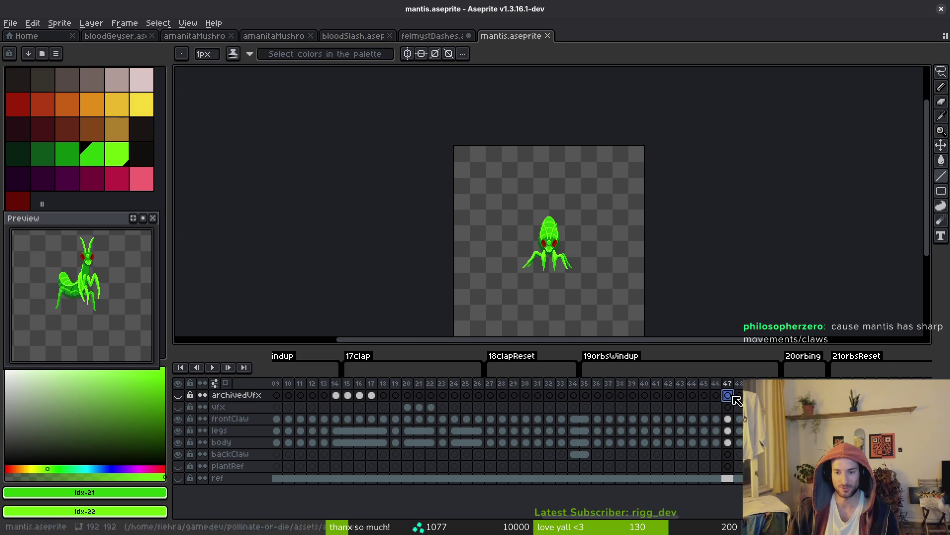
- In dark red, clear the old ellipse on frame 47's vfx cel and paint a filled slash
click(18, 102)
scroll(539, 255, up, 5)
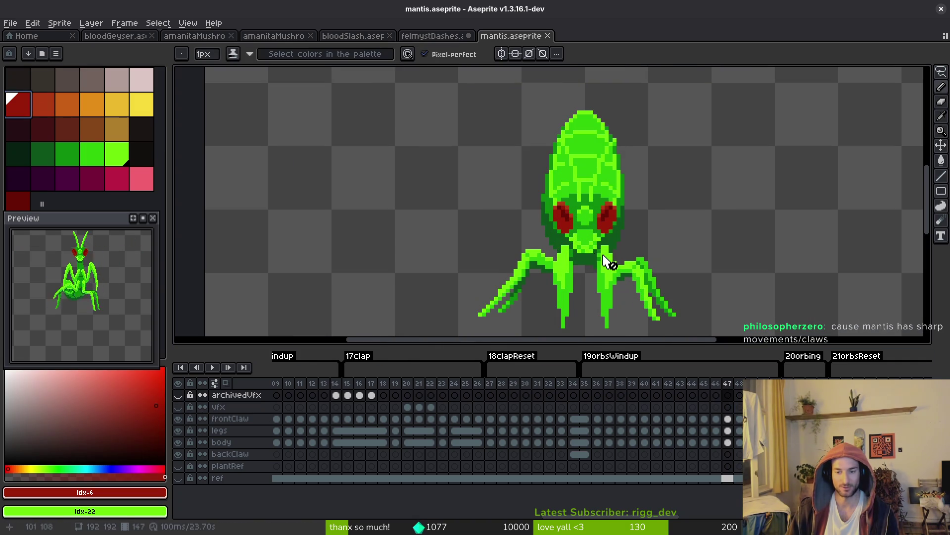
click(728, 407)
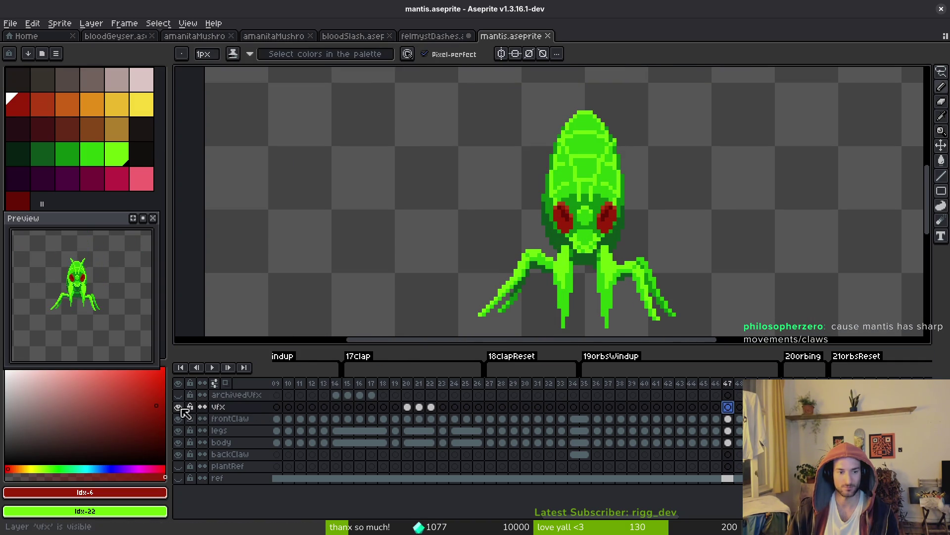
click(178, 407)
scroll(445, 257, down, 2)
key(Delete)
drag(504, 305, 362, 212)
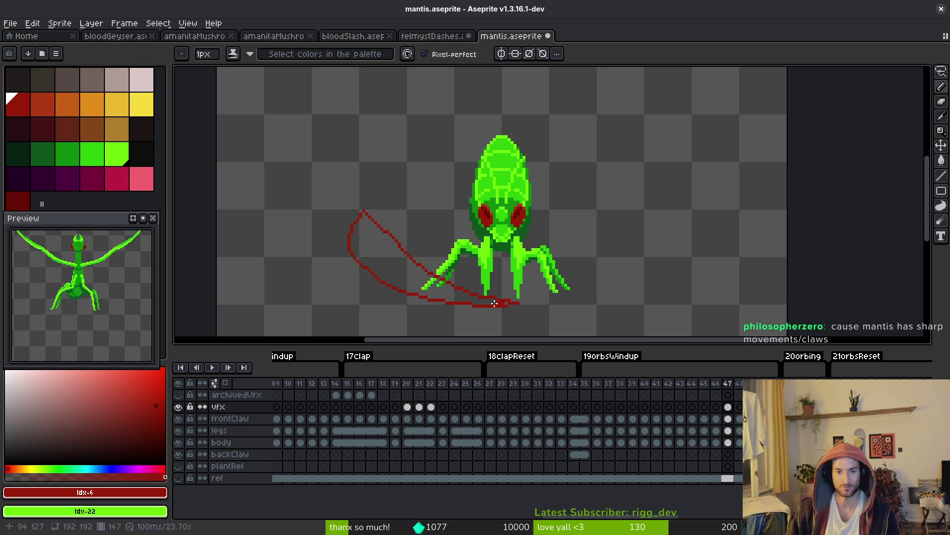
key(g)
click(376, 258)
- On frame 48, draw a large red slash arcing over the head, fill it, and preview
key(Right)
click(384, 151)
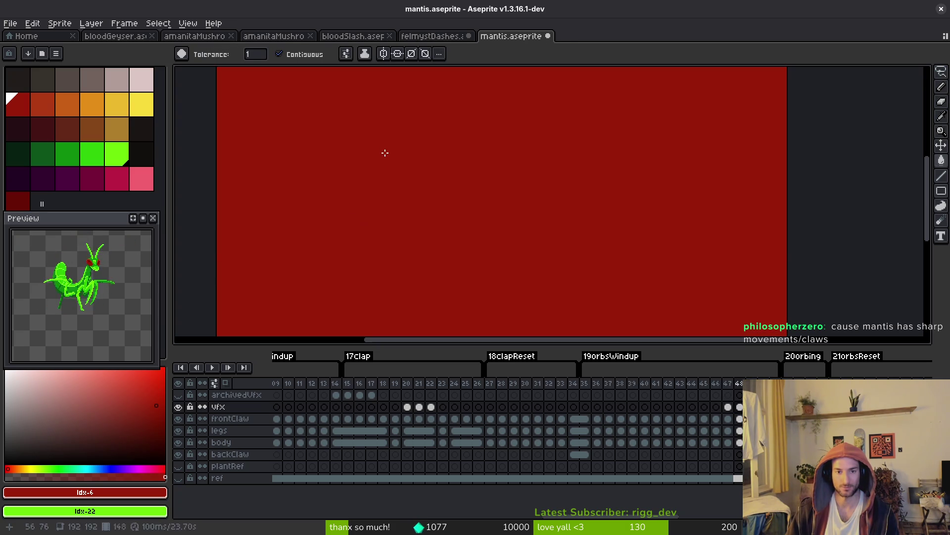
key(ctrl+z)
key(b)
drag(382, 250, 487, 129)
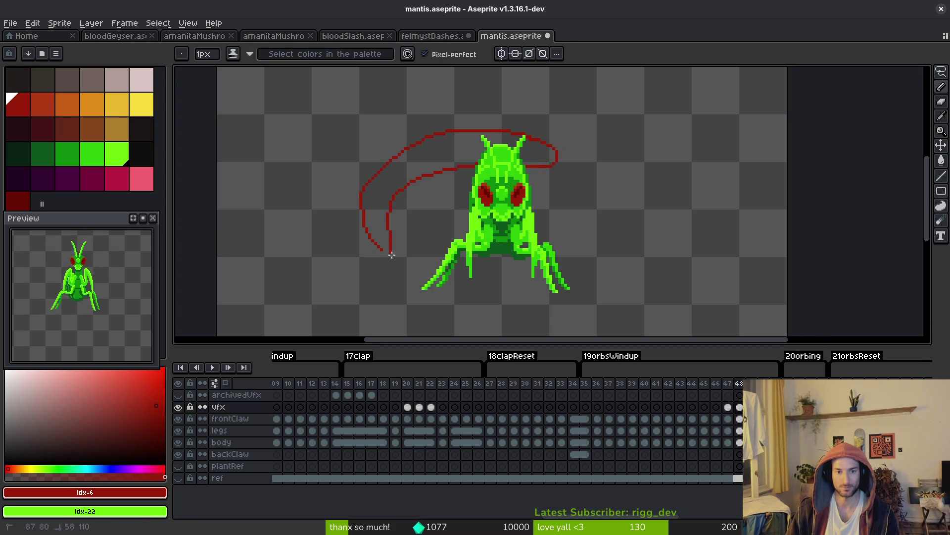
scroll(525, 161, up, 2)
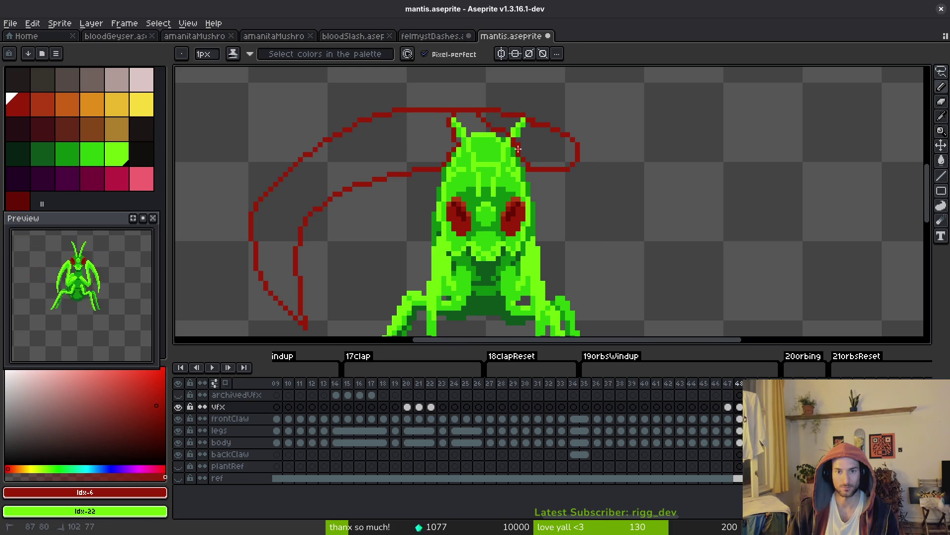
click(518, 149)
click(436, 142)
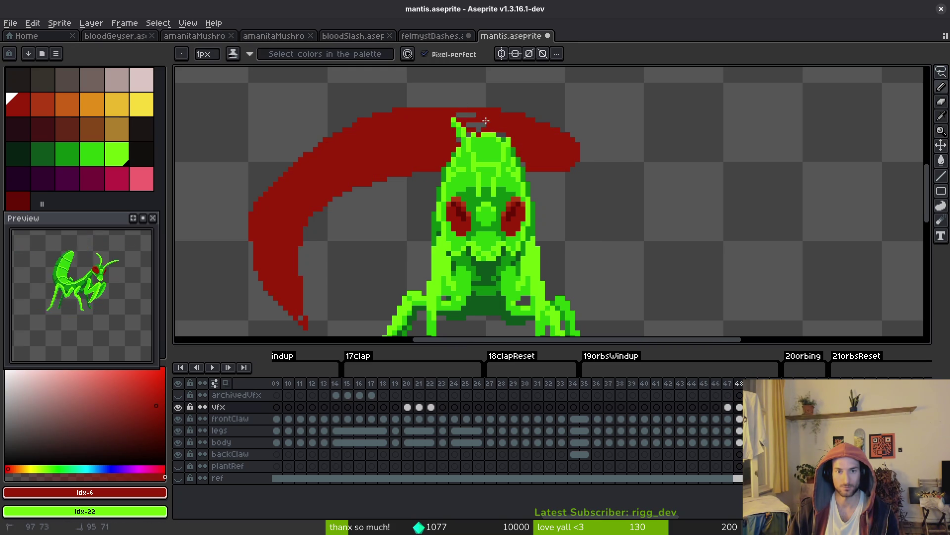
scroll(470, 117, down, 3)
scroll(545, 198, up, 3)
key(Return)
- Add a filled red slash from the head down-right, undoing a stray full-canvas fill
scroll(543, 219, down, 1)
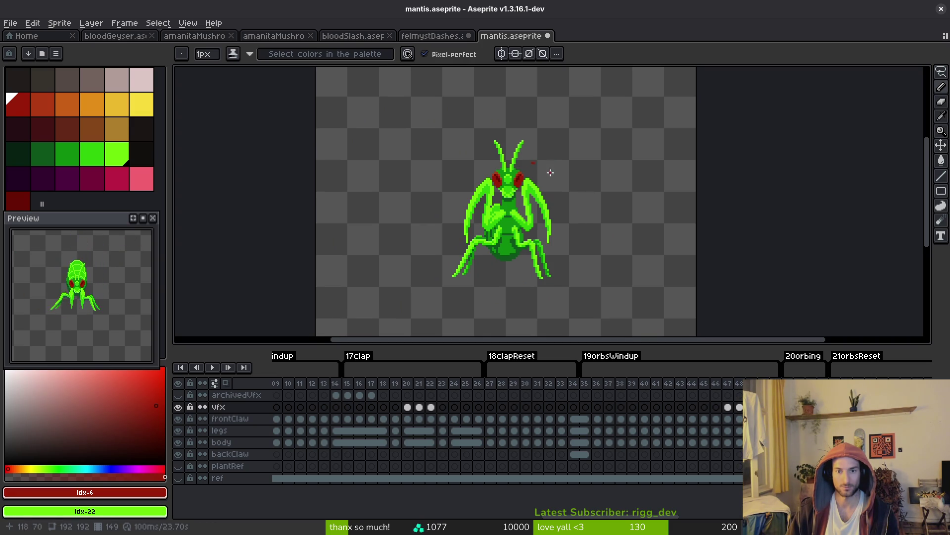
drag(533, 167, 599, 206)
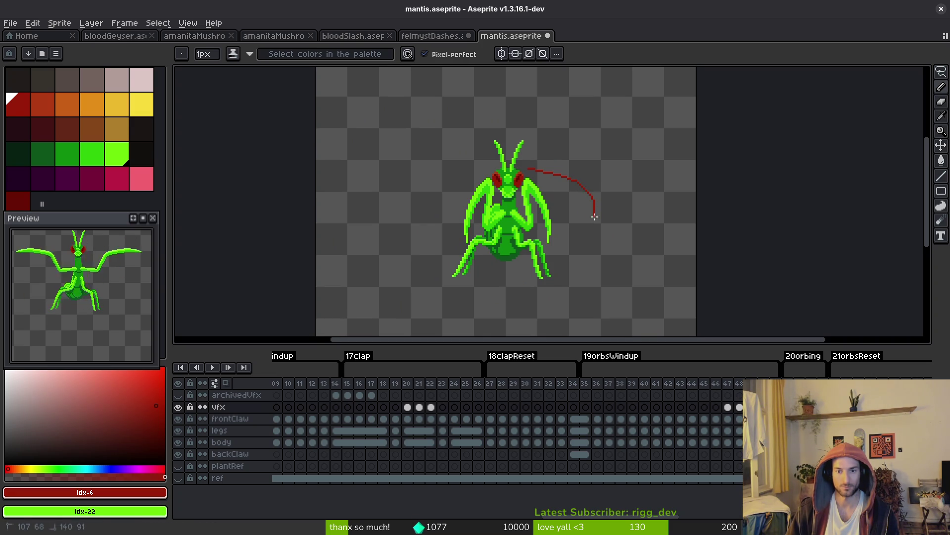
key(g)
click(569, 225)
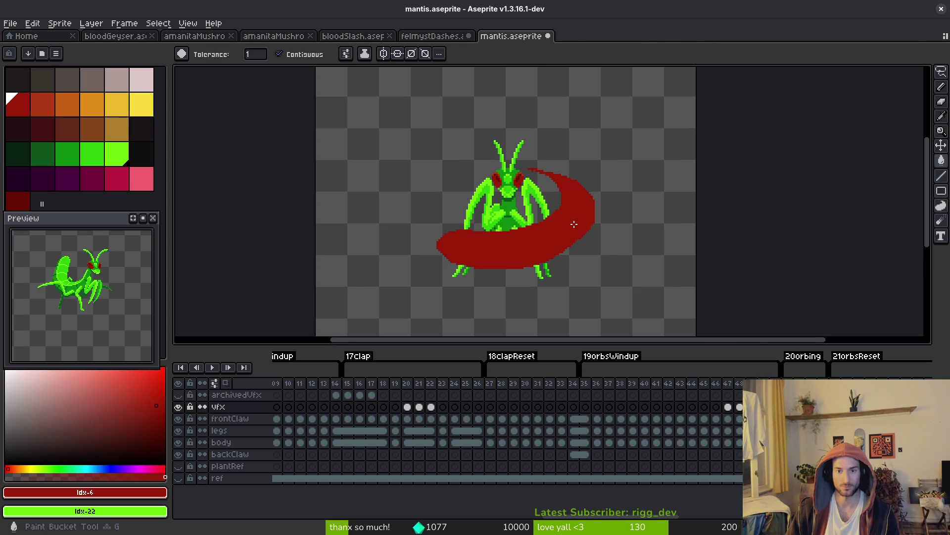
scroll(569, 227, down, 3)
scroll(570, 227, up, 3)
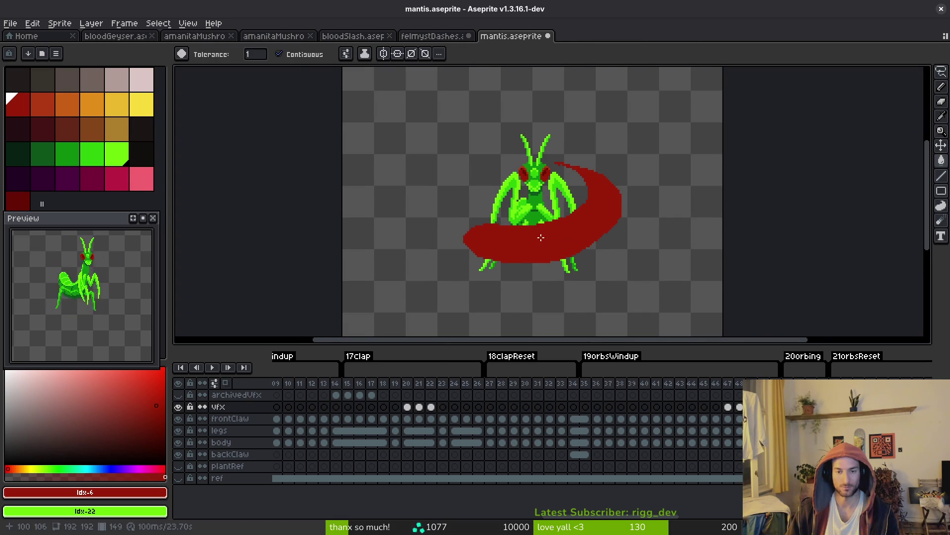
key(Return)
click(480, 239)
key(ctrl+z)
- Outline a red crescent over the head and along the left claw, fill it, and zoom out
key(f)
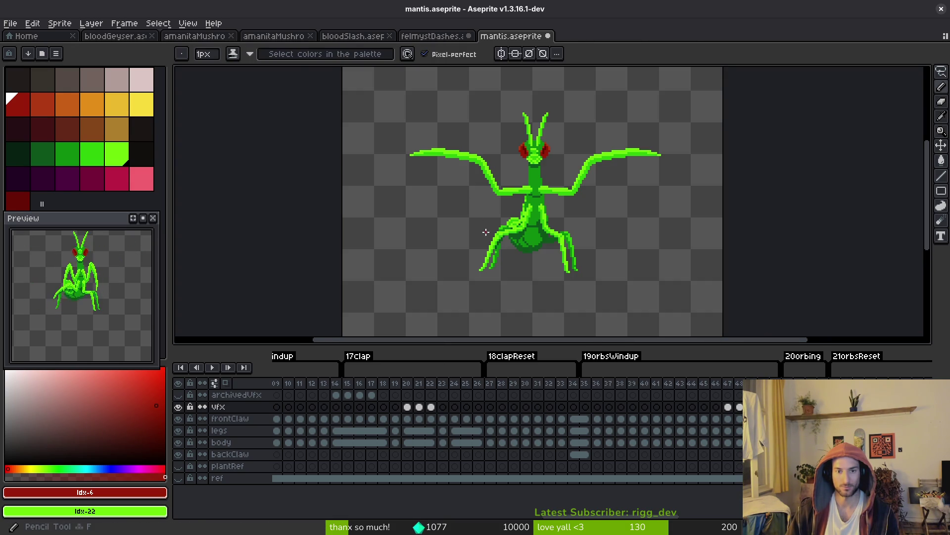
scroll(467, 143, up, 2)
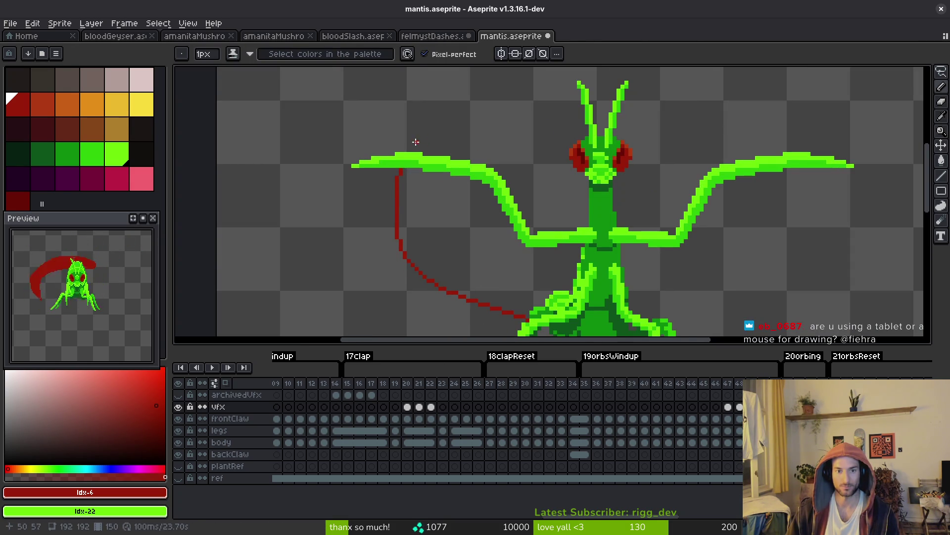
mouse_move(413, 149)
mouse_down()
mouse_move(584, 75)
mouse_move(733, 89)
mouse_up()
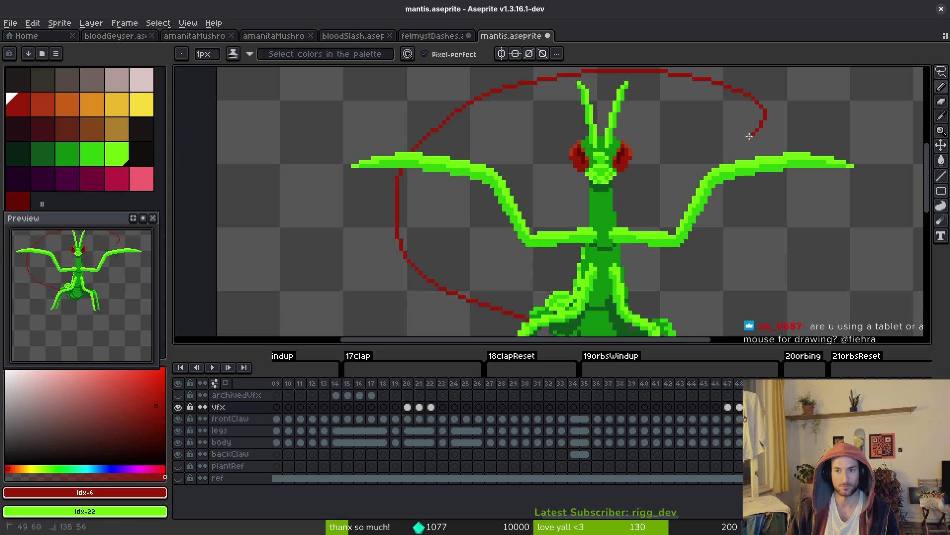
mouse_move(474, 180)
mouse_down()
mouse_move(472, 213)
mouse_move(532, 320)
mouse_up()
drag(470, 178, 400, 165)
drag(487, 164, 417, 149)
key(g)
click(439, 218)
key(1)
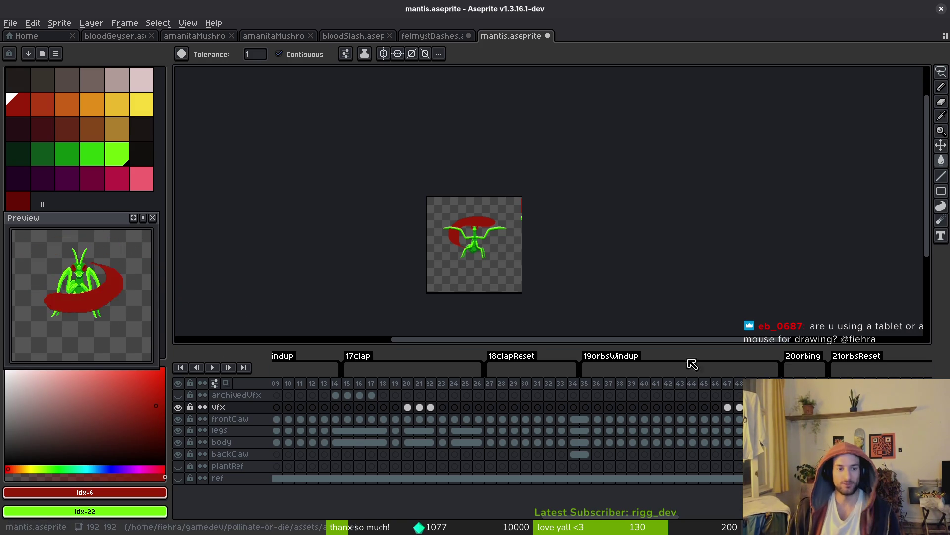
- Inspect frames 20 and 14, trying and then undoing a move of the 17clap tag's start
click(395, 407)
click(406, 406)
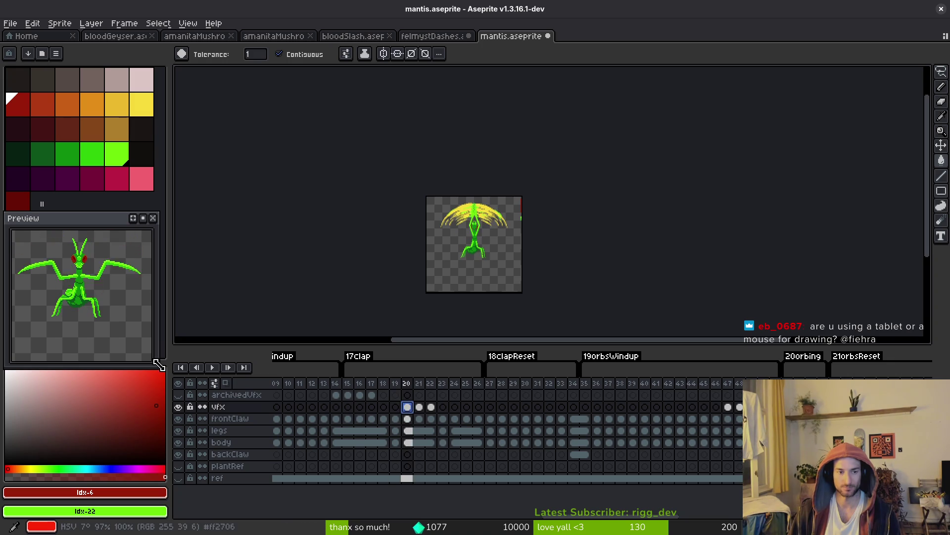
drag(322, 421, 438, 428)
click(451, 395)
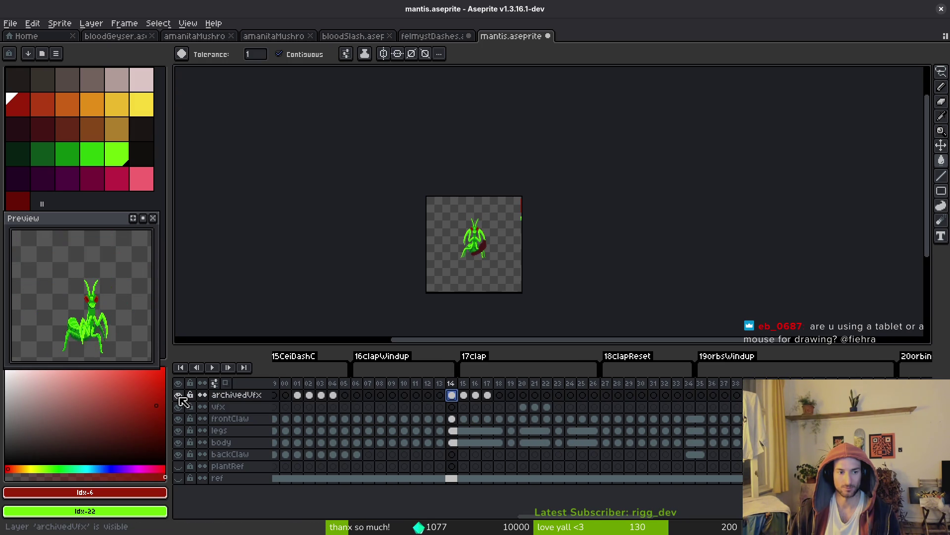
drag(510, 369, 558, 372)
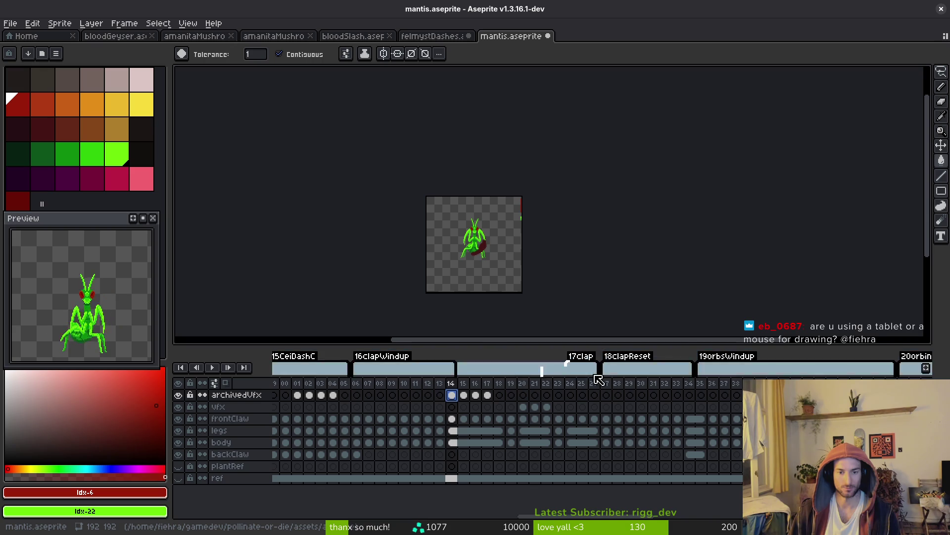
key(ctrl+z)
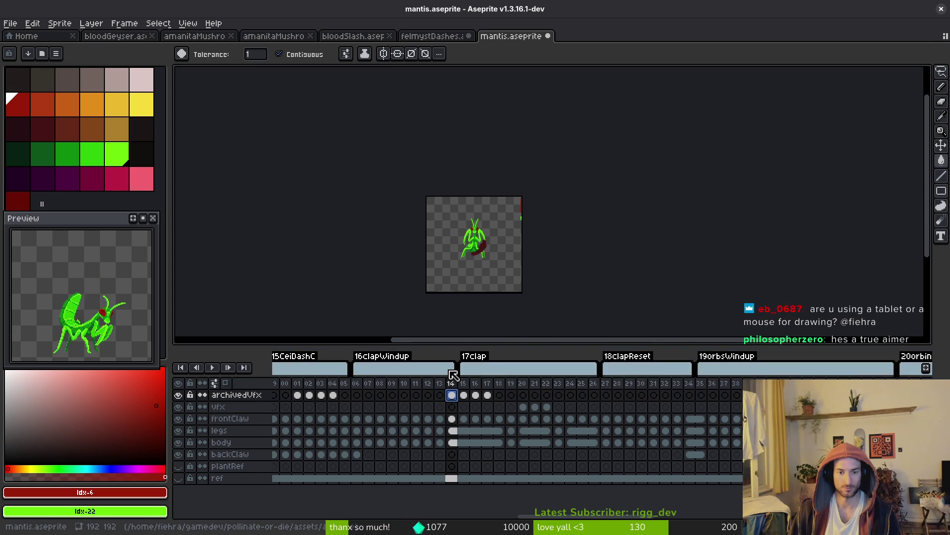
click(604, 375)
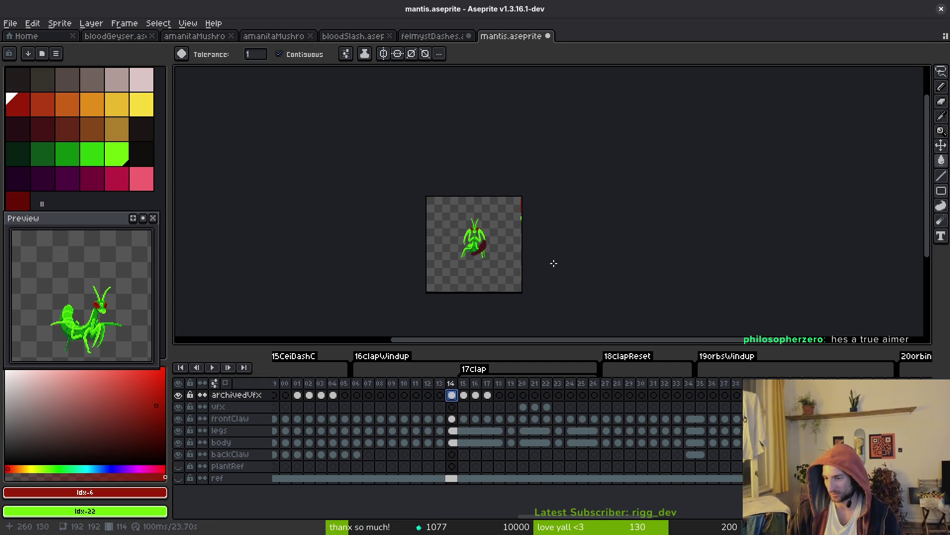
- Hide the archivedVfx layer and save mantis.aseprite
scroll(577, 258, left, 2)
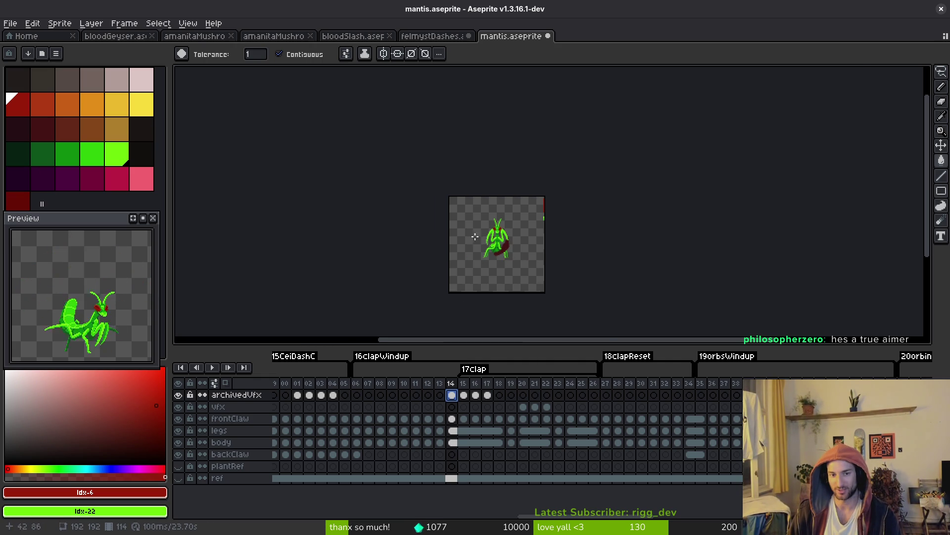
scroll(653, 240, up, 3)
scroll(653, 240, down, 2)
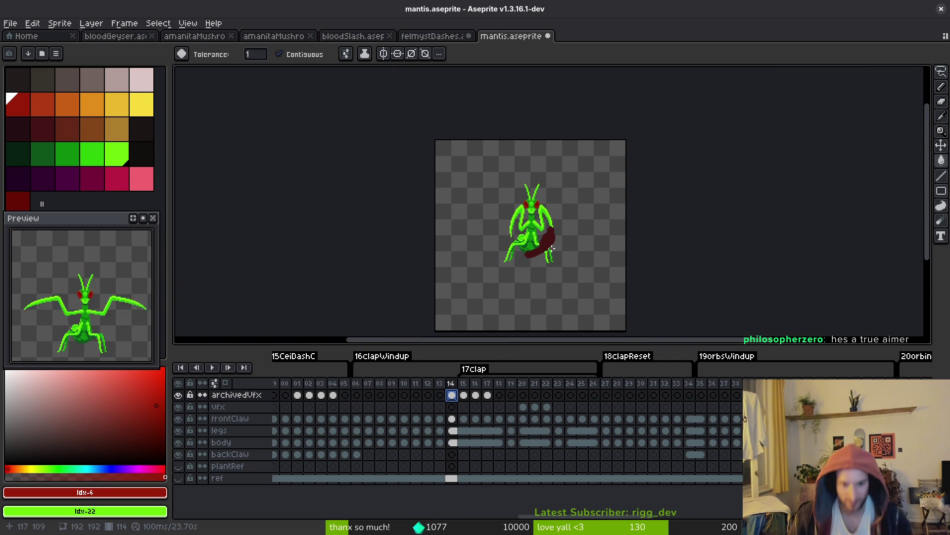
click(179, 395)
key(ctrl+s)
- In felmystDashes, eyedrop the outline green and draw a straight green line along the dash's edge
key(alt+Tab)
key(alt+Tab)
click(432, 35)
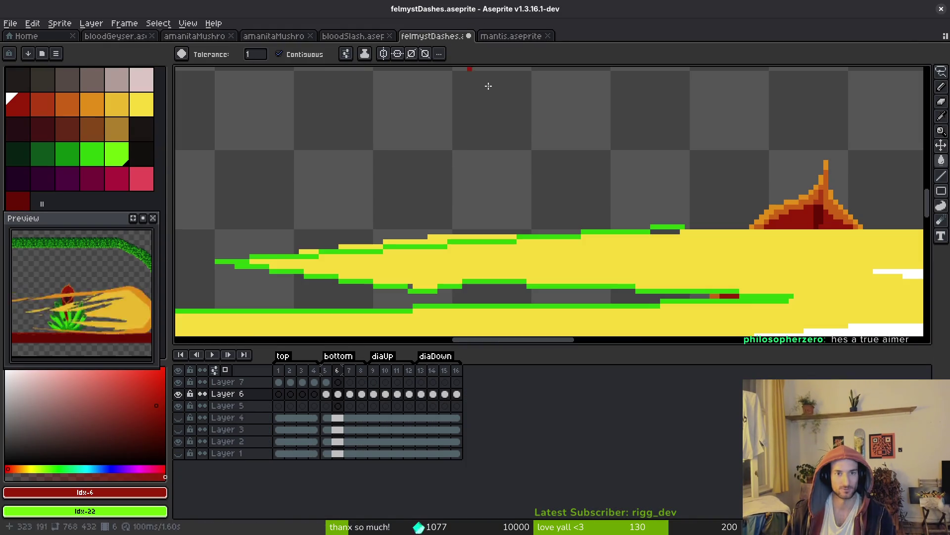
scroll(391, 166, up, 2)
alt+click(391, 166)
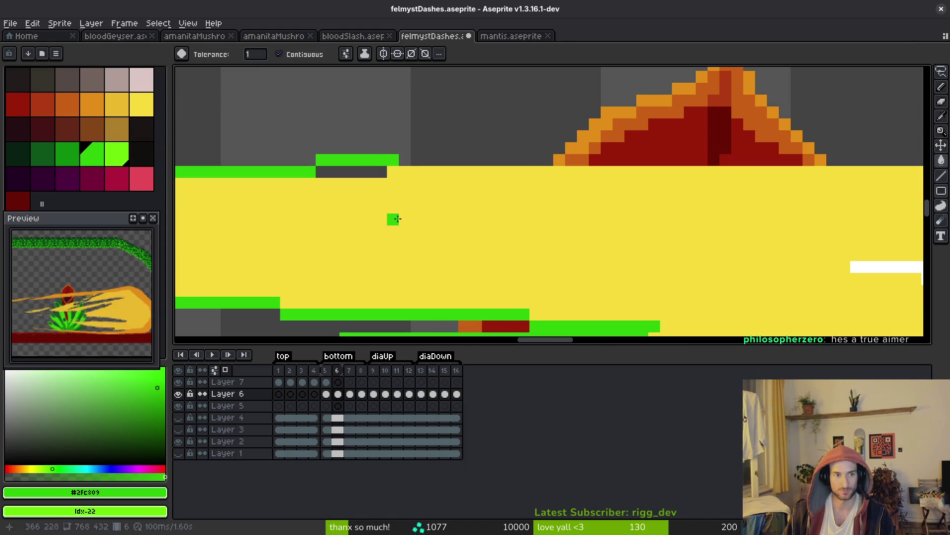
scroll(392, 206, down, 3)
scroll(219, 178, down, 1)
key(b)
scroll(489, 225, down, 1)
key(l)
scroll(569, 223, down, 2)
drag(279, 218, 603, 216)
- Draw a green line along the dash's top edge, replacing a misplaced one
scroll(579, 221, up, 1)
scroll(603, 216, up, 1)
drag(691, 197, 390, 191)
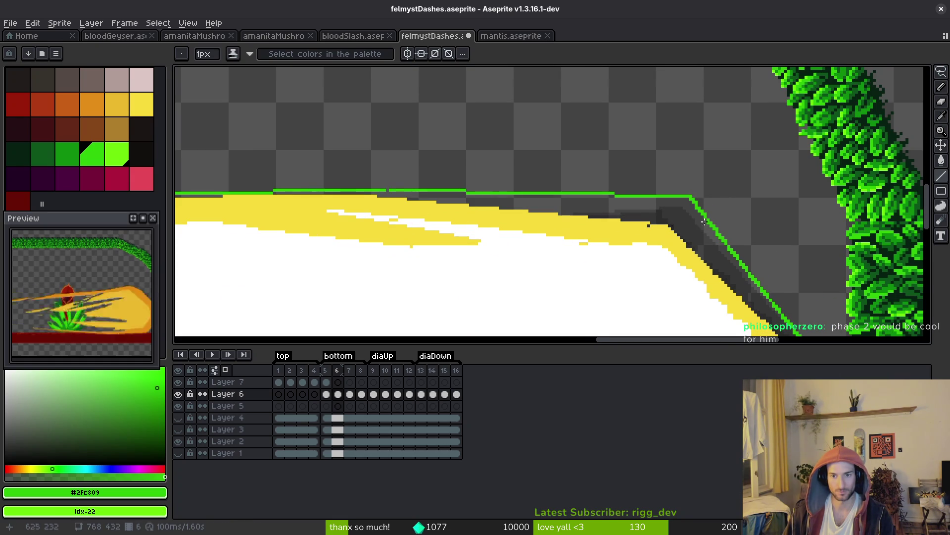
scroll(390, 190, down, 1)
scroll(495, 198, up, 1)
key(e)
key(ctrl+z)
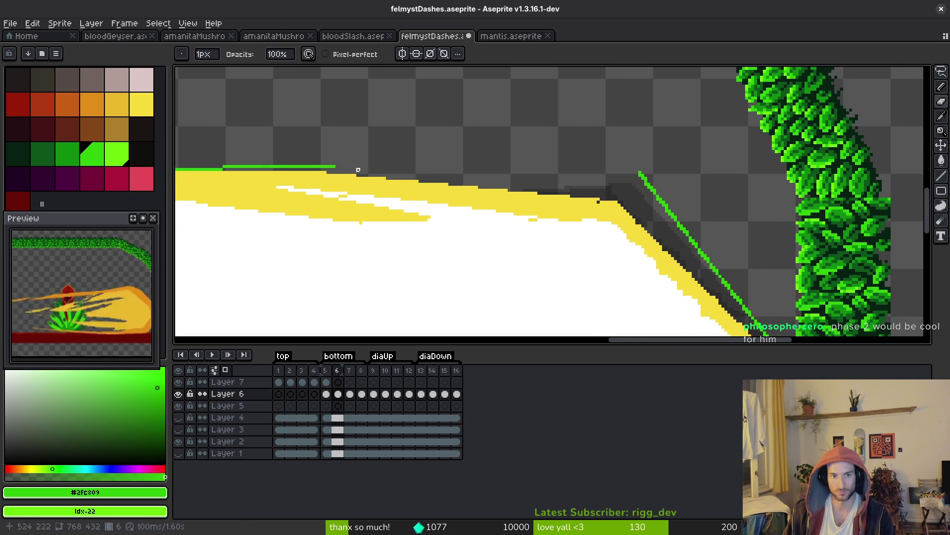
key(l)
drag(335, 167, 644, 179)
- Near the dash's right tip, draw and extend a green line along an inner streak
scroll(649, 175, up, 2)
key(e)
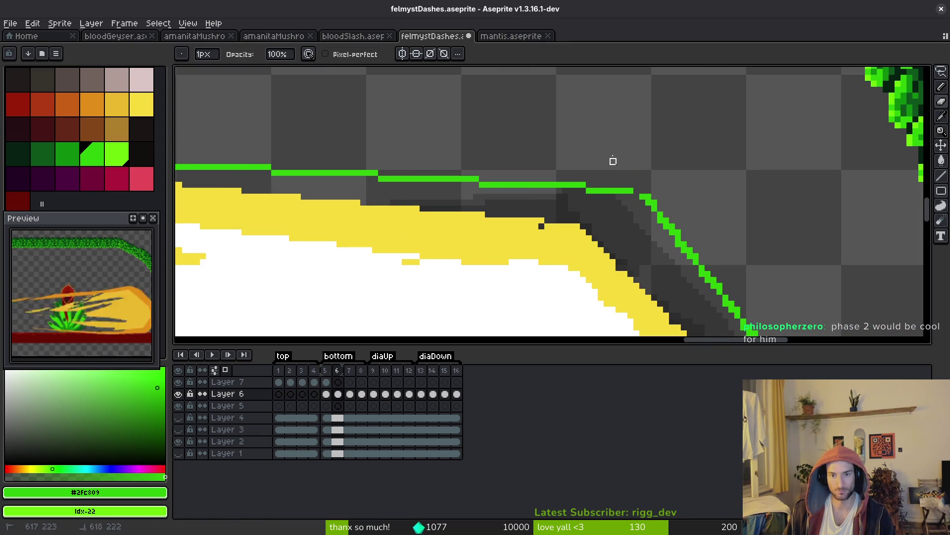
key(b)
scroll(639, 190, down, 3)
drag(622, 227, 609, 202)
key(l)
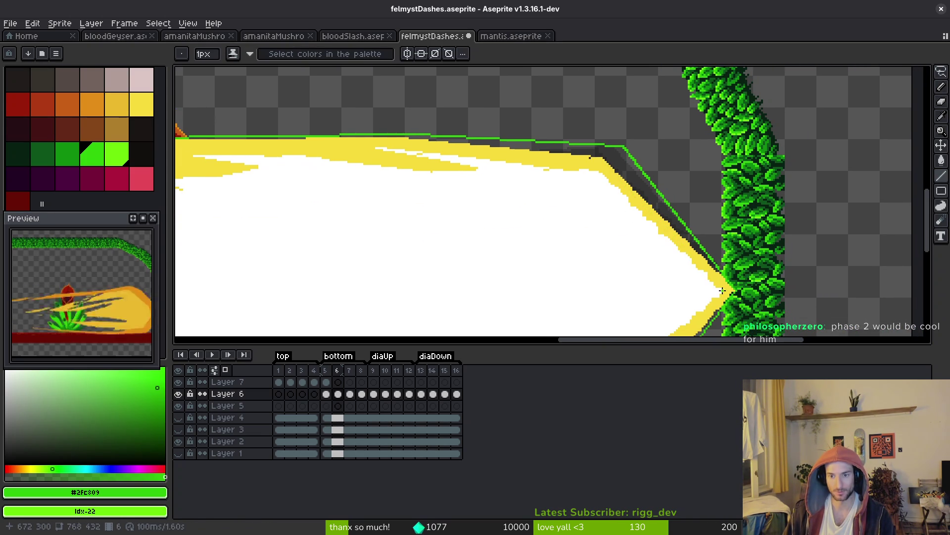
drag(605, 167, 393, 148)
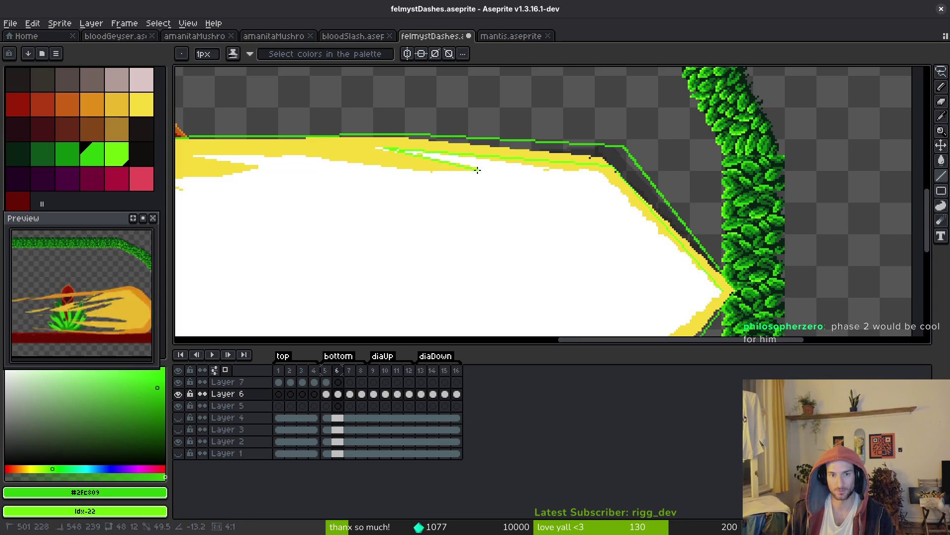
drag(405, 174, 413, 169)
scroll(637, 218, up, 3)
mouse_move(300, 155)
mouse_down()
mouse_move(636, 219)
mouse_move(530, 184)
mouse_move(374, 170)
mouse_move(293, 188)
mouse_move(483, 187)
mouse_move(285, 186)
mouse_move(475, 219)
mouse_move(780, 165)
mouse_move(818, 172)
mouse_move(672, 200)
mouse_move(770, 181)
mouse_move(476, 210)
mouse_move(638, 225)
mouse_move(799, 179)
mouse_move(602, 197)
mouse_move(270, 201)
mouse_move(617, 208)
mouse_up()
- Extend the green edge lines right and draw a stepped green diagonal running down-left
scroll(270, 200, left, 5)
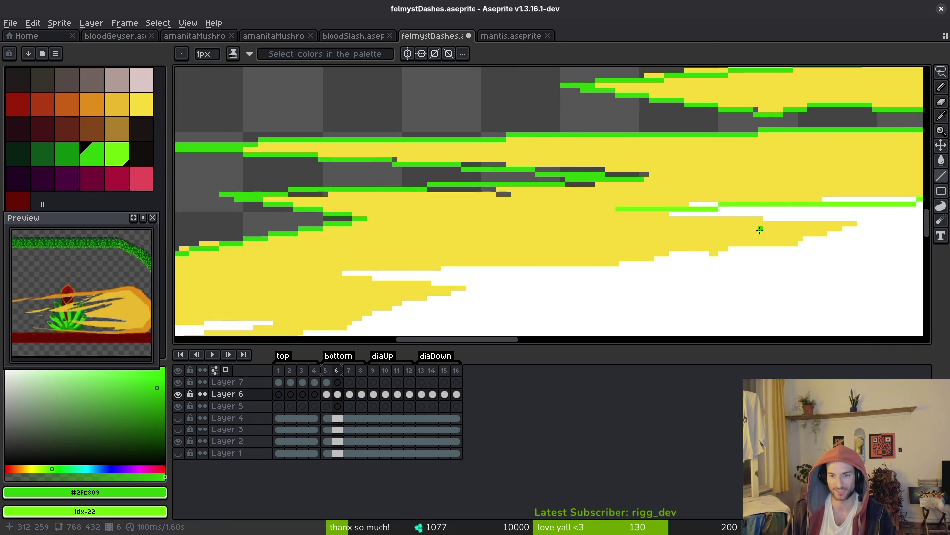
drag(696, 229, 456, 202)
mouse_move(379, 184)
mouse_down()
mouse_move(615, 206)
mouse_move(760, 176)
mouse_move(531, 212)
mouse_move(568, 205)
mouse_move(234, 223)
mouse_move(678, 217)
mouse_up()
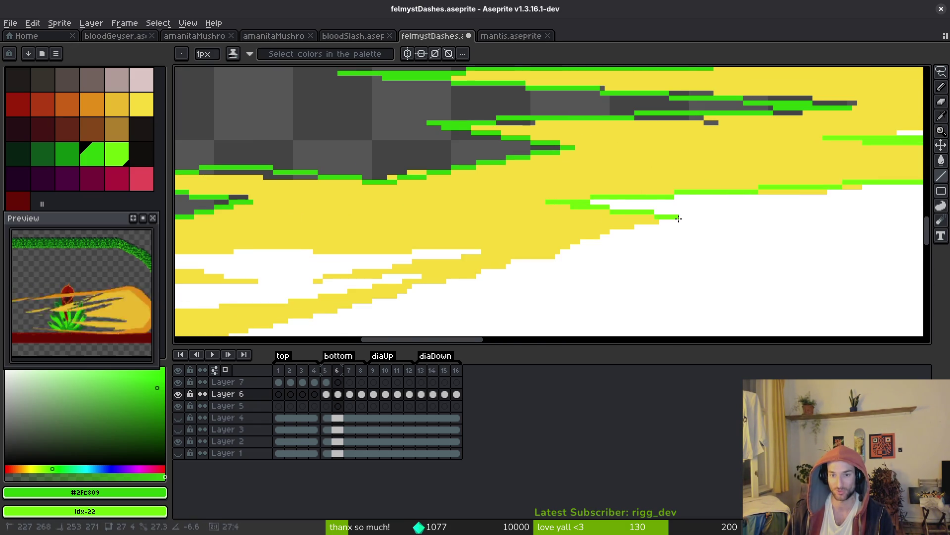
drag(730, 240, 842, 174)
drag(781, 158, 494, 230)
drag(670, 235, 917, 182)
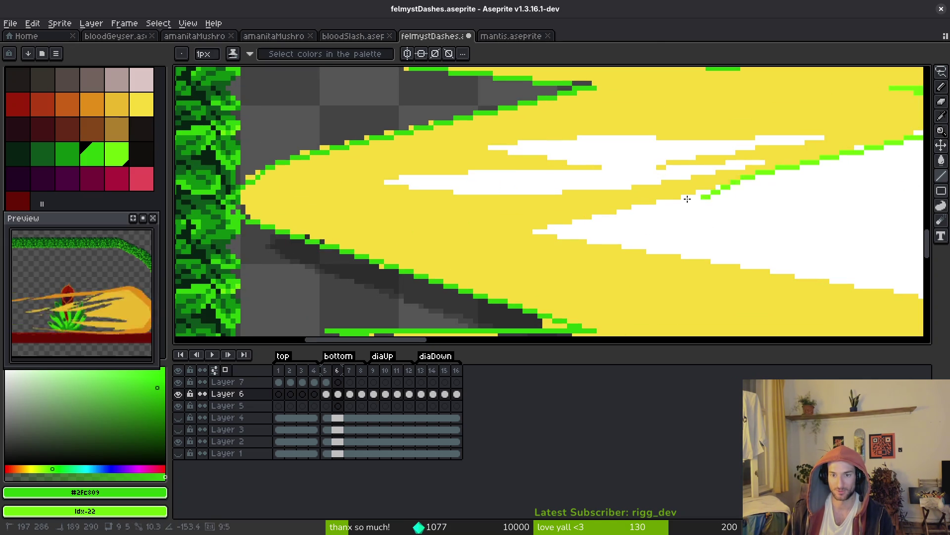
shift+click(510, 241)
drag(761, 239, 603, 191)
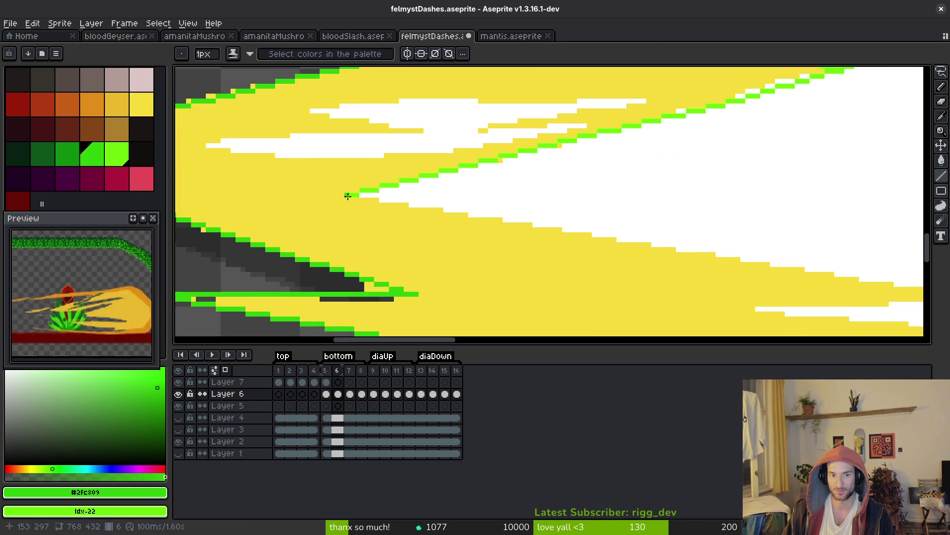
scroll(785, 244, right, 10)
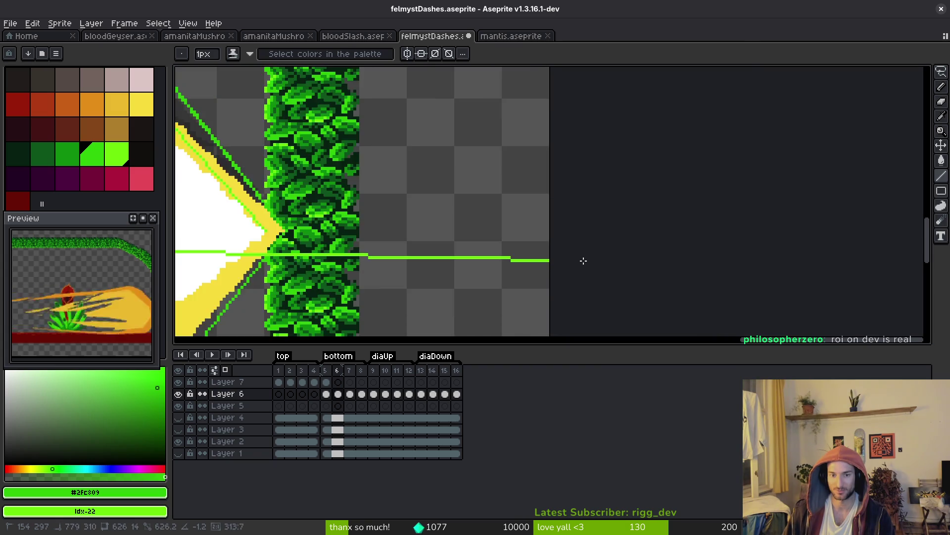
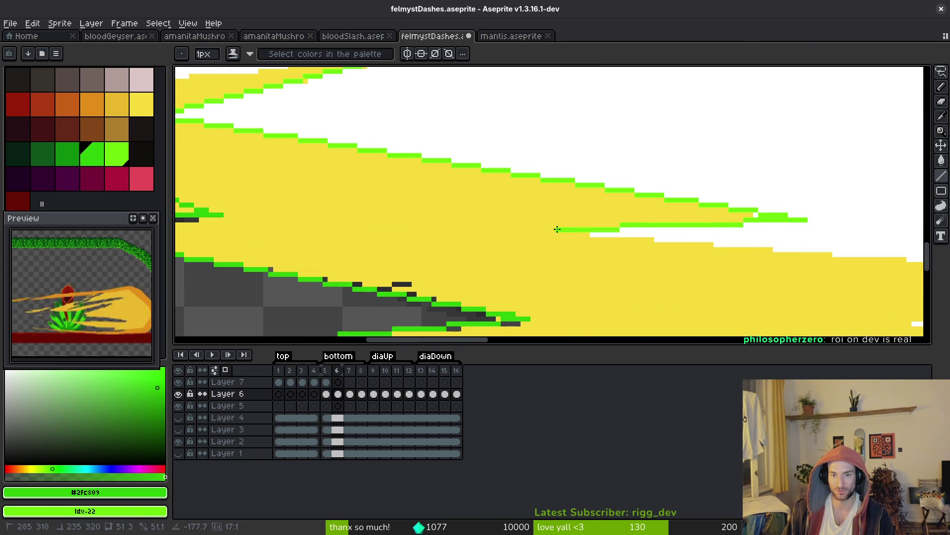
- Draw the first green line along the slash band's white/yellow edge on frame 6
scroll(574, 222, down, 1)
scroll(574, 223, right, 3)
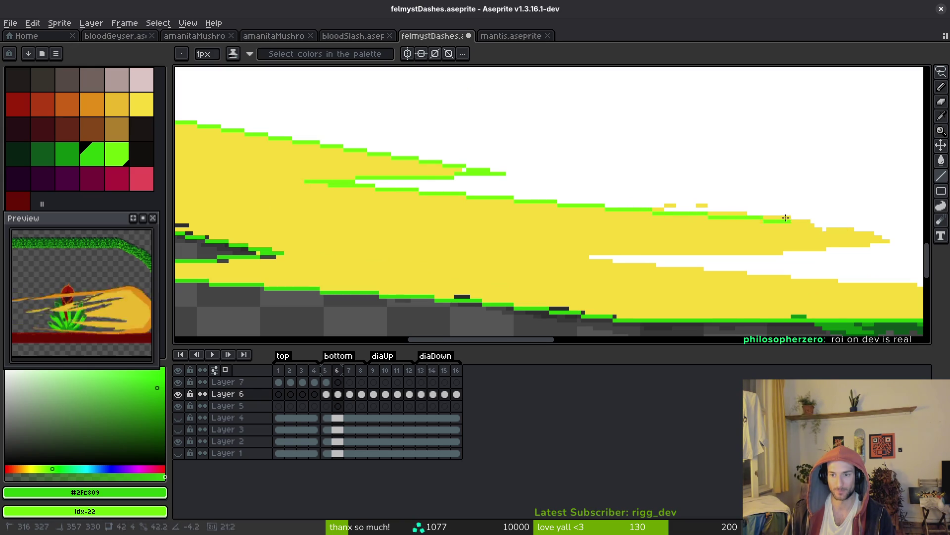
shift+click(891, 241)
scroll(774, 233, down, 2)
scroll(847, 252, right, 3)
scroll(810, 233, up, 1)
scroll(812, 232, left, 1)
scroll(790, 222, down, 2)
scroll(790, 221, right, 1)
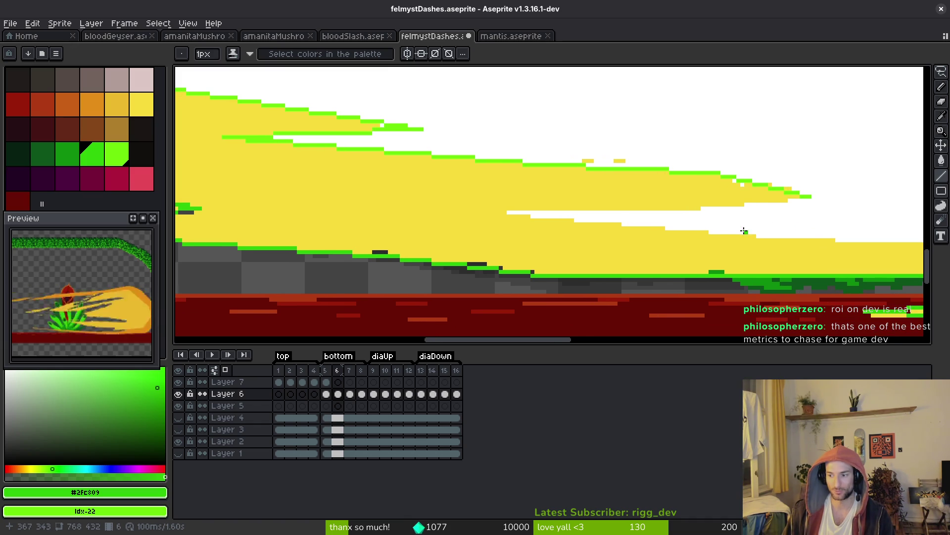
scroll(744, 229, left, 4)
scroll(723, 222, up, 1)
scroll(729, 225, left, 1)
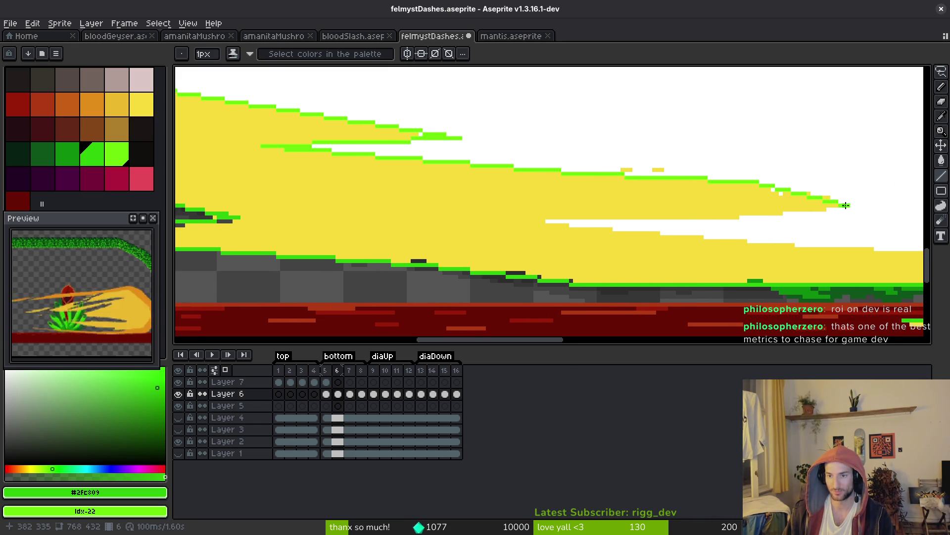
drag(823, 210, 552, 220)
- Undo the misplaced stroke and redraw green lines along the white band and yellow hill edges
scroll(582, 167, down, 5)
scroll(582, 168, right, 10)
key(ctrl+z)
mouse_move(653, 141)
mouse_down()
mouse_move(490, 161)
mouse_move(344, 157)
mouse_move(868, 201)
mouse_move(560, 171)
mouse_up()
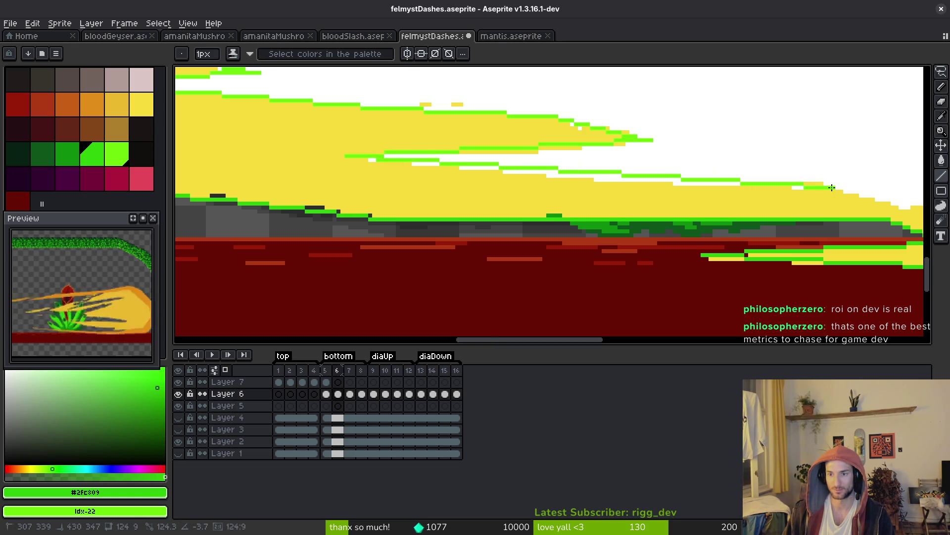
drag(848, 184, 600, 177)
scroll(618, 183, up, 4)
mouse_move(409, 200)
mouse_down()
mouse_move(523, 242)
mouse_move(430, 207)
mouse_move(517, 238)
mouse_move(630, 254)
mouse_up()
- Trace the rest of the white/yellow edge in green and fill the yellow band darker green
scroll(726, 225, down, 2)
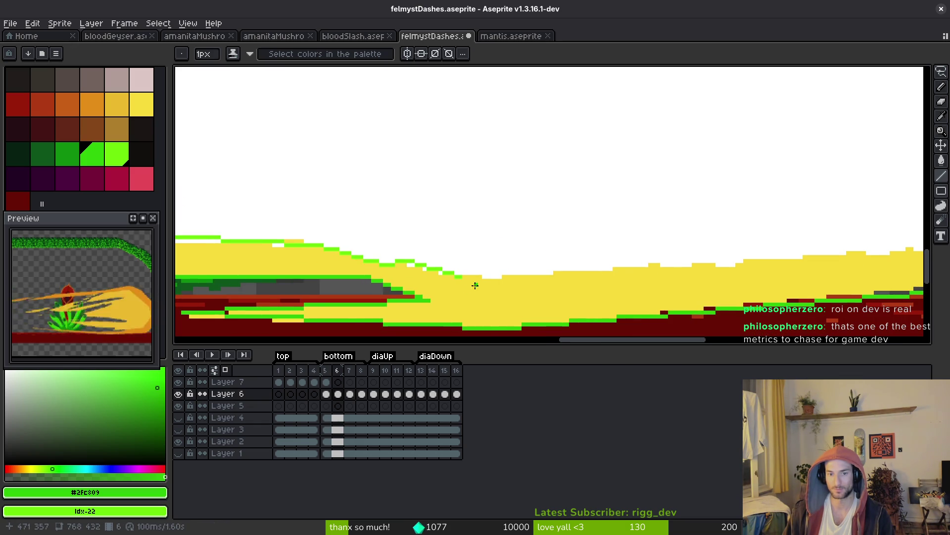
scroll(518, 272, up, 1)
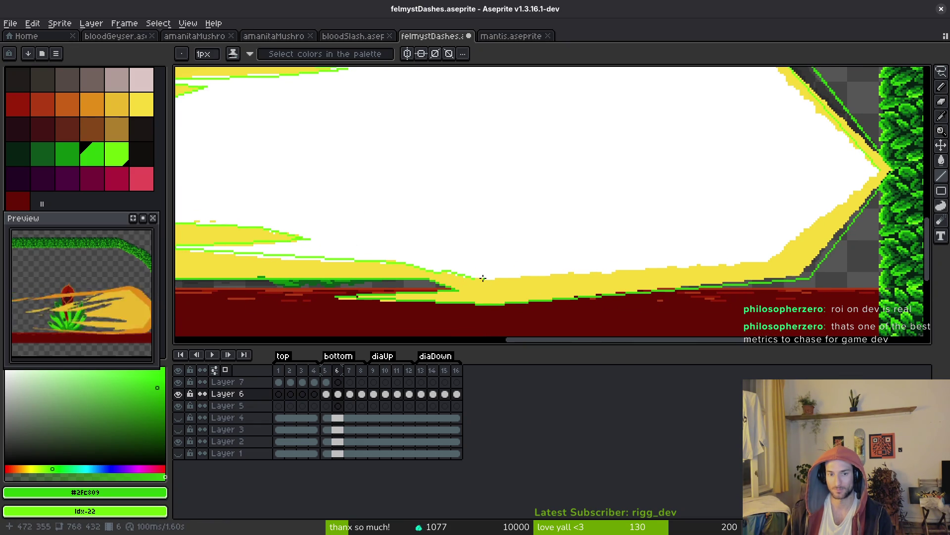
mouse_move(474, 281)
mouse_down()
mouse_move(781, 262)
mouse_move(881, 170)
mouse_up()
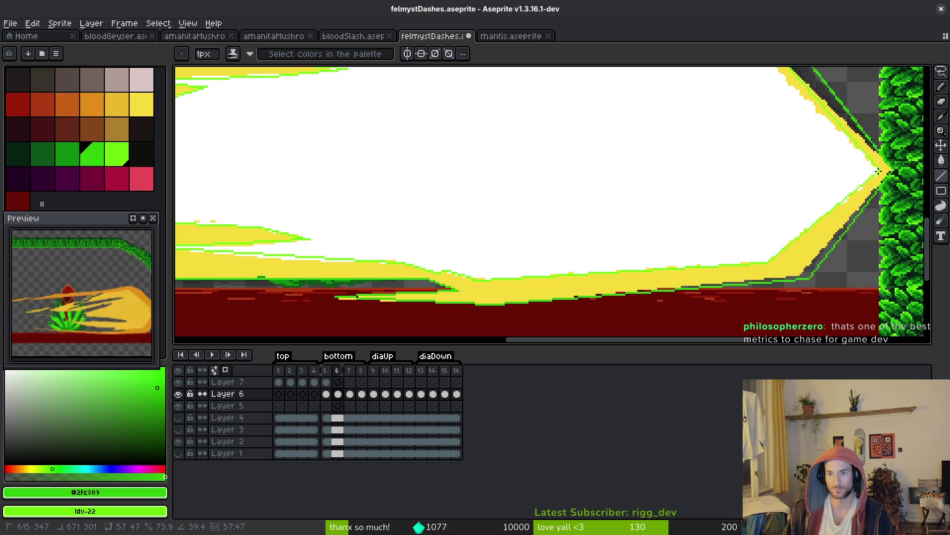
key(g)
right_click(630, 187)
- Undo the test fills and Magic Wand-select all green outline pixels with Contiguous off
click(808, 252)
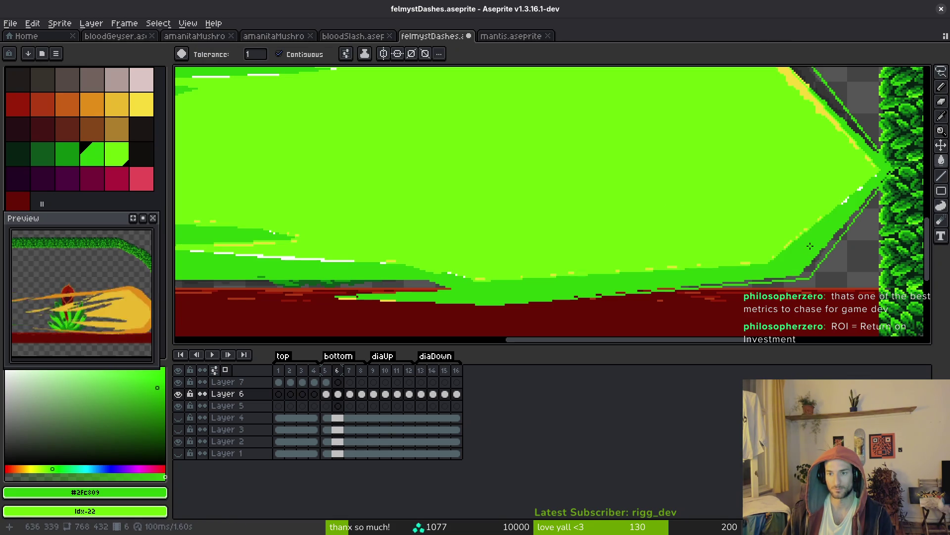
key(ctrl+z)
key(ctrl+z)
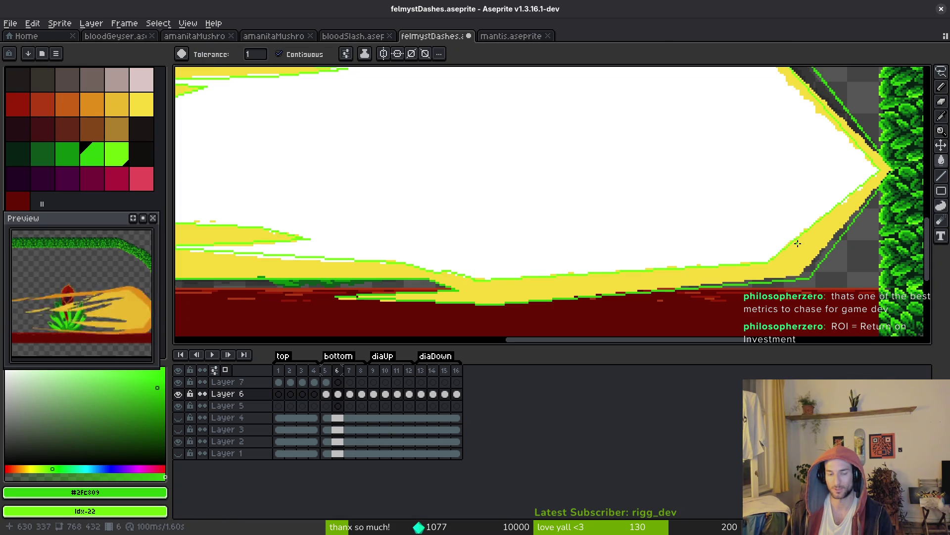
key(w)
scroll(819, 263, up, 2)
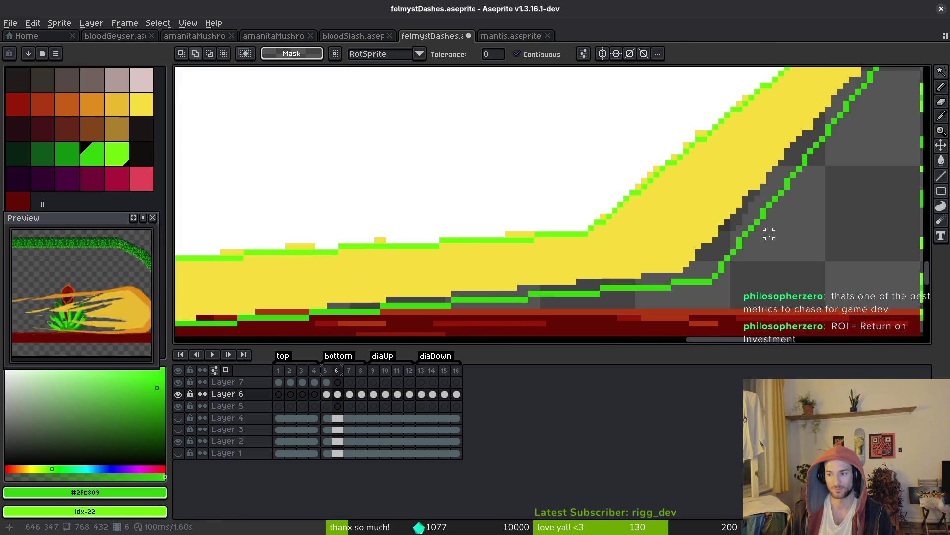
click(545, 58)
click(740, 245)
- Copy the green slash outline and paste it into the Layer 7 cel at frame 6
scroll(743, 248, up, 2)
key(Delete)
scroll(520, 140, down, 2)
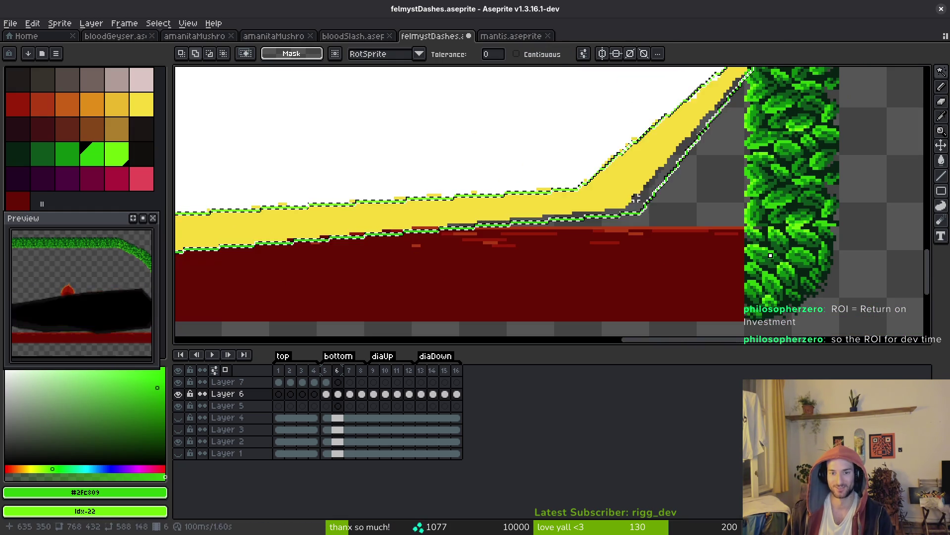
click(338, 381)
key(ctrl+v)
scroll(586, 223, down, 2)
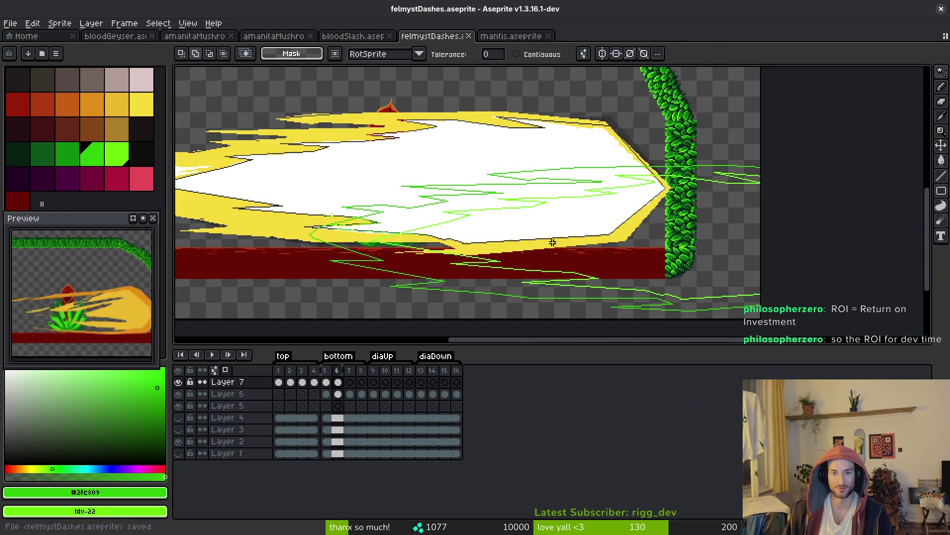
- Move the pasted slash into the leafy arch and bucket-fill it entirely green
drag(533, 239, 673, 227)
scroll(670, 226, down, 1)
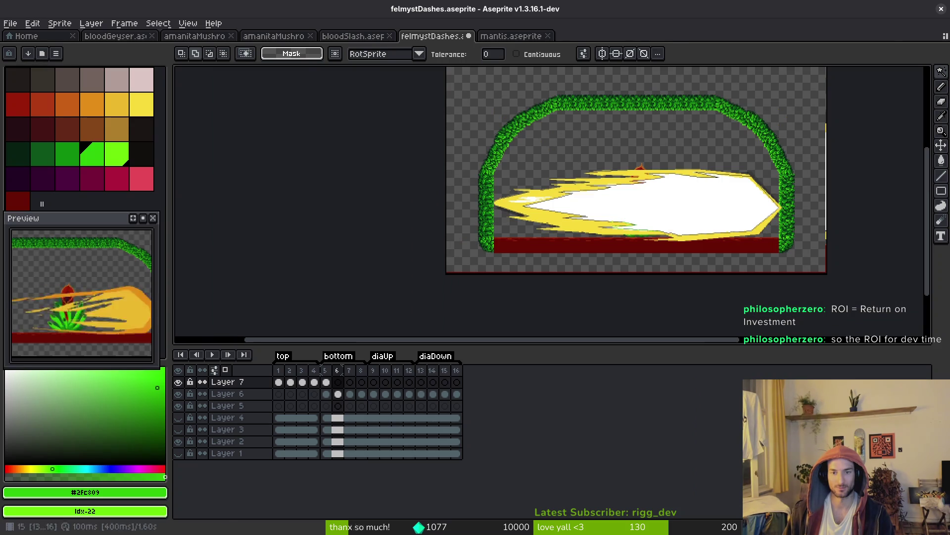
key(g)
scroll(619, 217, up, 4)
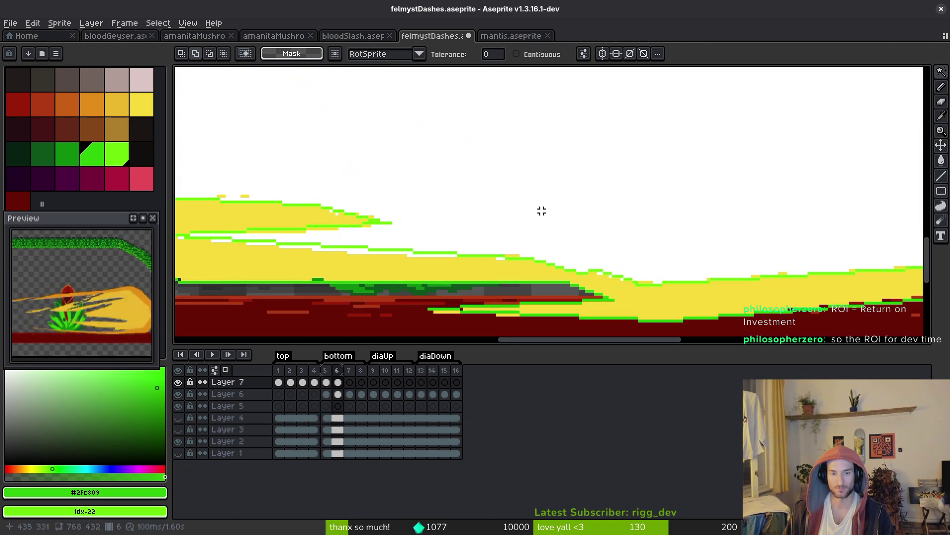
click(524, 169)
click(648, 297)
scroll(652, 277, down, 4)
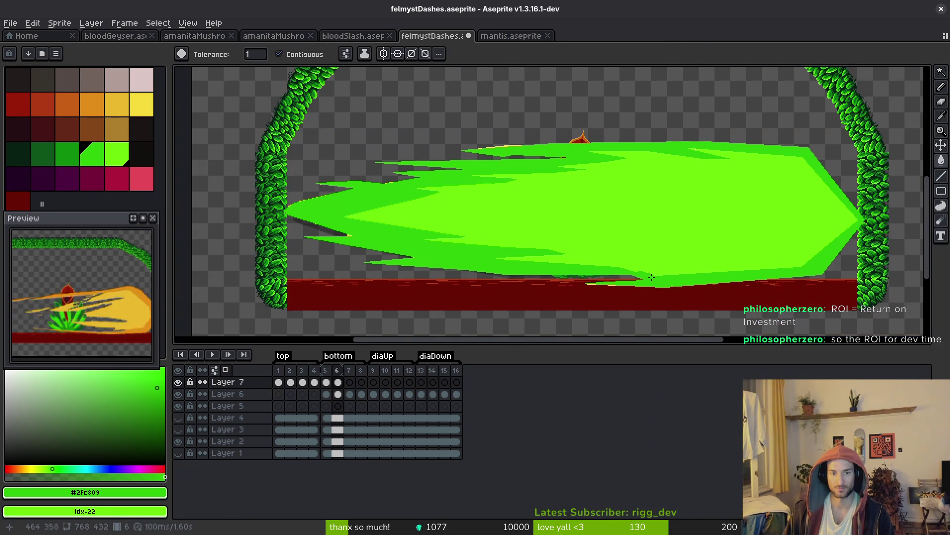
scroll(599, 260, right, 3)
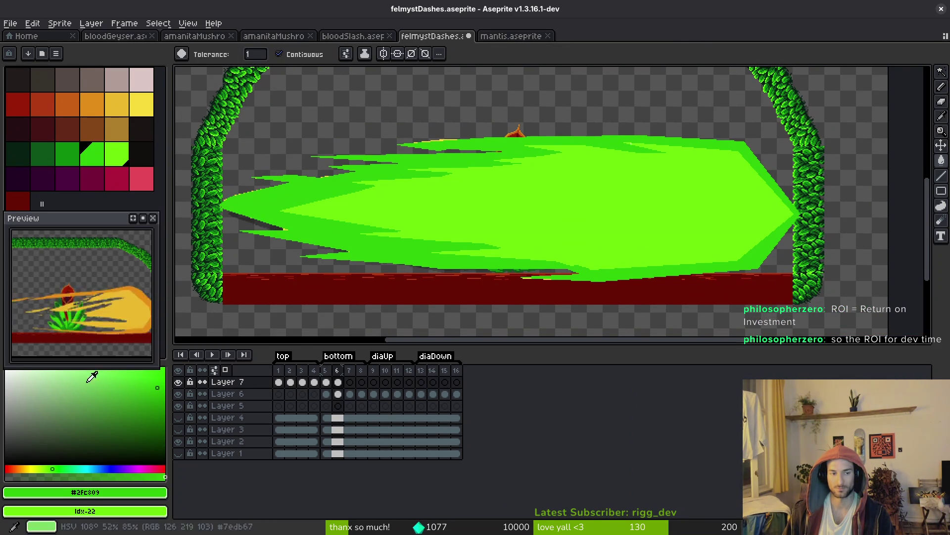
- Fill the slash interior white, replace the green outline with yellow, and save
alt+click(349, 279)
click(425, 233)
alt+click(315, 218)
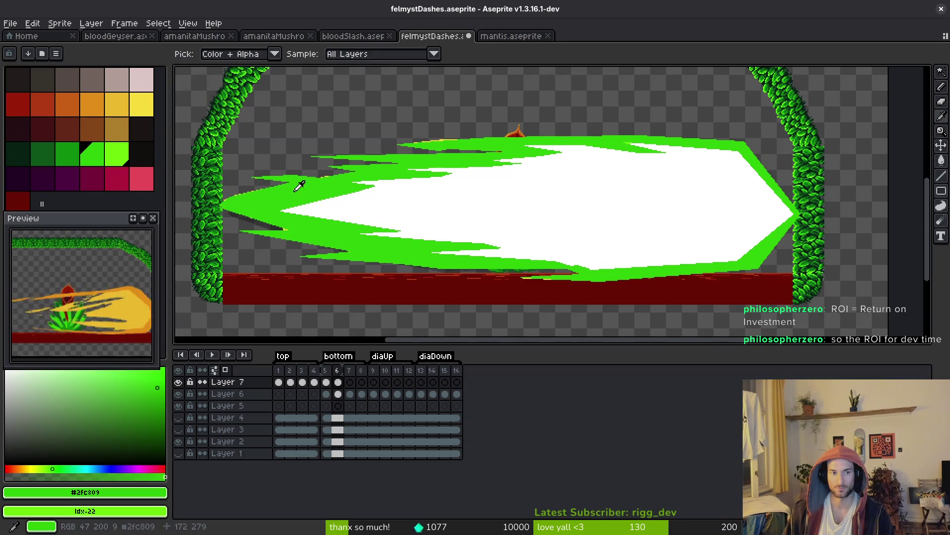
right_click(141, 103)
key(shift+r)
click(713, 149)
key(ctrl+s)
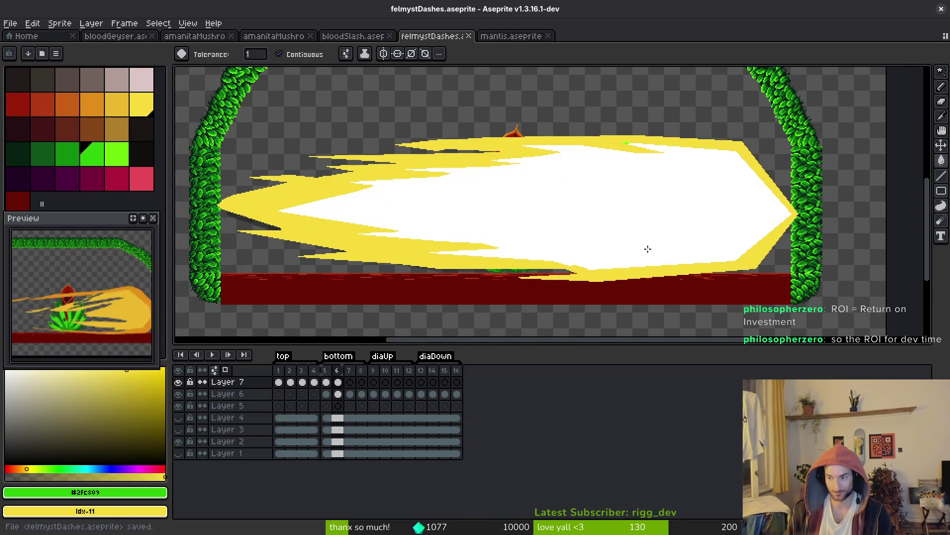
- Fill the stray green pixels white, save again, and check the slash for leftovers
drag(595, 203, 549, 208)
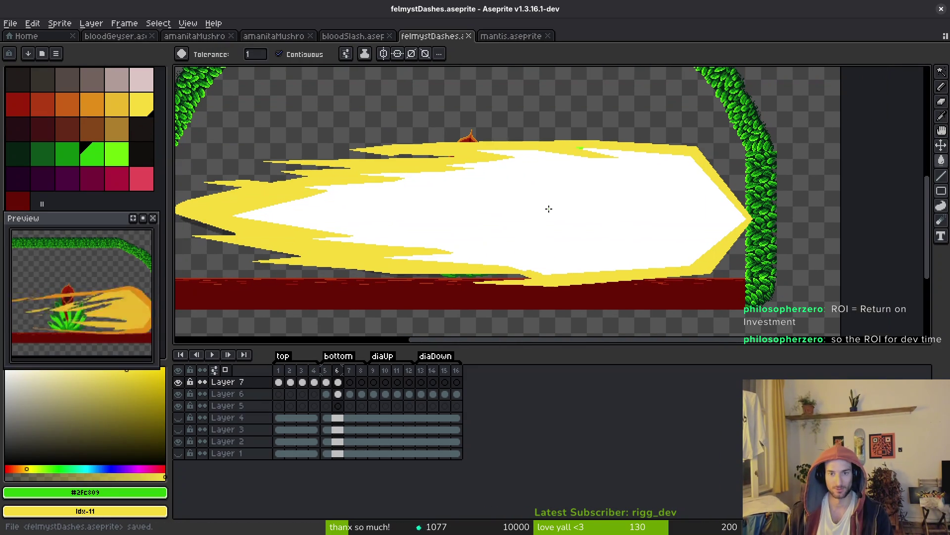
scroll(606, 109, up, 3)
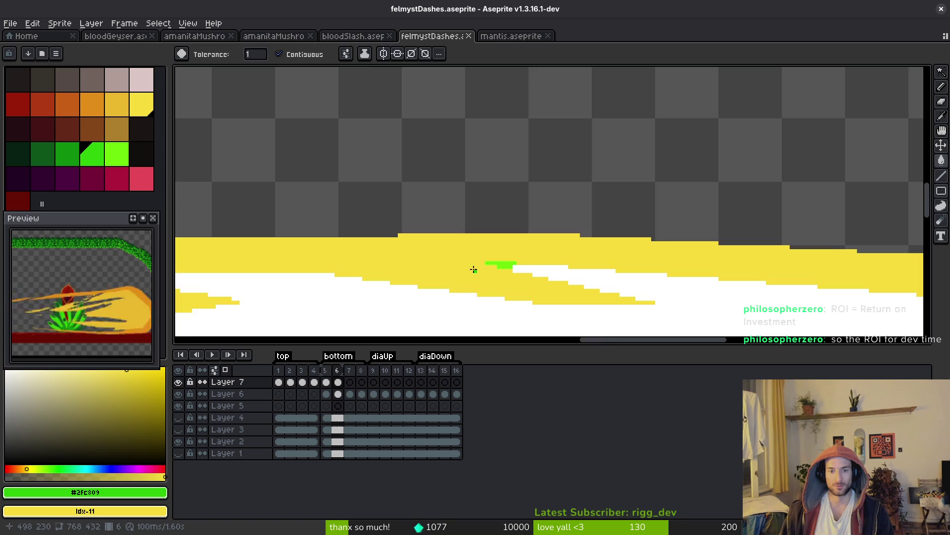
scroll(515, 292, up, 1)
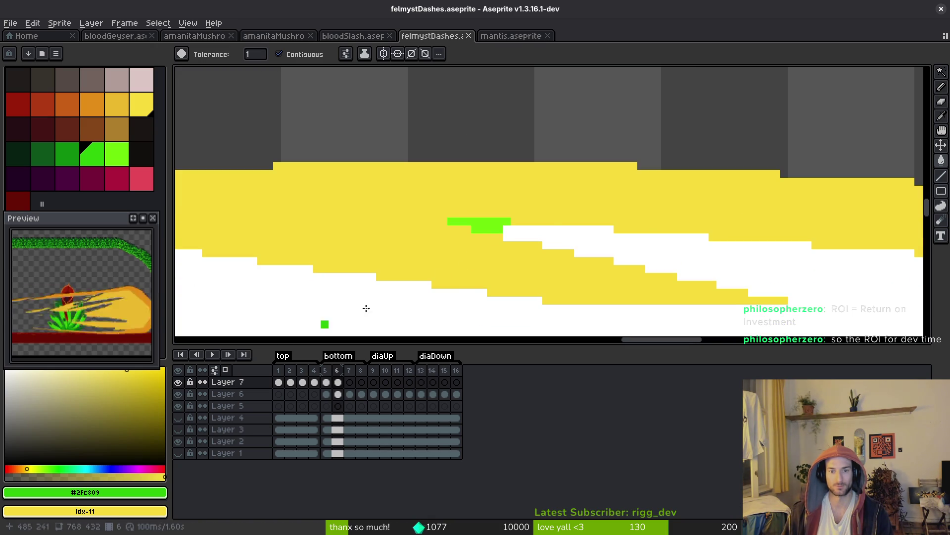
alt+click(549, 230)
click(490, 223)
scroll(558, 248, down, 3)
key(ctrl+s)
mouse_move(558, 248)
mouse_down()
mouse_move(569, 189)
mouse_move(477, 214)
mouse_move(625, 257)
mouse_move(727, 261)
mouse_move(519, 297)
mouse_up()
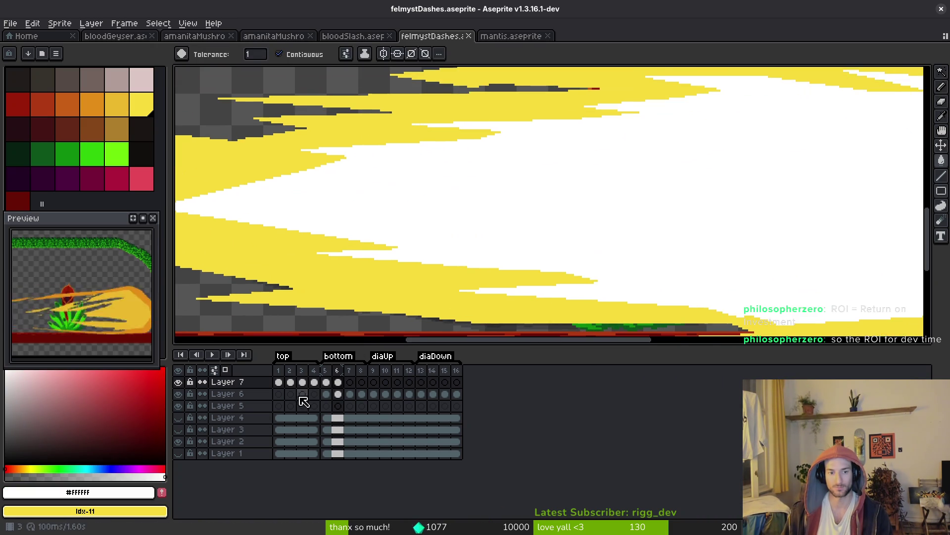
click(353, 383)
scroll(500, 222, down, 3)
- On Layer 7 frame 7, sample the slash's orange and choose green as the drawing colour
scroll(499, 222, up, 1)
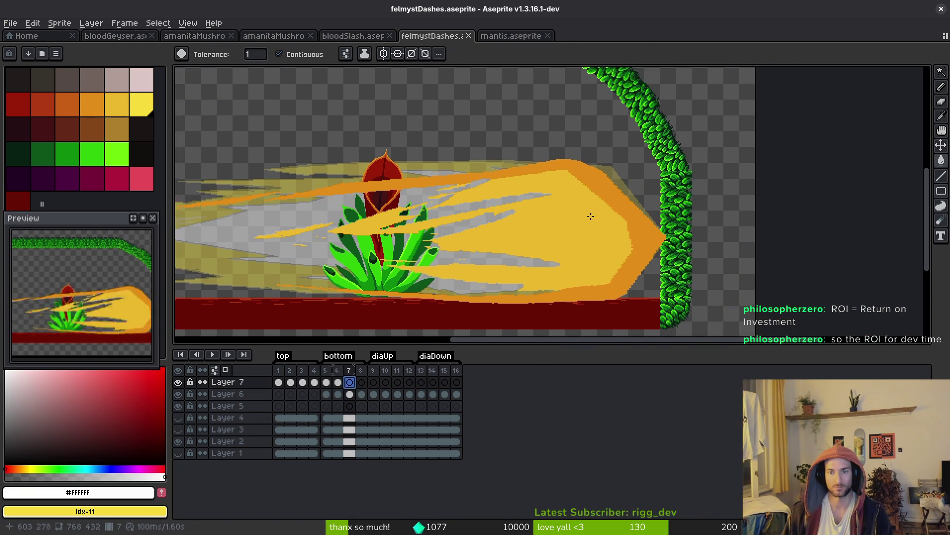
scroll(596, 214, up, 2)
alt+click(671, 210)
scroll(663, 233, down, 1)
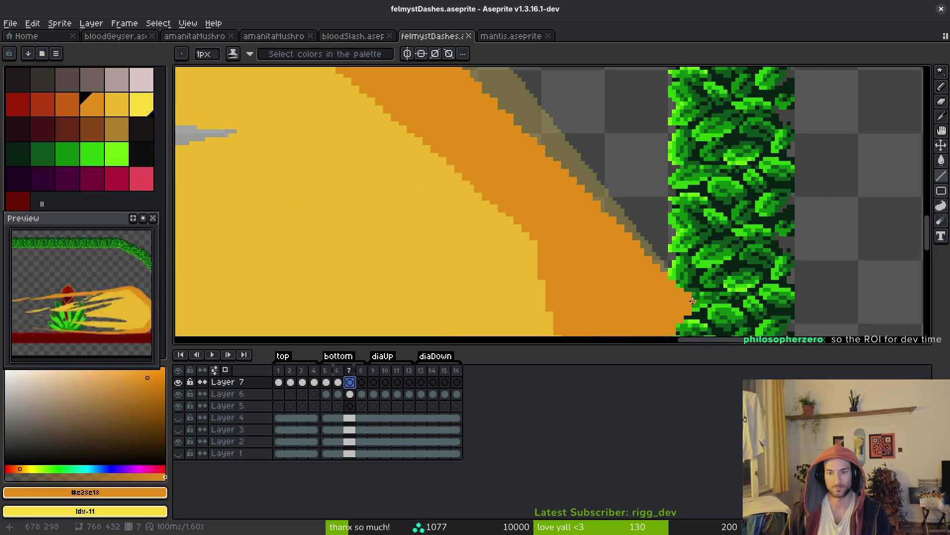
alt+click(350, 169)
click(376, 369)
key(Left)
key(Left)
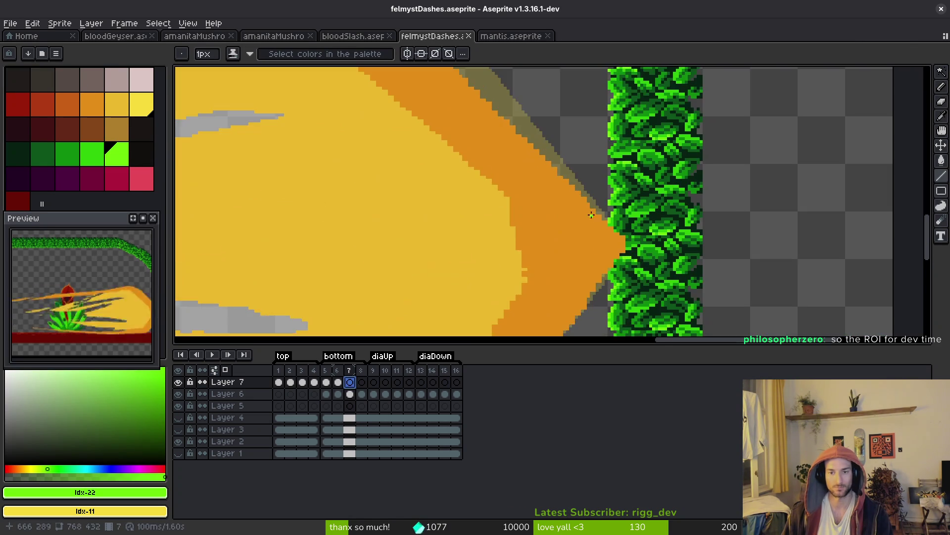
- Drag the timeline splitter down to enlarge the canvas drawing area
scroll(619, 243, down, 2)
scroll(619, 243, left, 2)
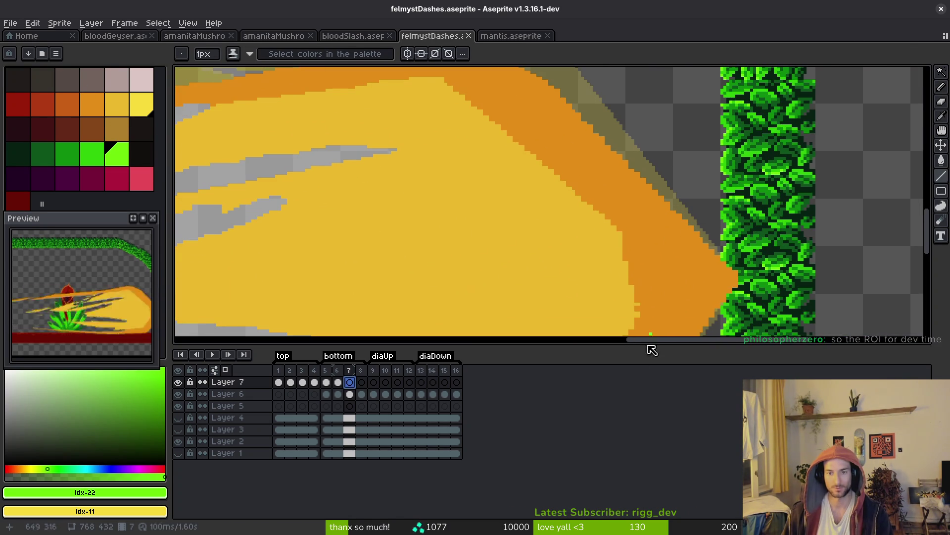
drag(598, 347, 599, 406)
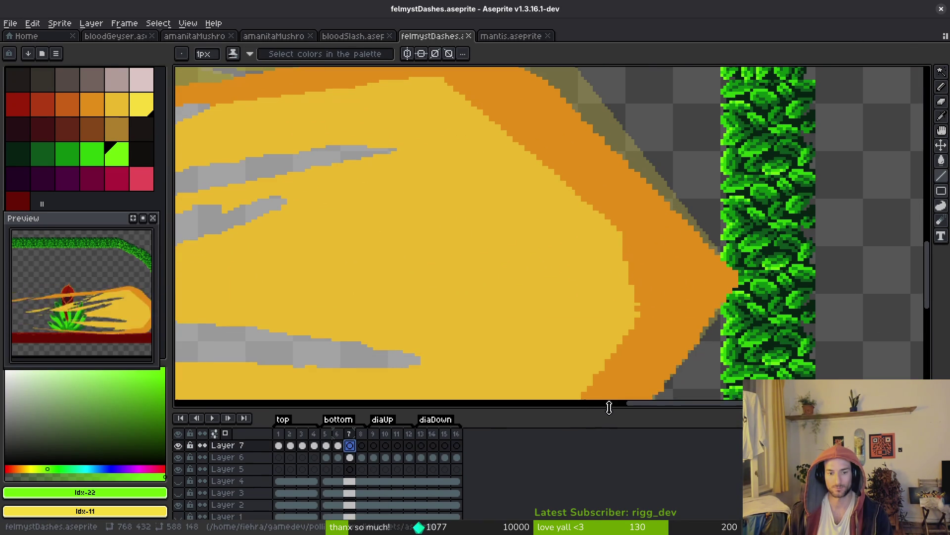
scroll(653, 278, up, 2)
scroll(653, 278, left, 2)
key(b)
scroll(653, 277, up, 1)
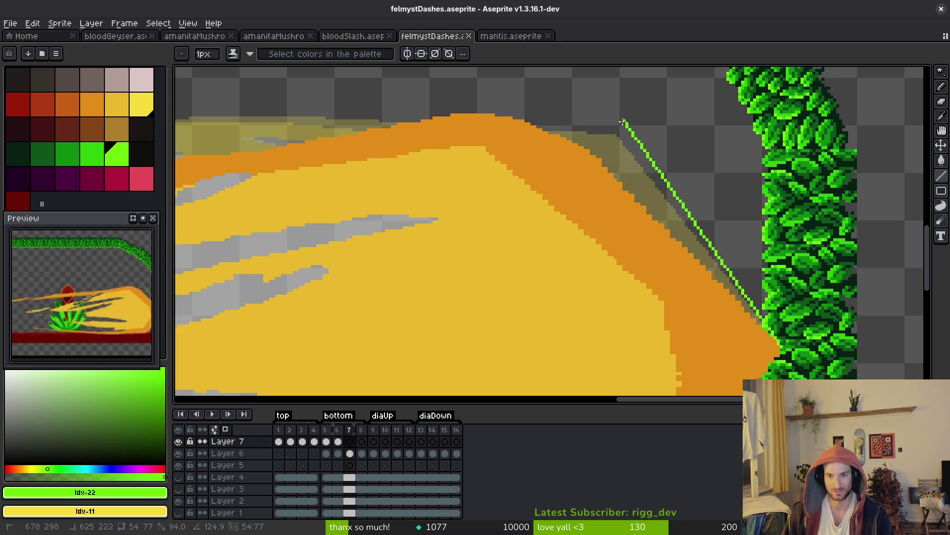
- Draw green lines along the slash tip's upper edge and top, undoing the last one
drag(611, 111, 612, 111)
drag(614, 113, 790, 126)
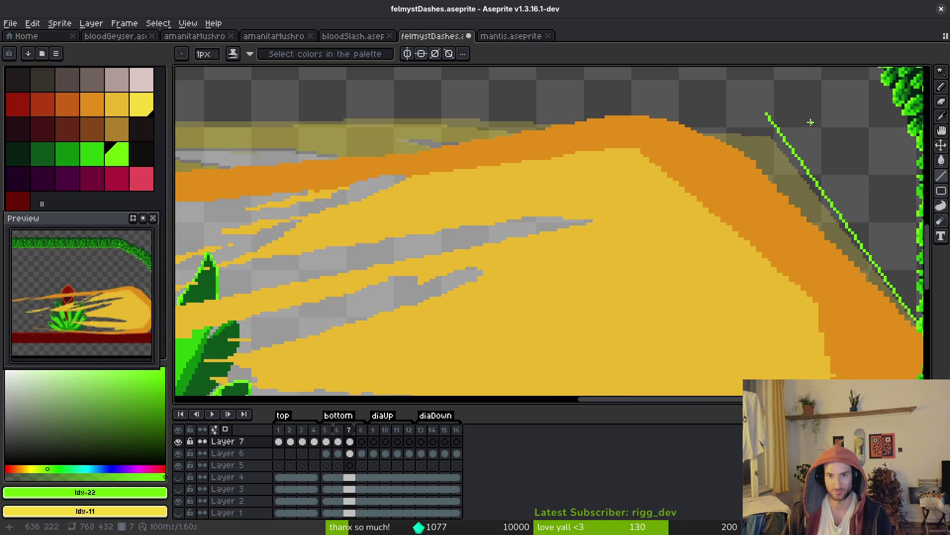
scroll(741, 105, left, 5)
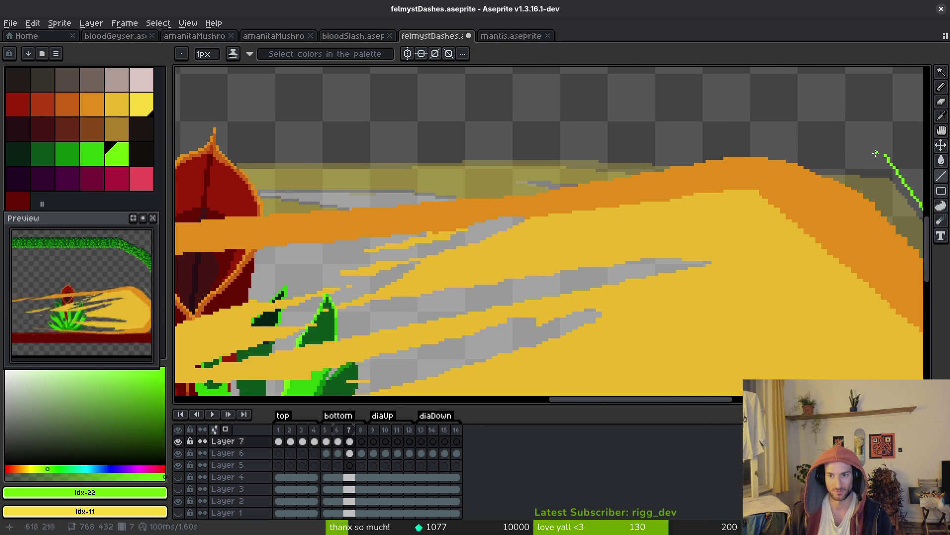
mouse_move(887, 155)
mouse_down()
mouse_move(368, 171)
mouse_move(886, 149)
mouse_up()
scroll(385, 167, down, 3)
scroll(376, 170, up, 2)
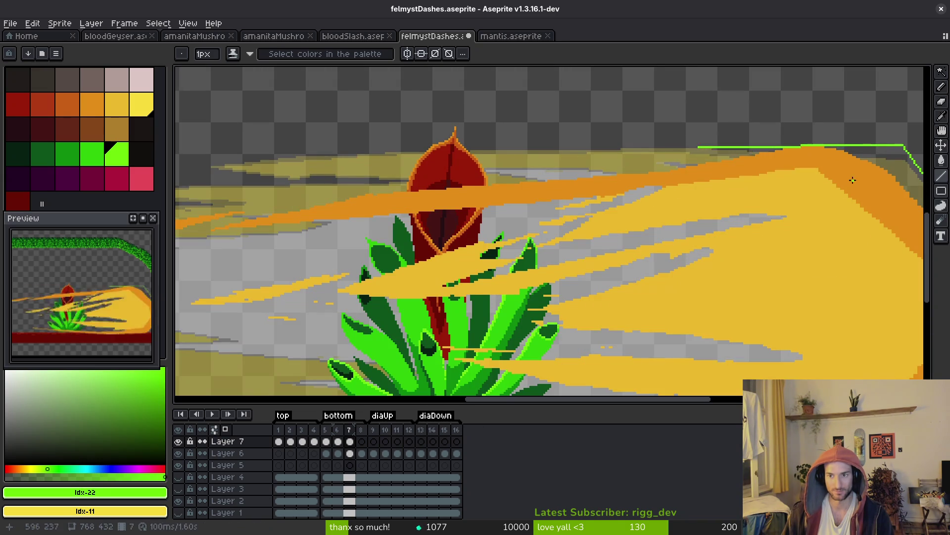
scroll(886, 148, up, 3)
drag(582, 179, 596, 206)
key(ctrl+z)
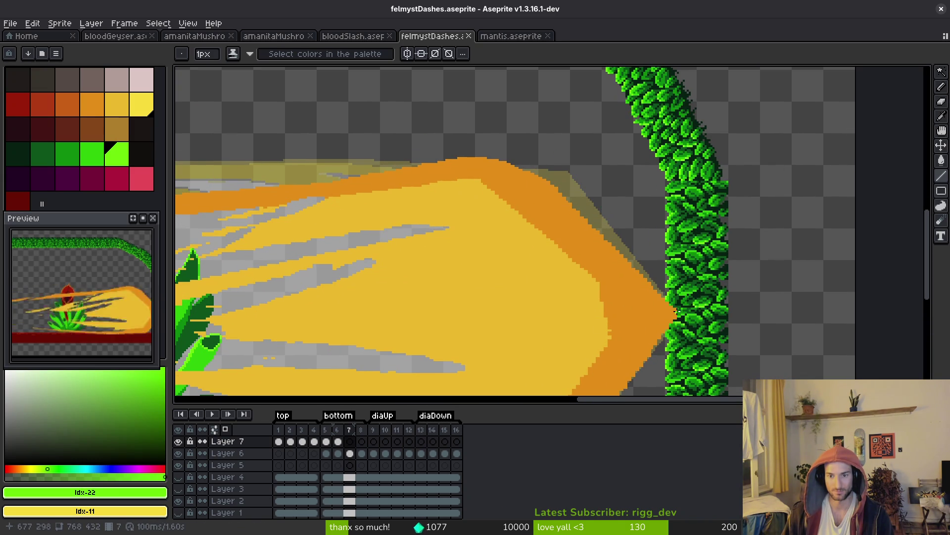
- Outline the dash's top edge in green from the tip leftward to above the red flower
drag(676, 311, 581, 179)
scroll(669, 218, up, 1)
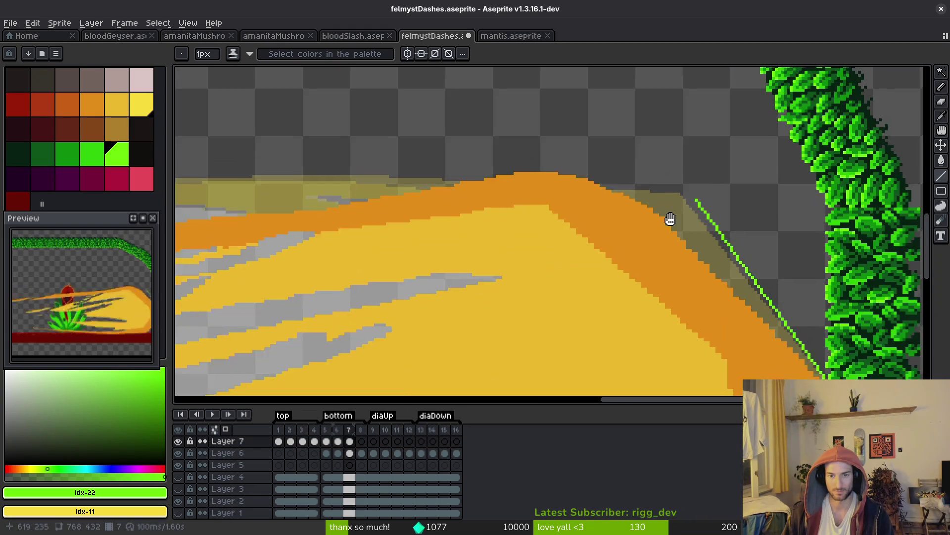
scroll(664, 203, left, 3)
mouse_move(777, 218)
mouse_down()
mouse_move(659, 190)
mouse_move(675, 206)
mouse_move(802, 202)
mouse_move(360, 193)
mouse_move(347, 210)
mouse_move(263, 211)
mouse_up()
scroll(664, 198, left, 5)
scroll(354, 202, down, 3)
scroll(544, 222, down, 1)
scroll(516, 221, up, 4)
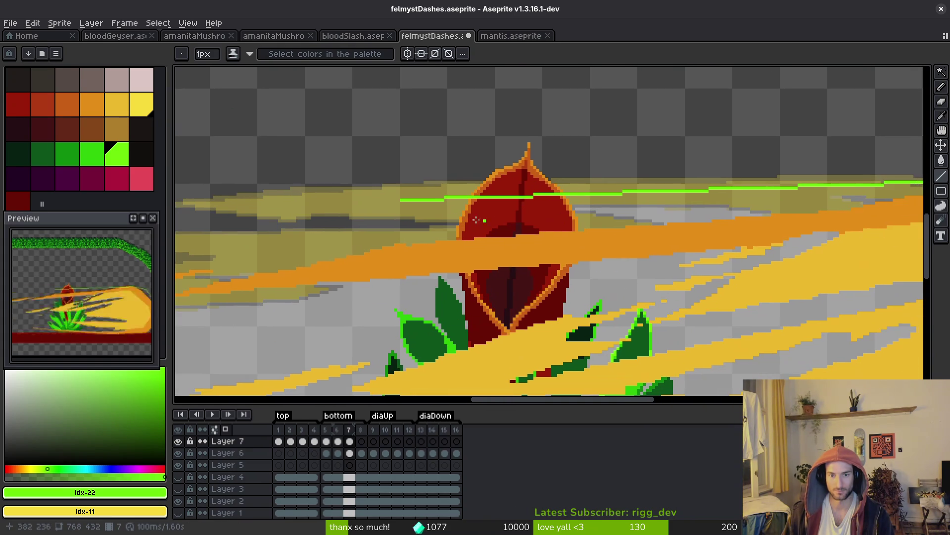
scroll(402, 202, right, 3)
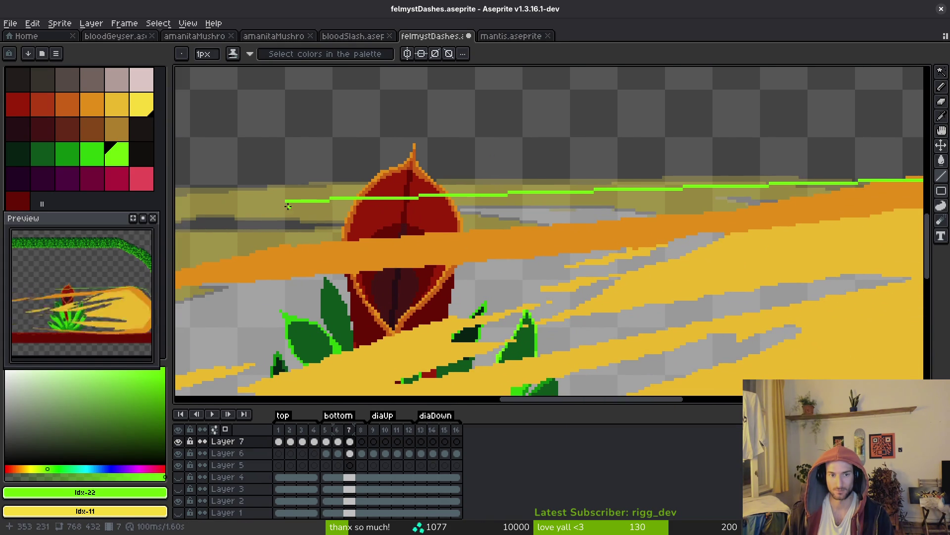
scroll(288, 198, up, 1)
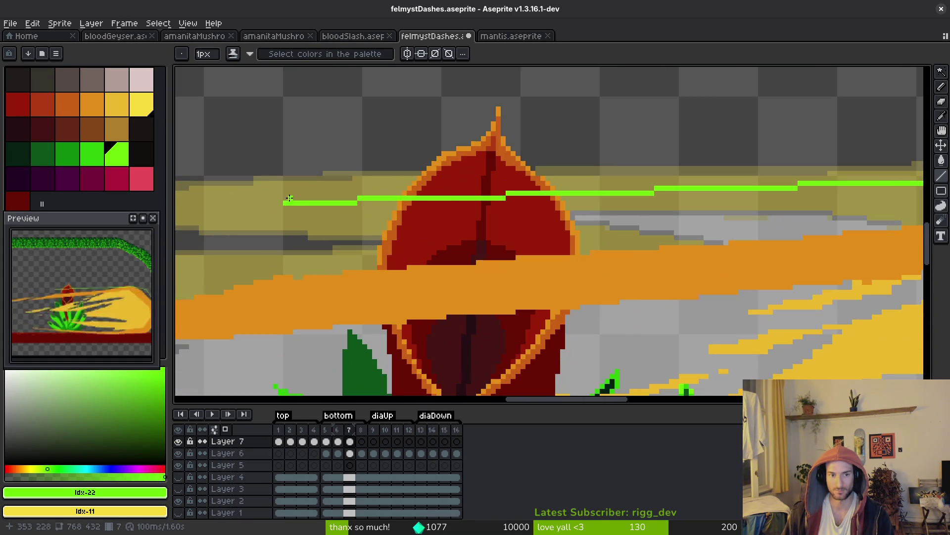
shift+click(303, 202)
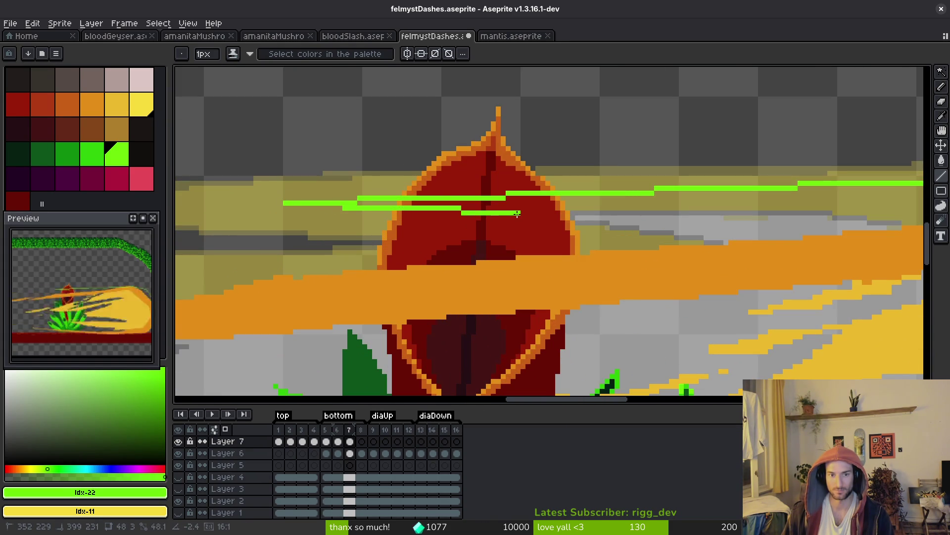
scroll(412, 230, right, 4)
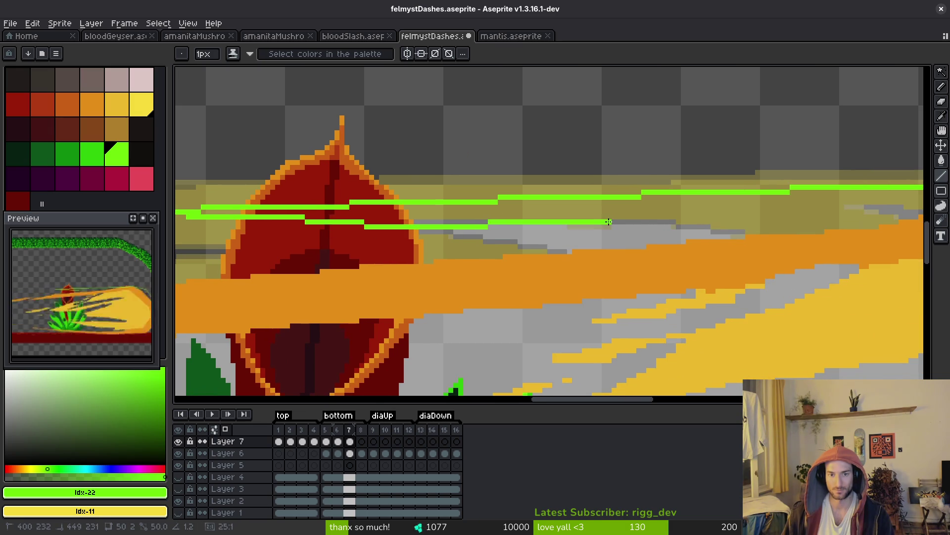
scroll(845, 233, down, 3)
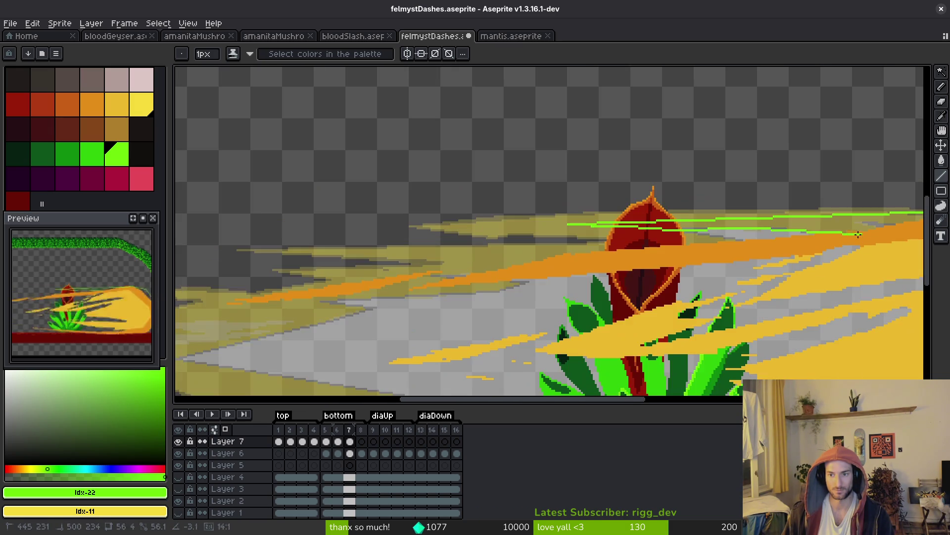
scroll(897, 238, down, 3)
scroll(501, 247, up, 4)
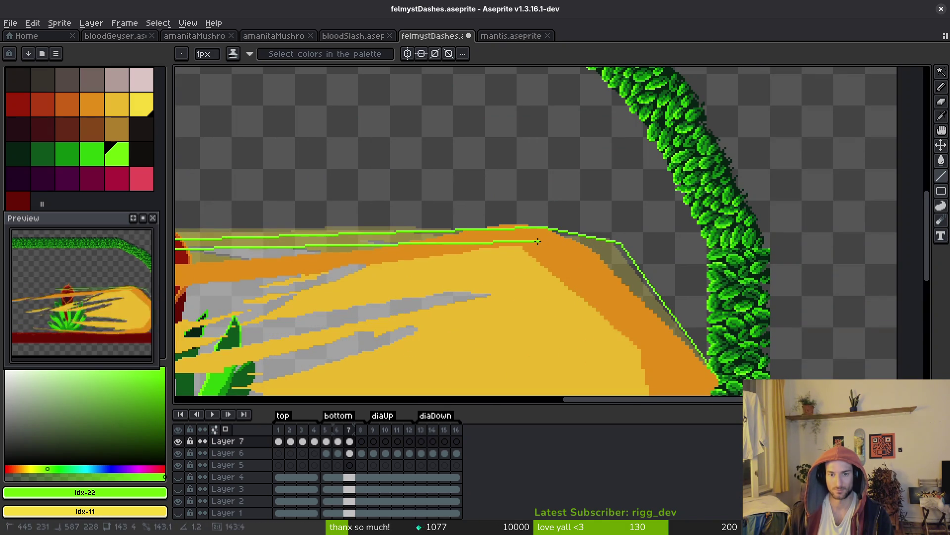
- Outline the pointed tip and the dash's bottom edge with green lines
drag(598, 264, 536, 212)
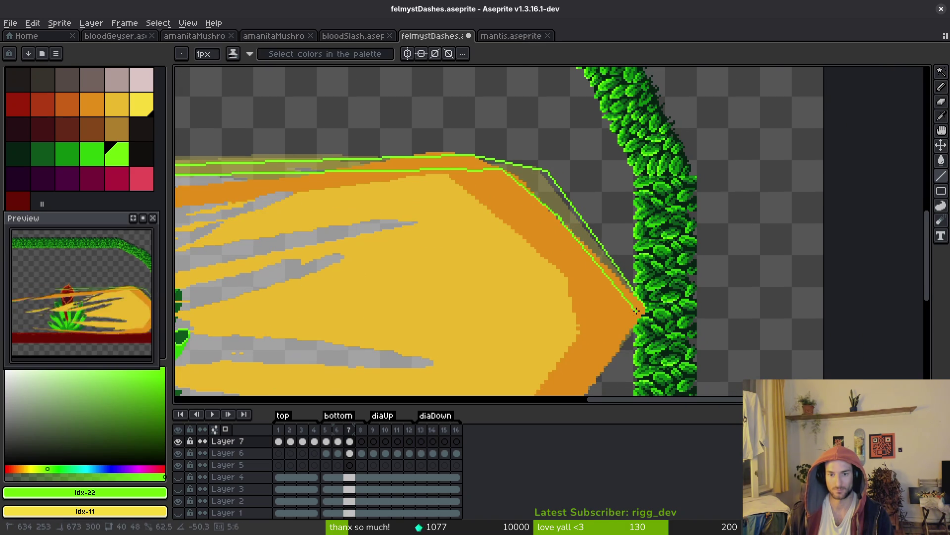
mouse_move(594, 266)
mouse_down()
mouse_move(622, 307)
mouse_move(662, 218)
mouse_up()
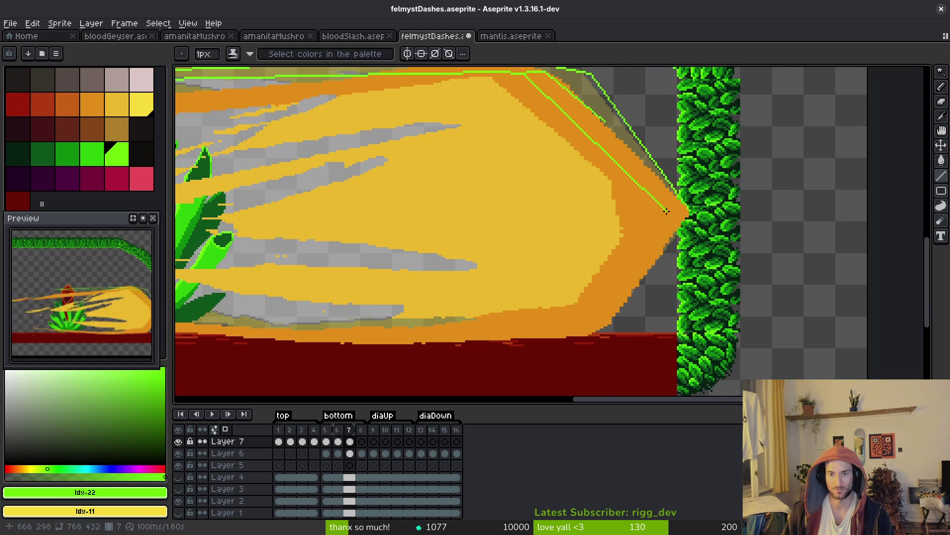
drag(638, 310, 608, 336)
mouse_move(628, 323)
mouse_down()
mouse_move(816, 266)
mouse_move(554, 287)
mouse_move(581, 286)
mouse_up()
drag(487, 281, 626, 293)
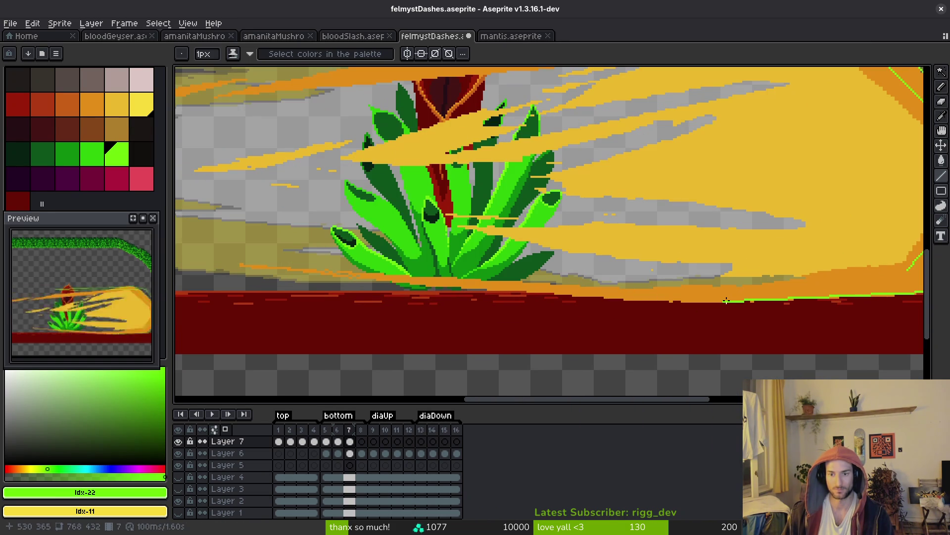
mouse_move(725, 301)
mouse_down()
mouse_move(280, 275)
mouse_move(638, 291)
mouse_move(592, 288)
mouse_move(798, 278)
mouse_up()
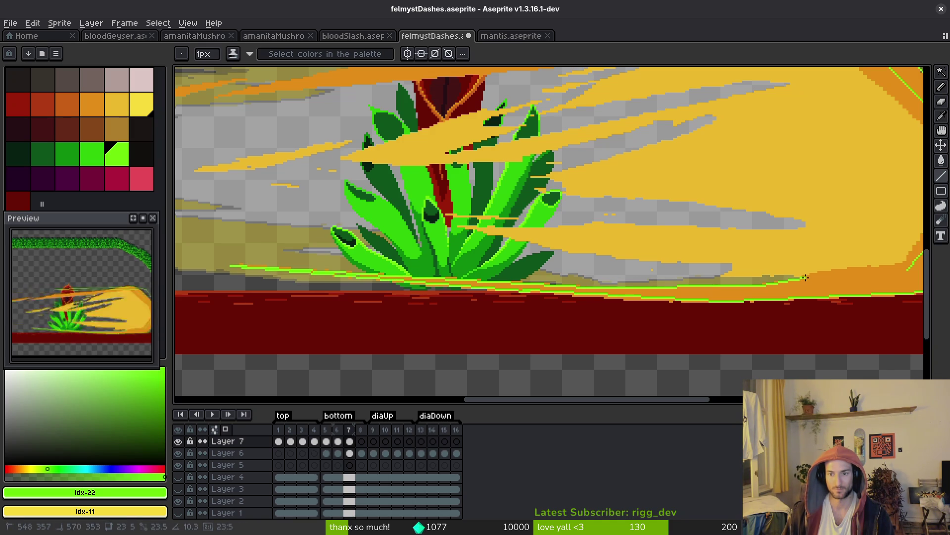
- Flood-fill the band between the outline lines with green
scroll(721, 286, right, 5)
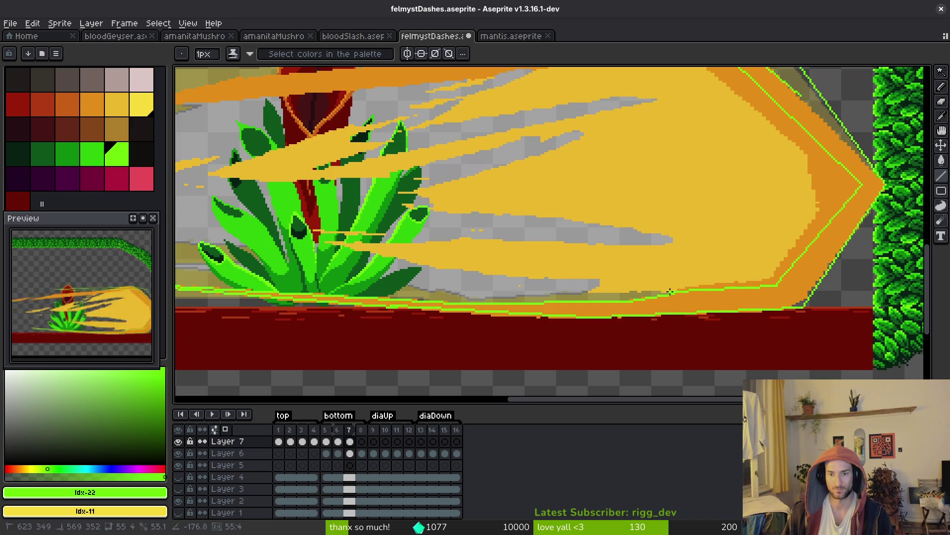
scroll(735, 231, left, 13)
scroll(734, 231, up, 4)
scroll(735, 231, right, 5)
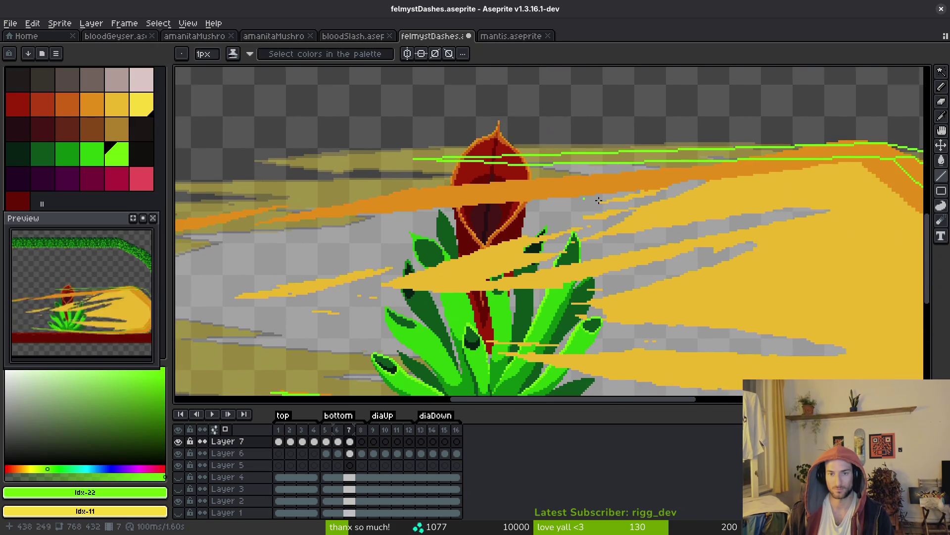
scroll(654, 195, up, 1)
key(g)
click(577, 218)
scroll(576, 219, down, 2)
- Draw a thin 1px green streak across the dash with the Pencil
key(b)
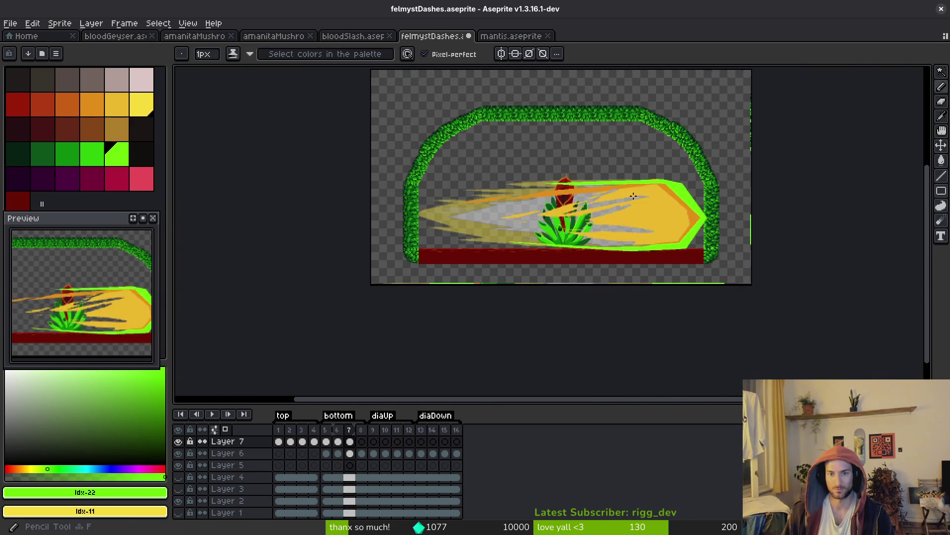
scroll(643, 208, up, 3)
scroll(653, 211, left, 2)
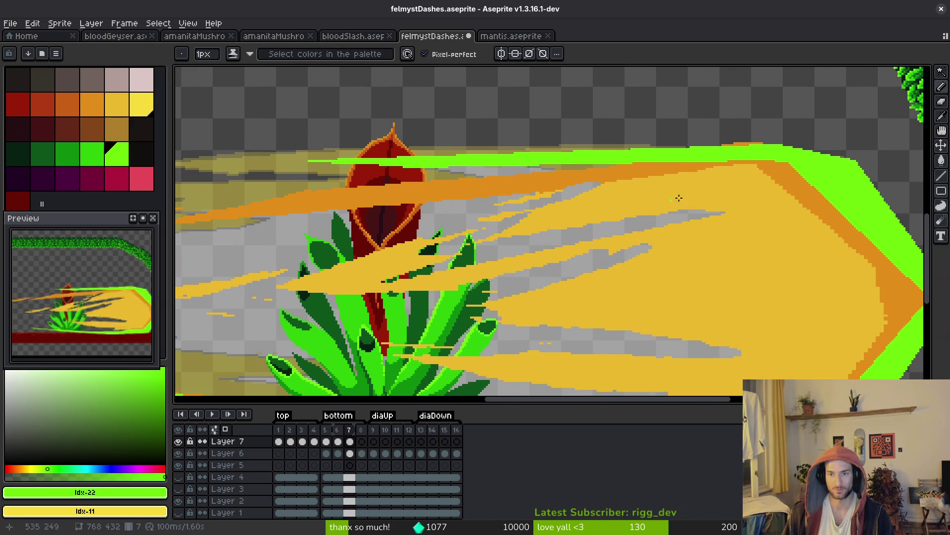
scroll(693, 198, left, 6)
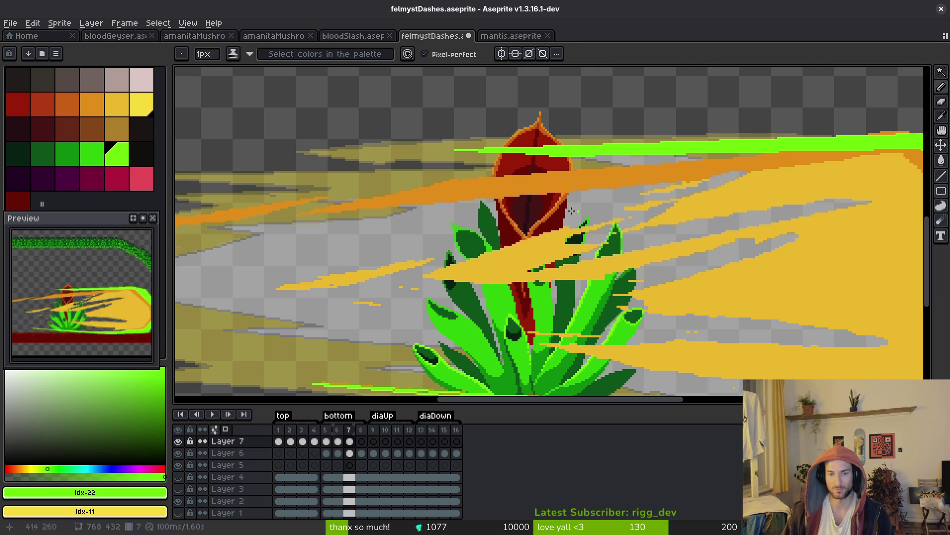
scroll(510, 199, left, 2)
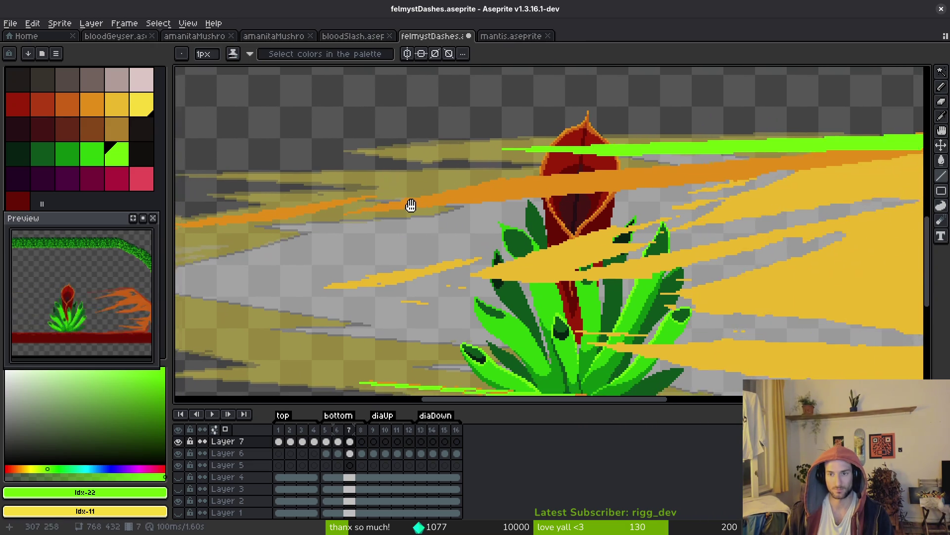
scroll(537, 214, up, 2)
mouse_move(693, 181)
mouse_down()
mouse_move(399, 184)
mouse_move(515, 195)
mouse_move(714, 188)
mouse_move(610, 197)
mouse_move(718, 187)
mouse_move(668, 181)
mouse_up()
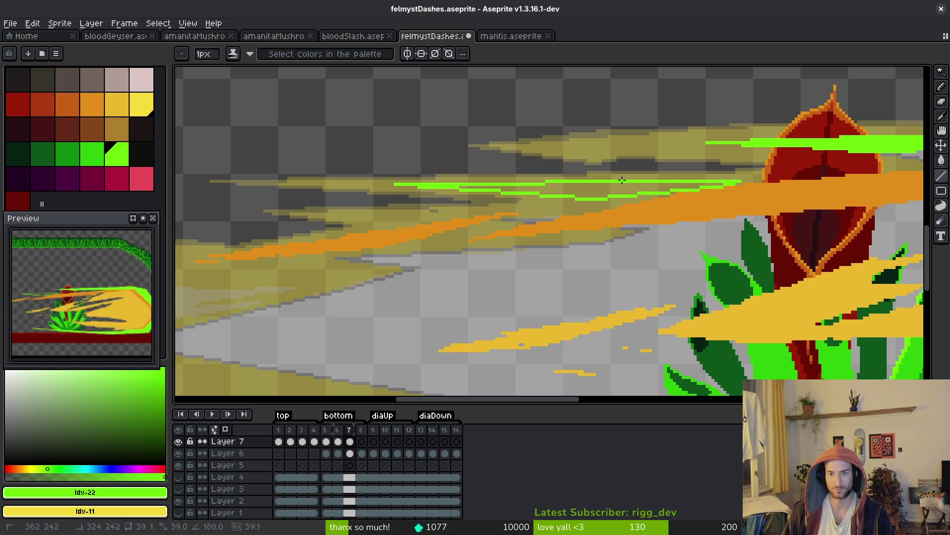
key(g)
key(b)
scroll(541, 191, up, 2)
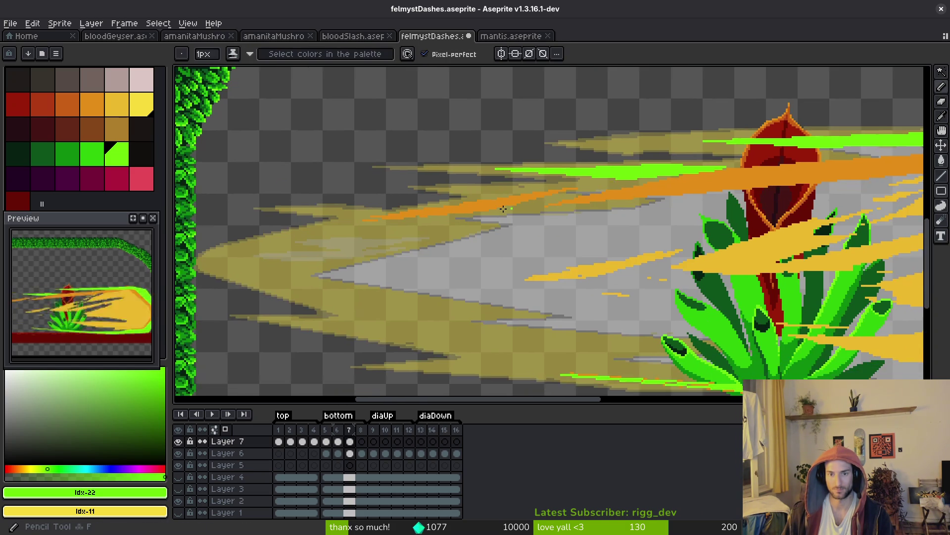
- Add more green streaks and straight Shift-click segments along the upper orange wisps
drag(577, 165, 592, 173)
drag(679, 158, 556, 164)
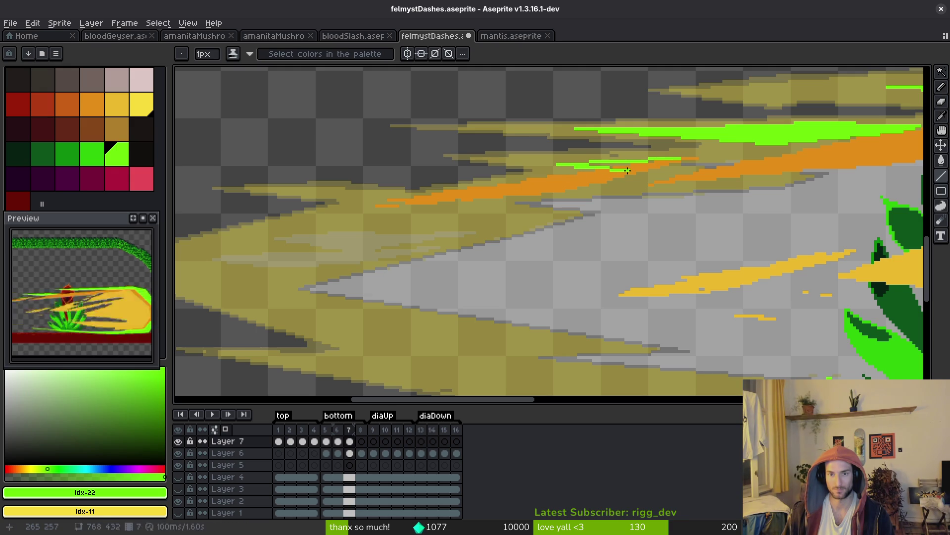
drag(619, 179, 457, 192)
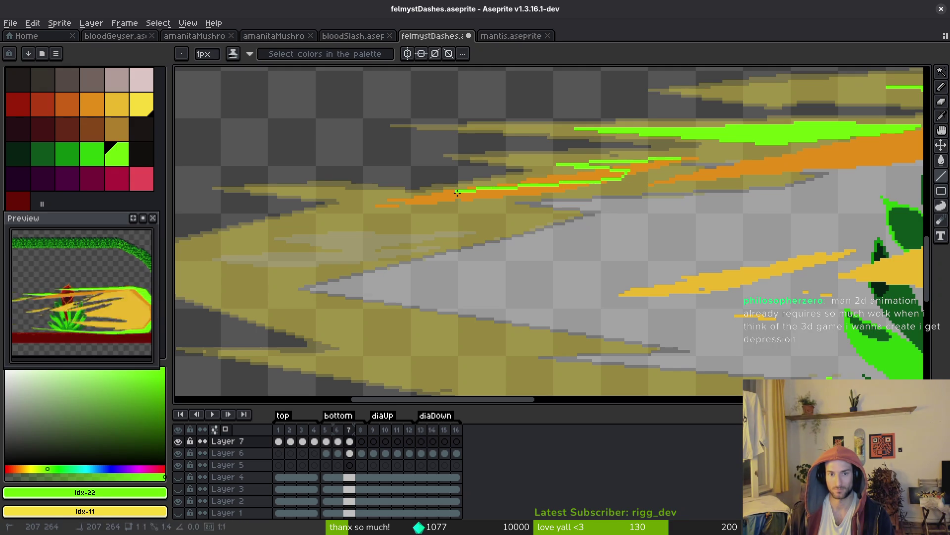
shift+click(602, 191)
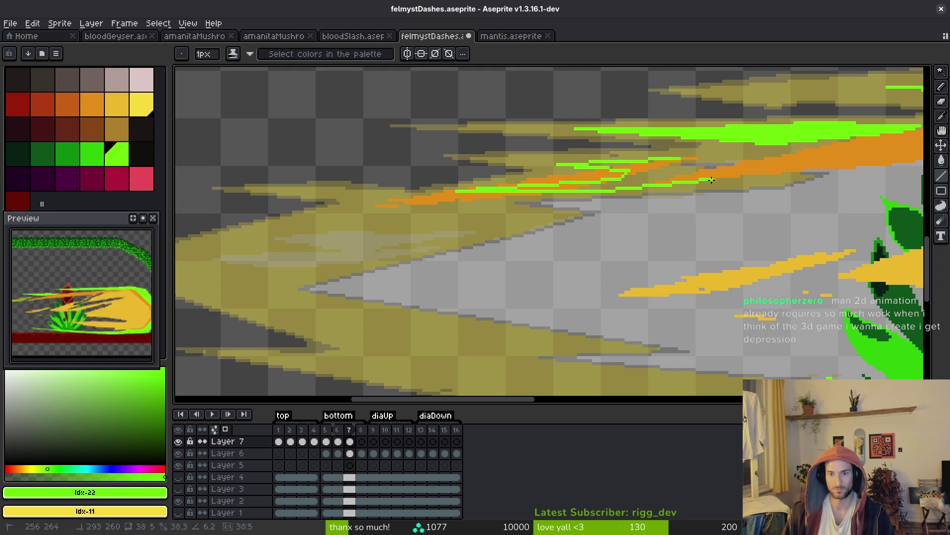
shift+click(712, 180)
shift+click(630, 168)
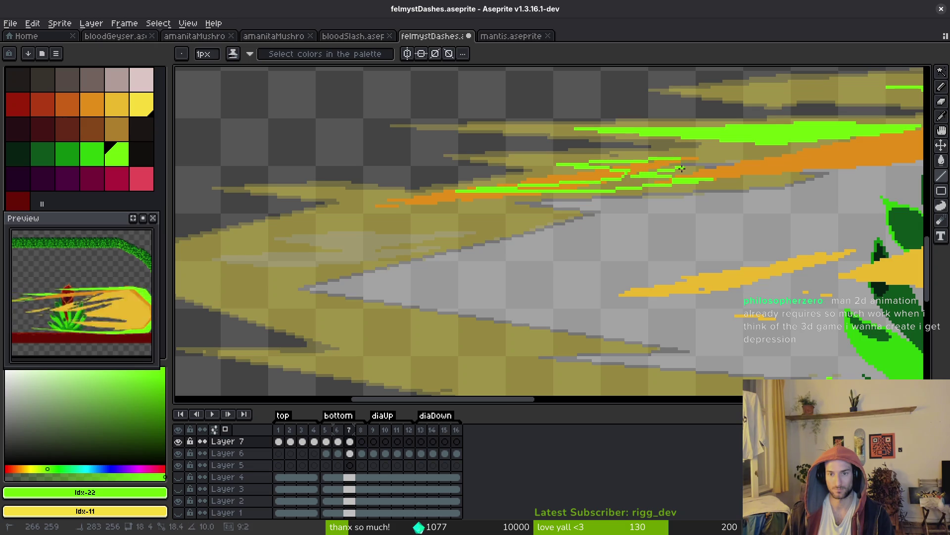
shift+click(643, 158)
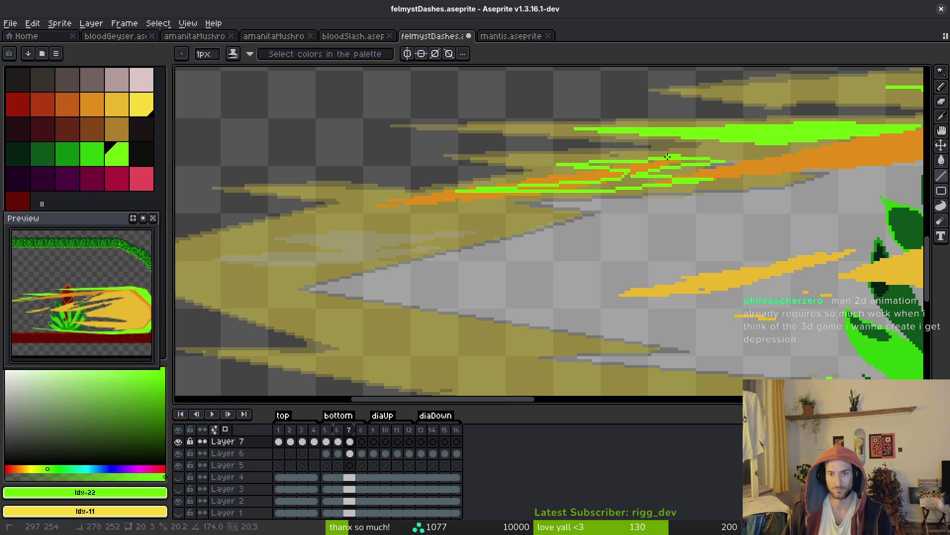
scroll(666, 159, down, 5)
scroll(648, 188, up, 5)
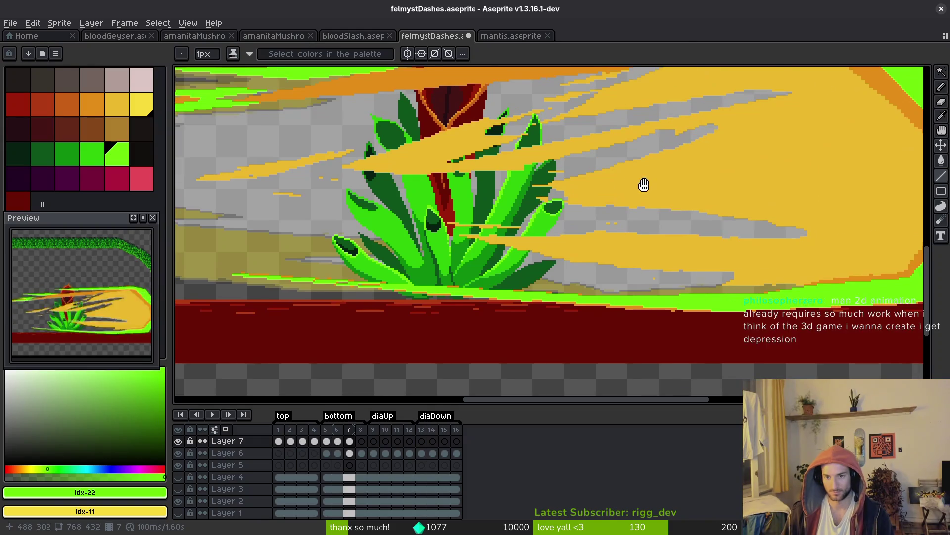
- Switch to the Line tool and set the palette's bright green as the background colour
scroll(653, 231, down, 3)
scroll(660, 232, up, 1)
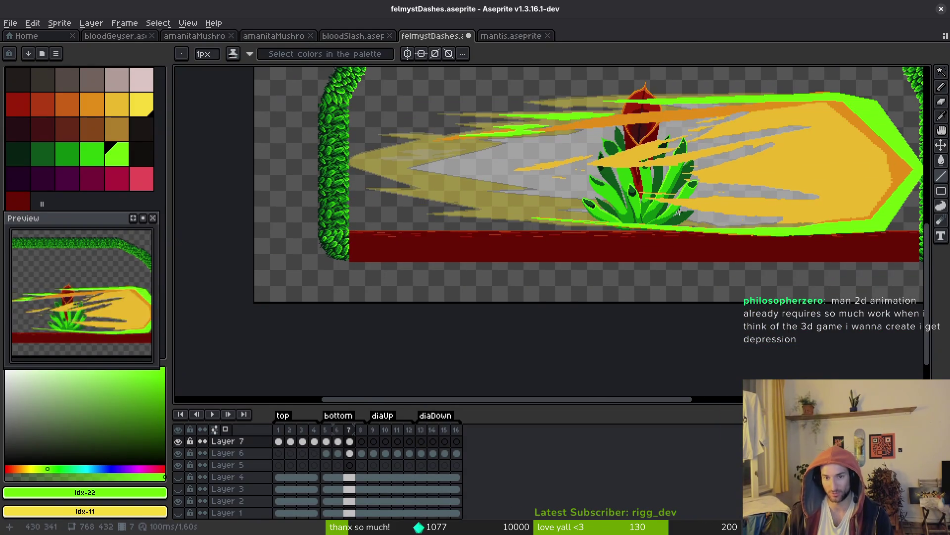
scroll(658, 217, up, 3)
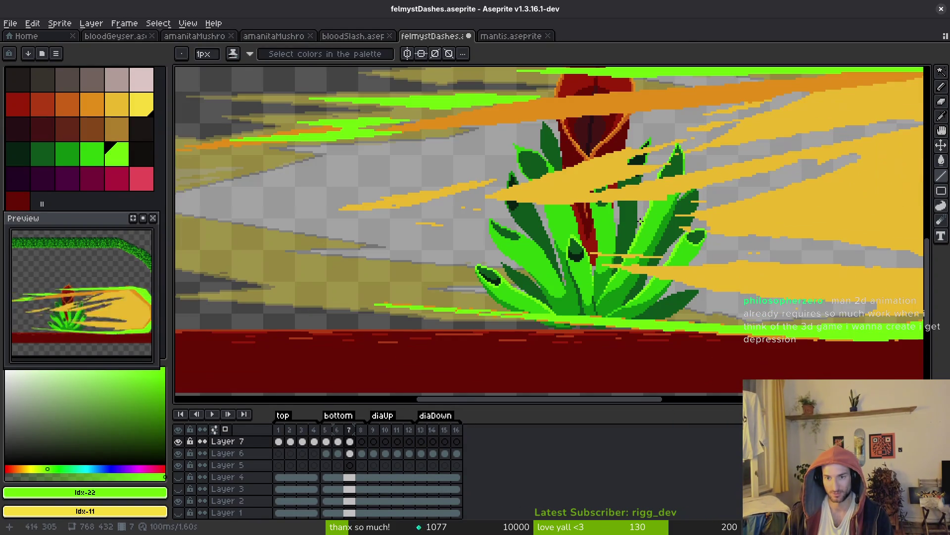
scroll(469, 221, down, 2)
scroll(619, 197, up, 2)
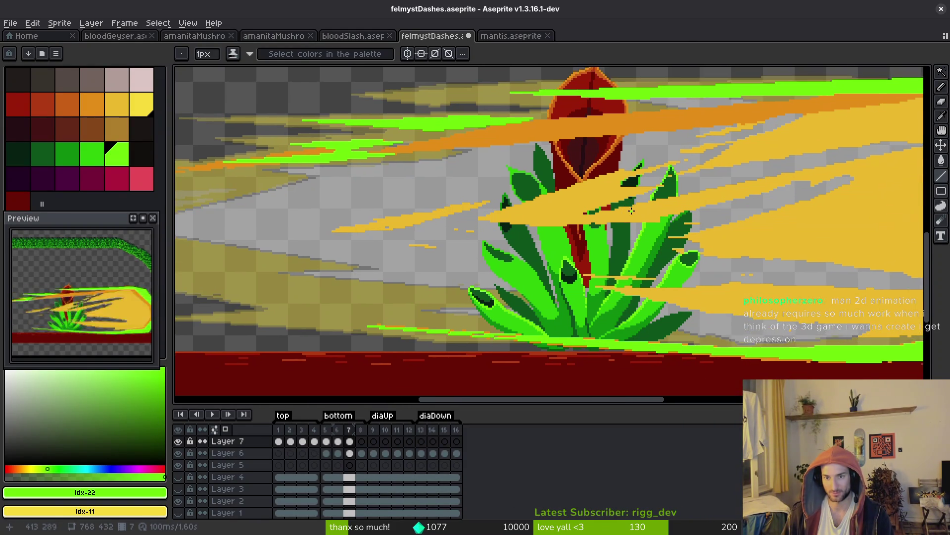
scroll(620, 198, down, 1)
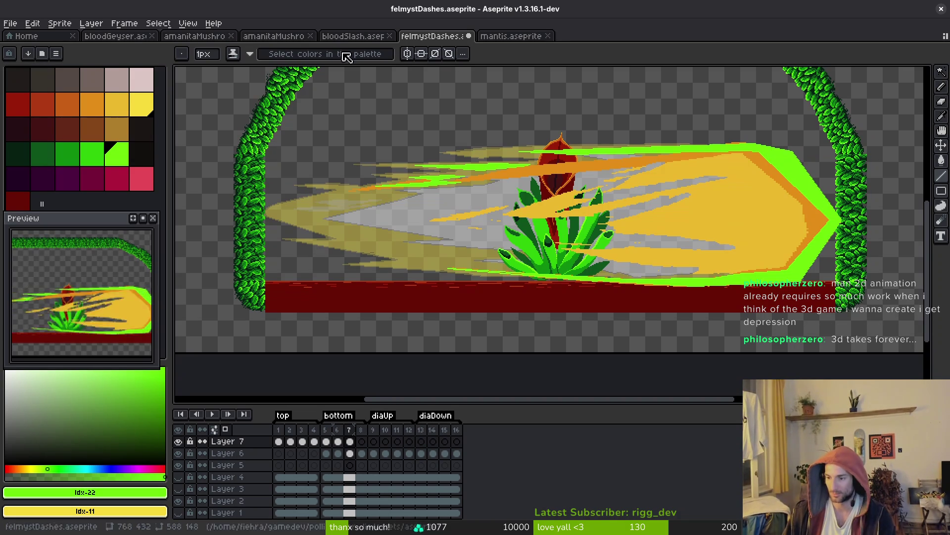
scroll(591, 207, up, 3)
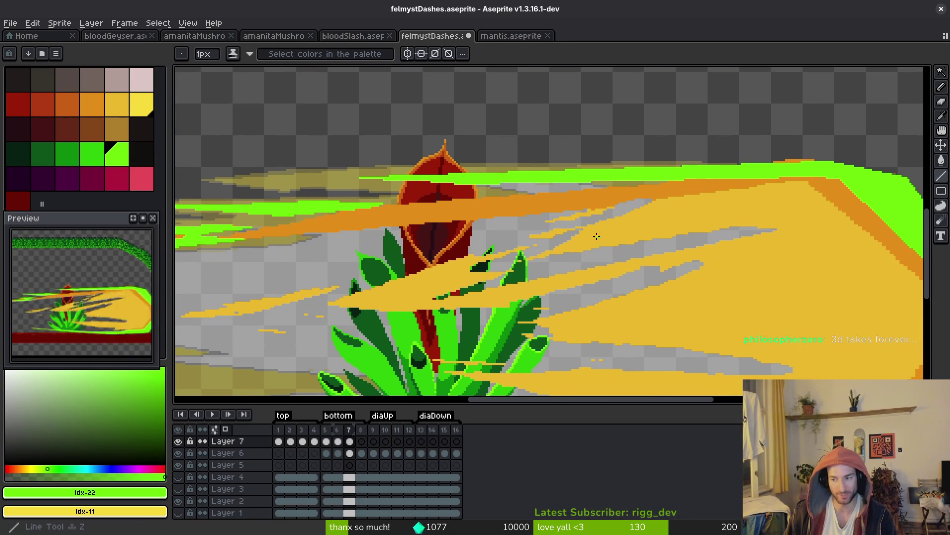
scroll(592, 221, down, 3)
scroll(592, 220, left, 3)
scroll(505, 207, down, 3)
scroll(505, 207, right, 5)
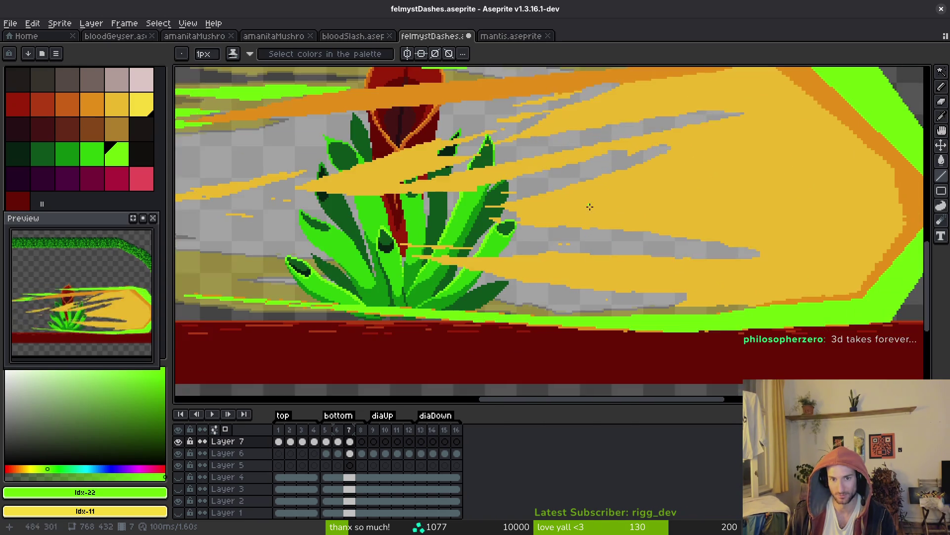
scroll(630, 205, left, 4)
scroll(680, 217, left, 3)
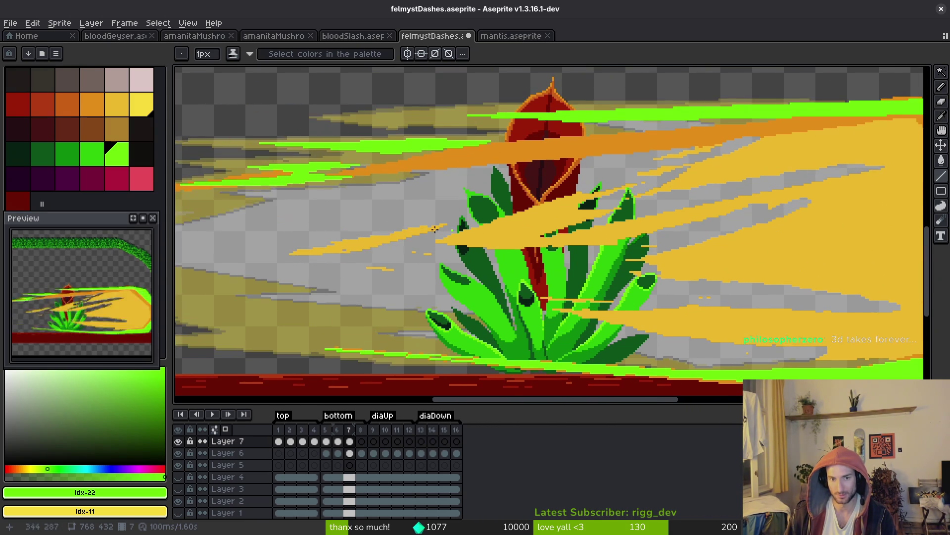
scroll(681, 221, left, 3)
scroll(684, 228, up, 2)
key(l)
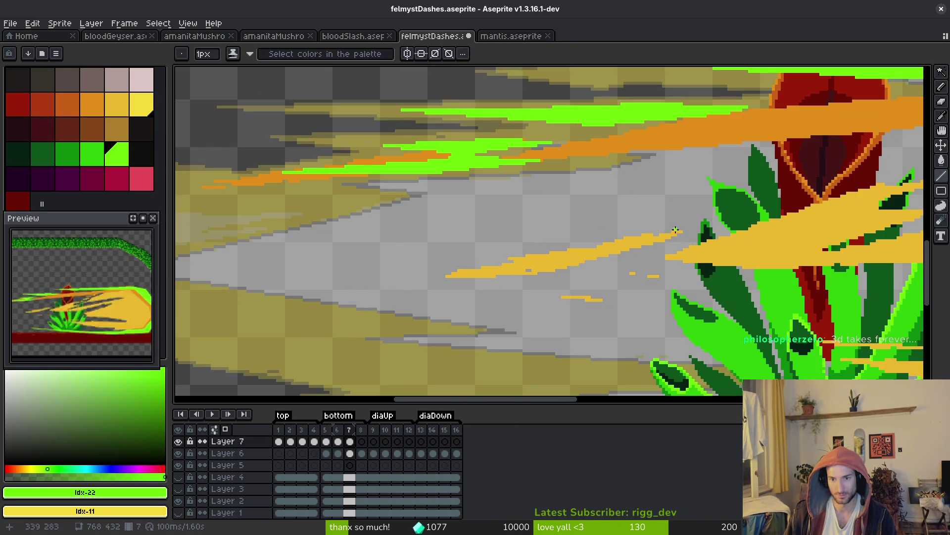
scroll(686, 225, up, 2)
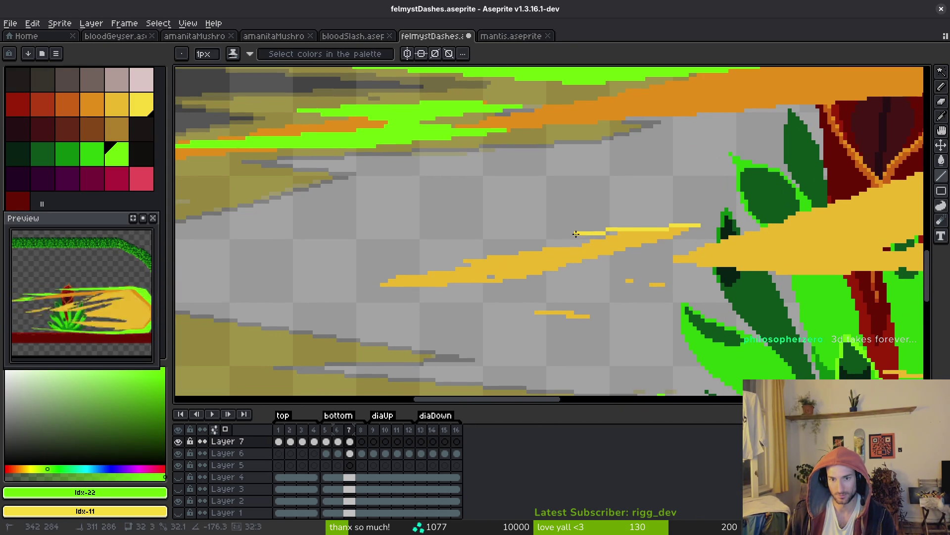
right_click(556, 225)
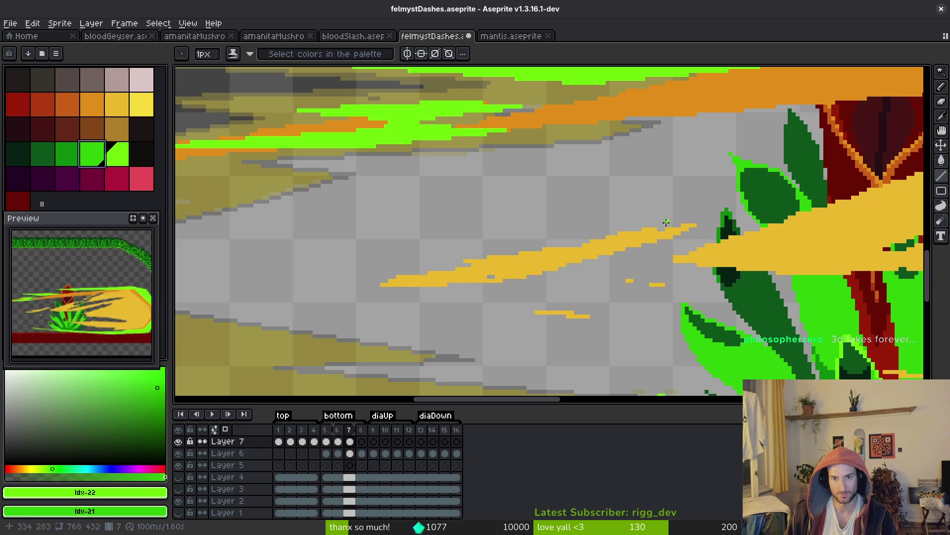
- Bucket-fill three thin dash streak pieces near the plant base with green
key(g)
scroll(594, 208, down, 2)
drag(560, 216, 551, 246)
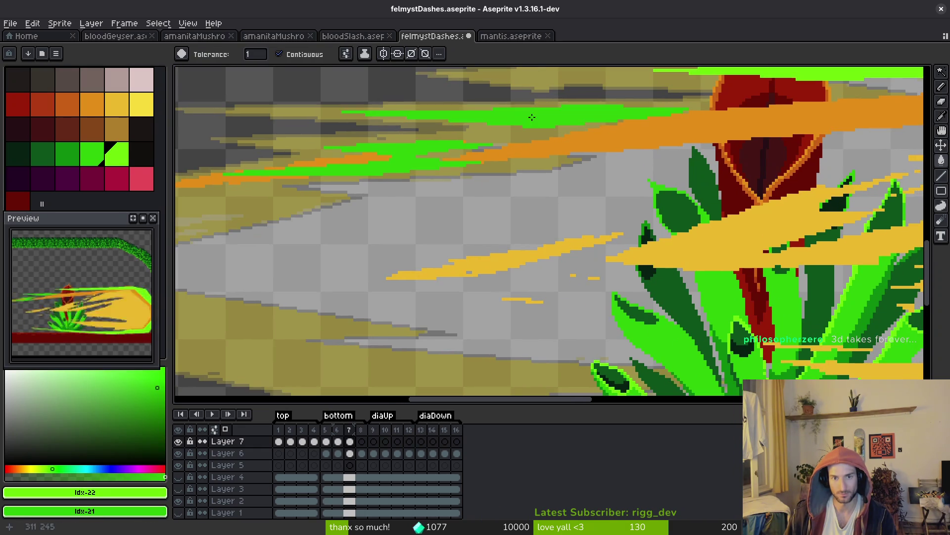
scroll(551, 245, down, 1)
scroll(779, 217, up, 3)
scroll(579, 159, up, 1)
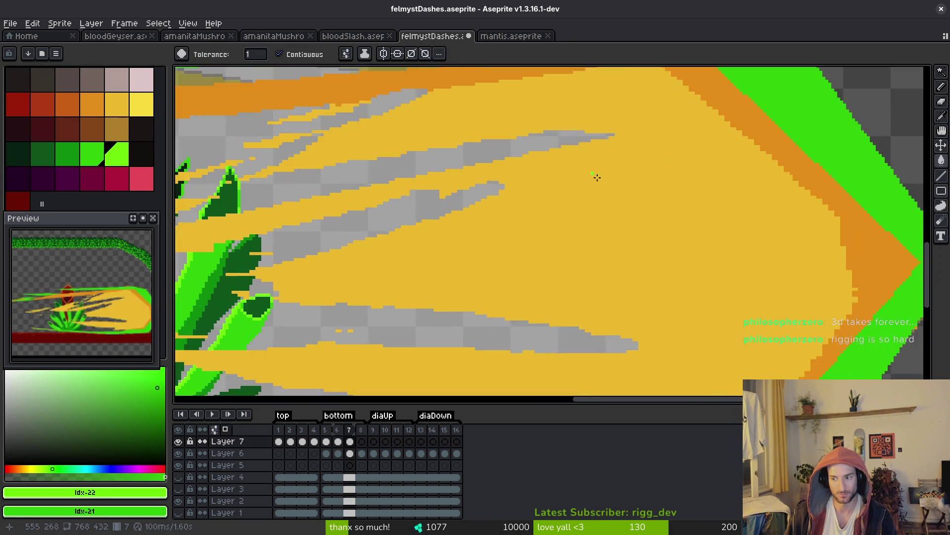
scroll(628, 209, down, 4)
scroll(659, 231, left, 1)
scroll(629, 237, down, 1)
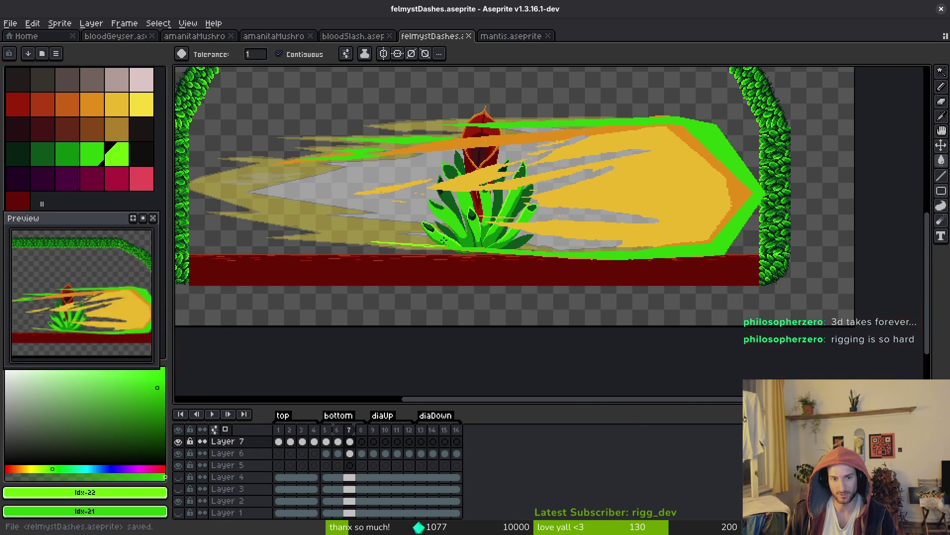
scroll(594, 251, up, 3)
click(594, 251)
click(619, 250)
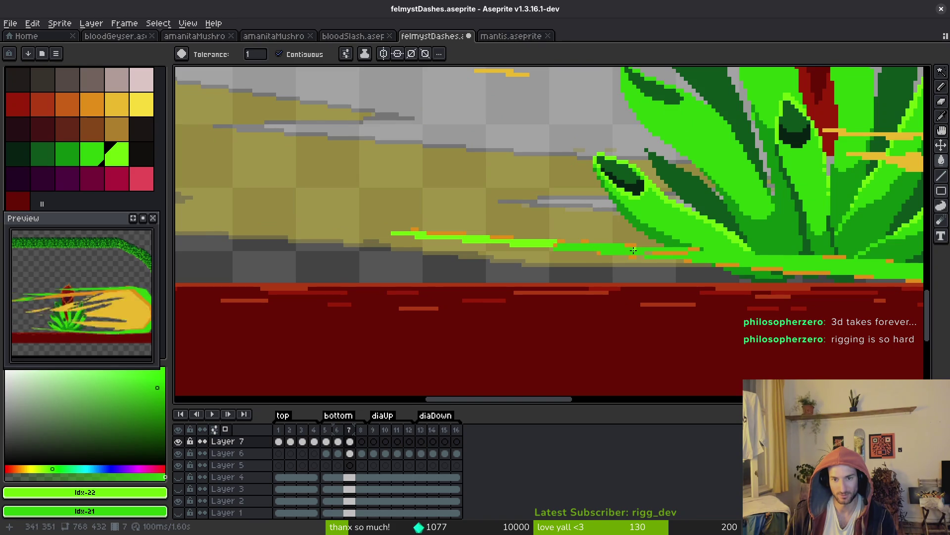
click(511, 241)
scroll(661, 253, up, 2)
- Save the dash file and zoom in on the red flower bud
key(f)
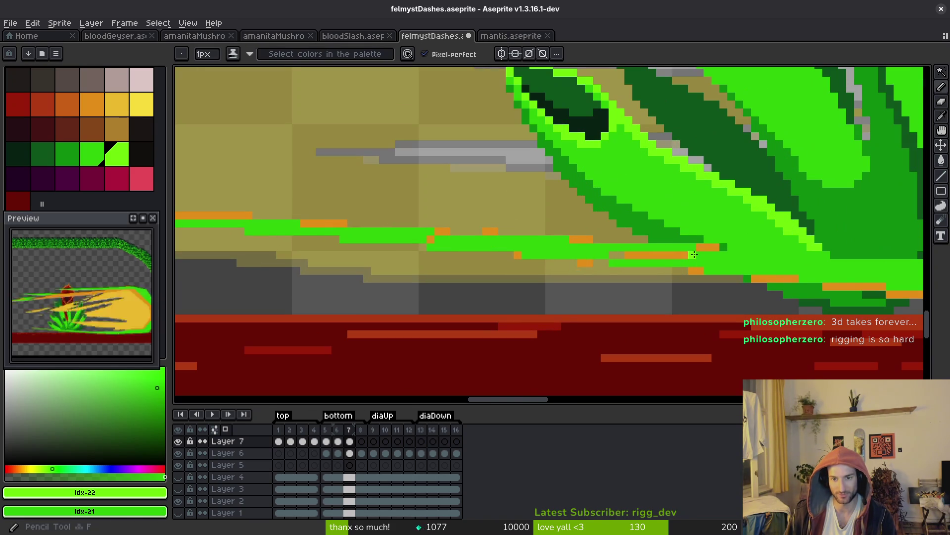
key(ctrl+s)
mouse_move(593, 256)
mouse_down()
mouse_move(608, 266)
mouse_move(493, 269)
mouse_move(516, 237)
mouse_up()
scroll(517, 238, down, 3)
scroll(494, 250, up, 2)
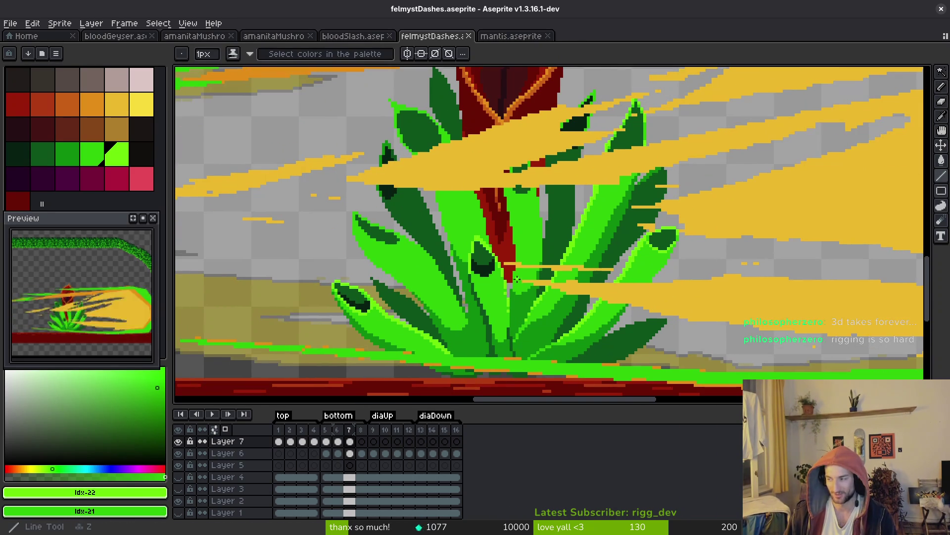
scroll(494, 251, down, 2)
scroll(507, 235, up, 1)
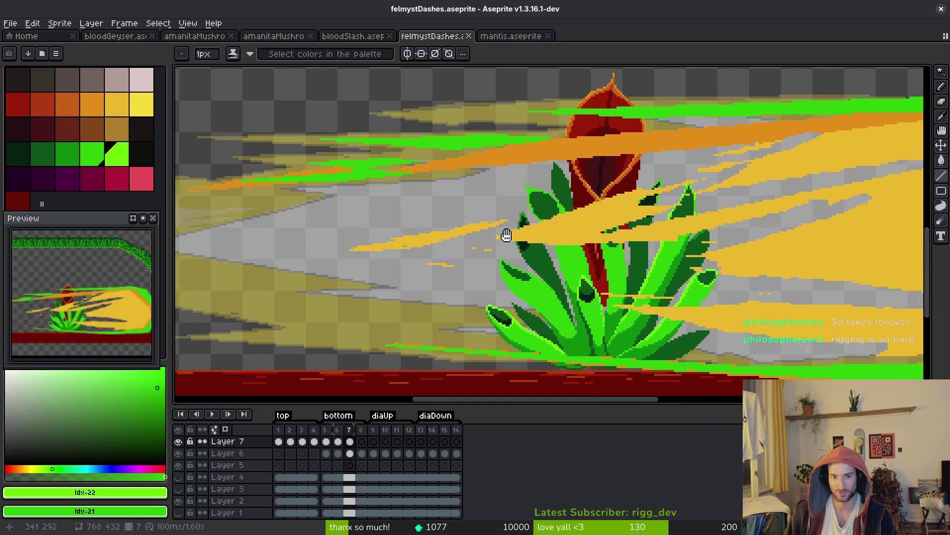
scroll(460, 231, down, 1)
scroll(466, 231, up, 1)
scroll(489, 167, up, 2)
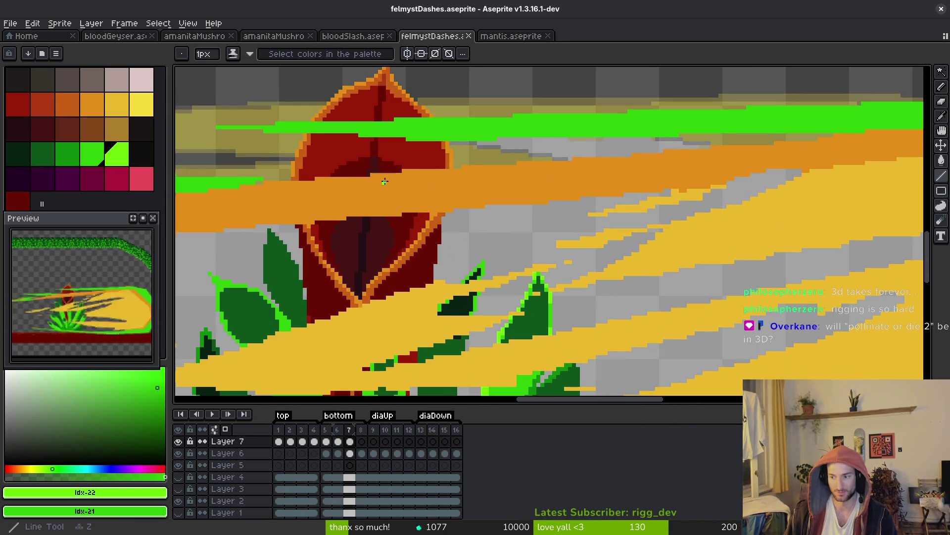
scroll(390, 199, left, 1)
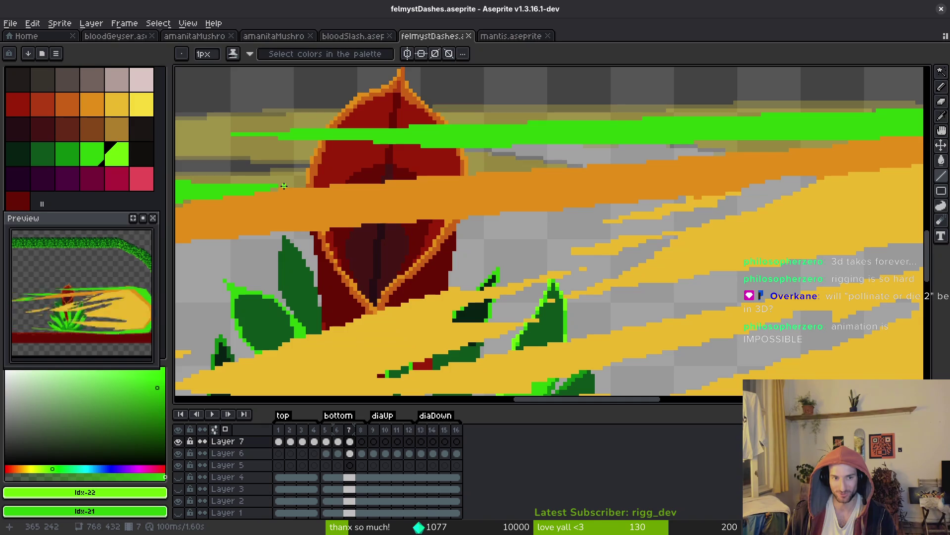
- Draw a thin green line along the orange streak crossing the red bud
mouse_move(424, 188)
mouse_down()
mouse_move(676, 180)
mouse_move(324, 191)
mouse_up()
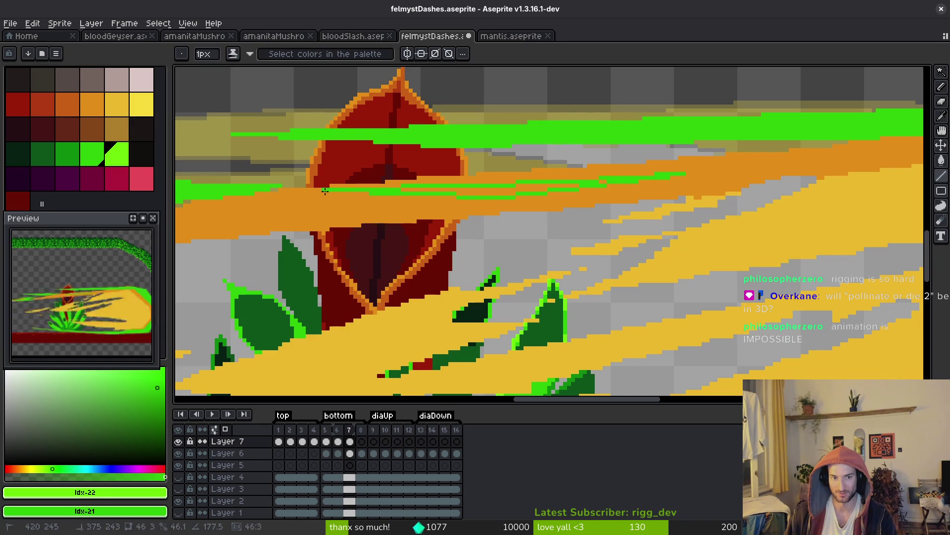
key(g)
scroll(613, 190, down, 4)
key(b)
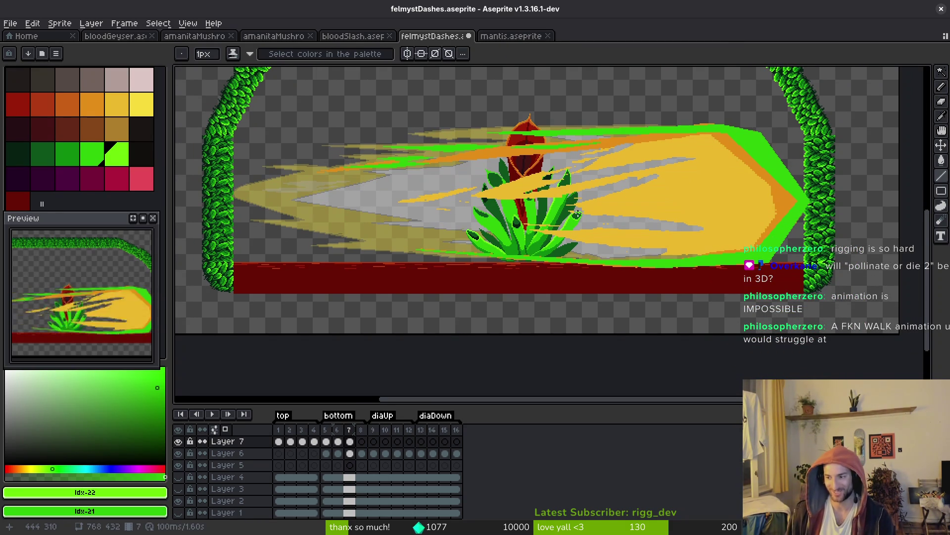
- Save felmystDashes.aseprite with Ctrl+S and look over the frame 7 dash
key(ctrl+s)
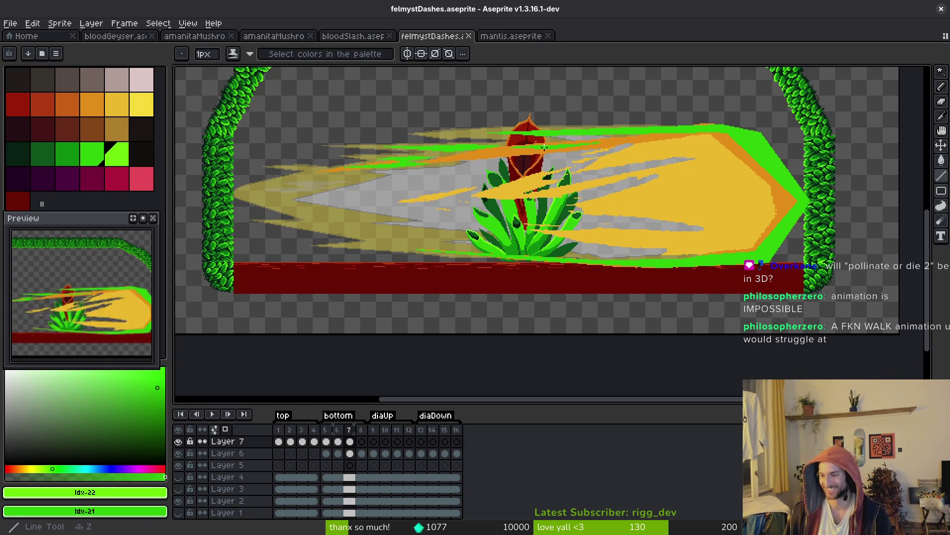
scroll(739, 200, up, 2)
scroll(739, 200, down, 2)
scroll(696, 269, up, 3)
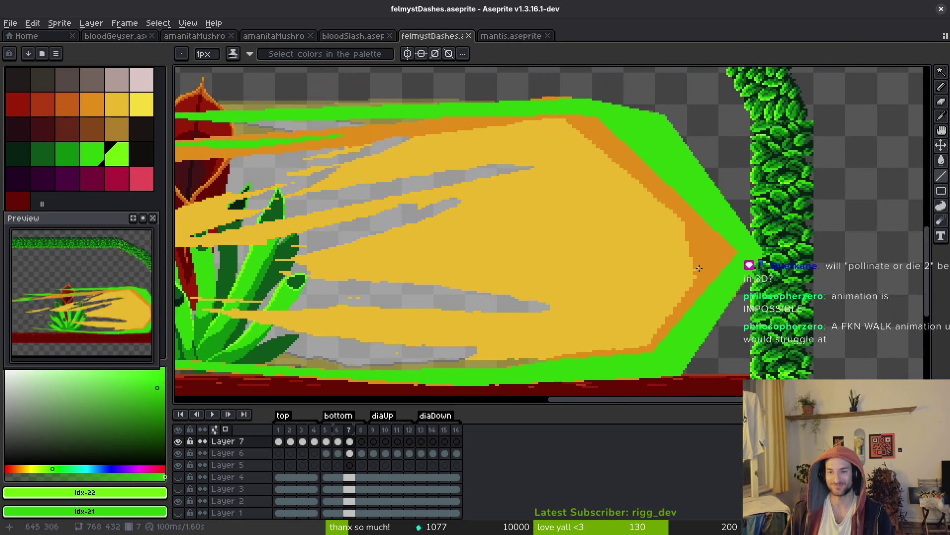
scroll(675, 268, down, 2)
scroll(675, 268, left, 8)
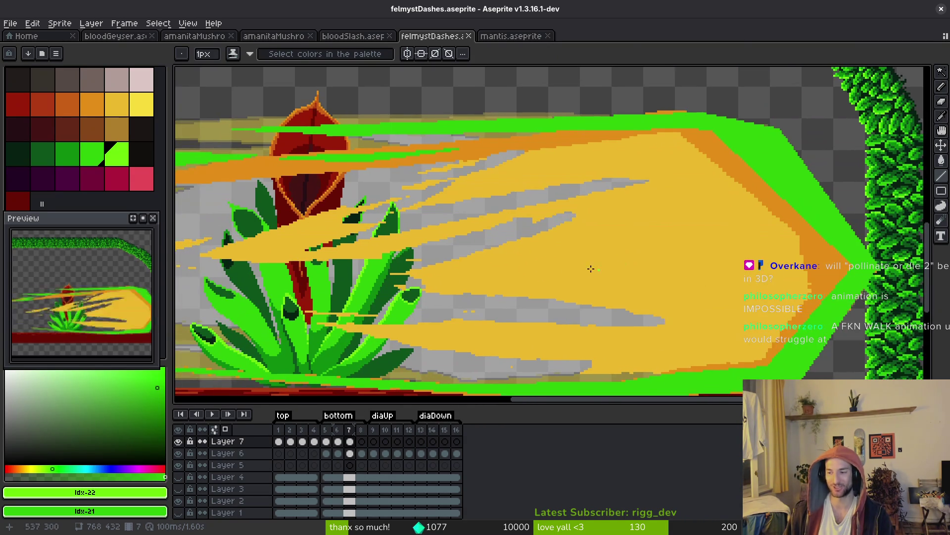
scroll(610, 237, right, 5)
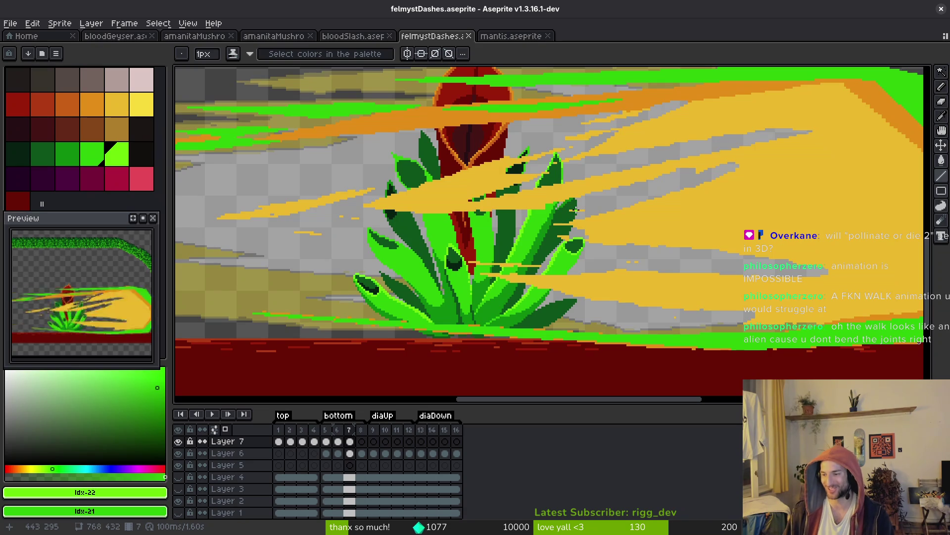
scroll(630, 214, right, 4)
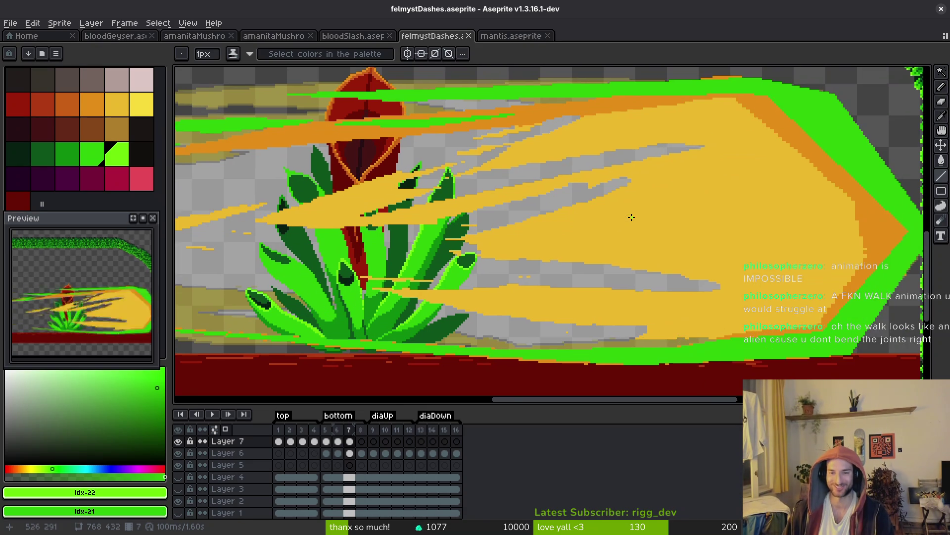
- Draw connected bright green outline segments along the top of the large yellow streak
scroll(693, 256, right, 1)
scroll(702, 238, left, 3)
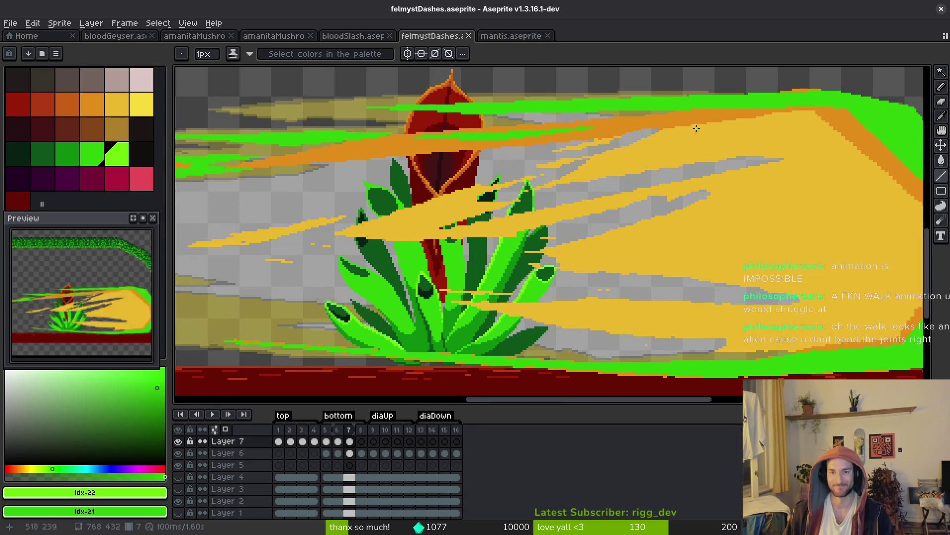
scroll(650, 126, up, 3)
key(b)
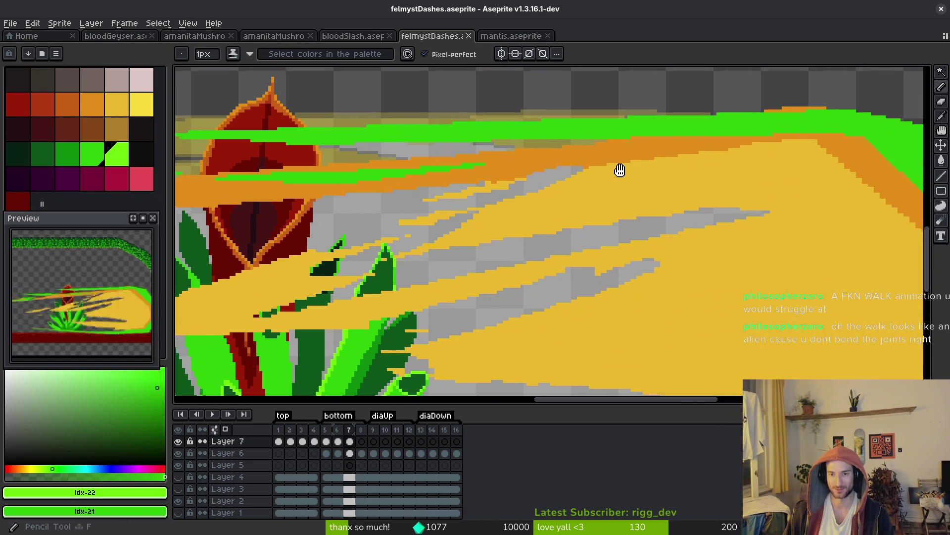
scroll(540, 130, up, 1)
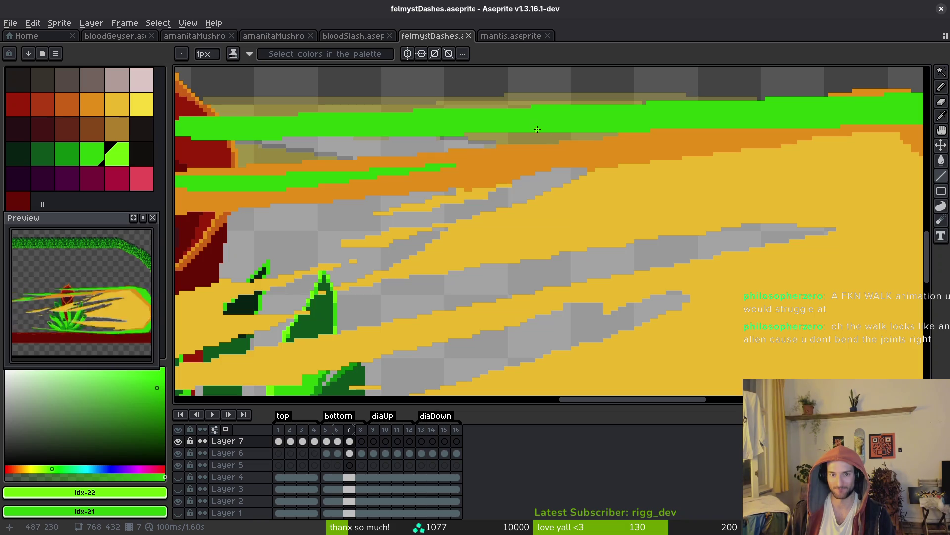
drag(563, 133, 713, 146)
shift+click(713, 146)
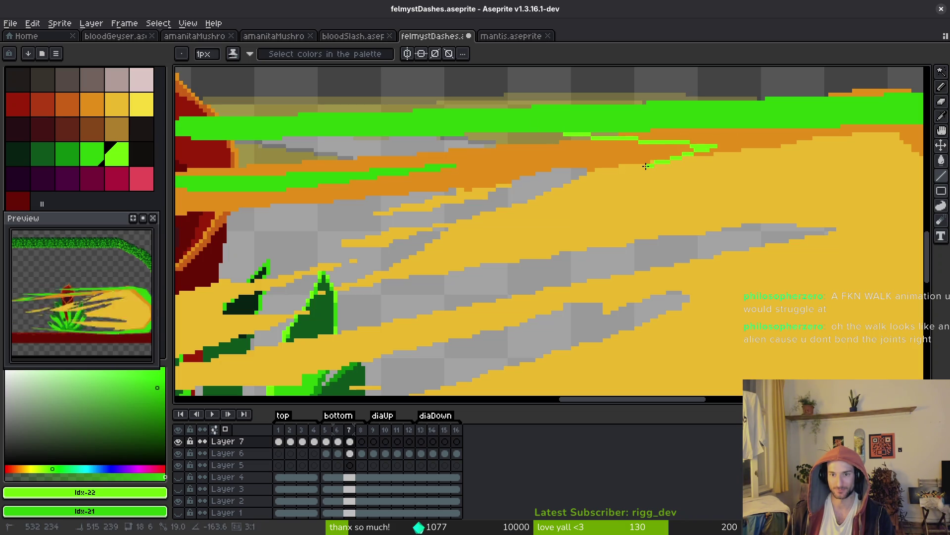
shift+click(536, 185)
shift+click(592, 193)
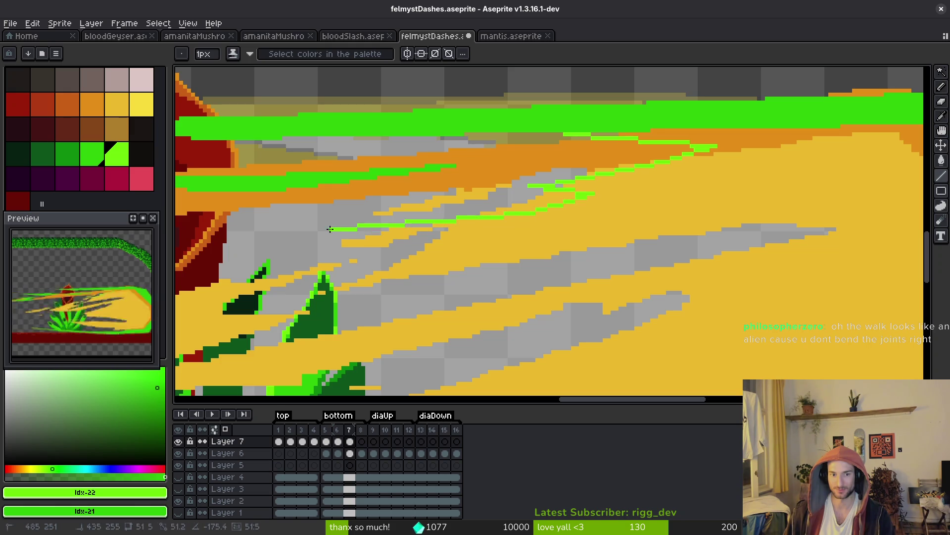
- Draw long green lines along the lower and grey streak edges of the slash
shift+click(295, 237)
drag(386, 240, 527, 228)
scroll(666, 237, right, 3)
mouse_move(716, 220)
mouse_down()
mouse_move(624, 211)
mouse_move(576, 233)
mouse_move(587, 258)
mouse_move(566, 246)
mouse_move(589, 221)
mouse_up()
scroll(575, 233, left, 3)
scroll(644, 211, left, 1)
scroll(644, 211, down, 1)
scroll(644, 212, down, 2)
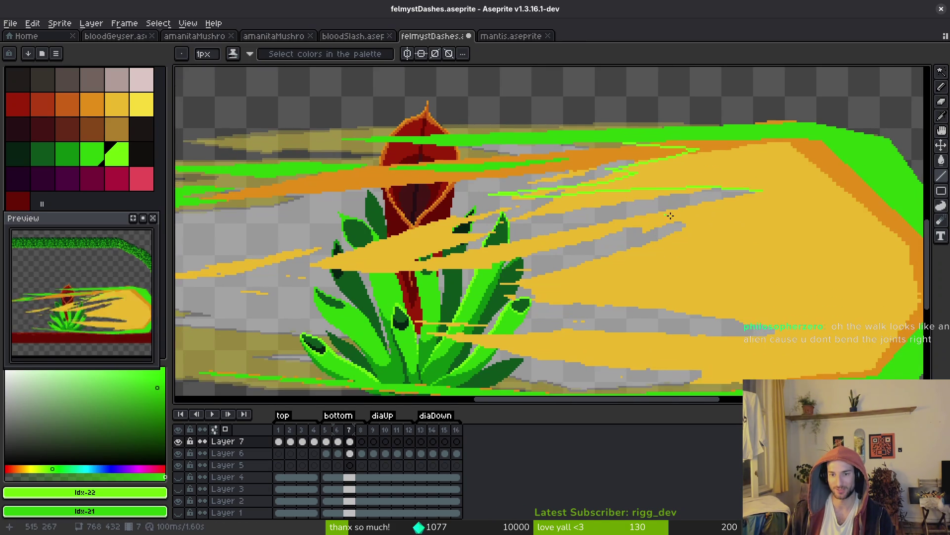
scroll(770, 206, up, 2)
scroll(827, 190, left, 2)
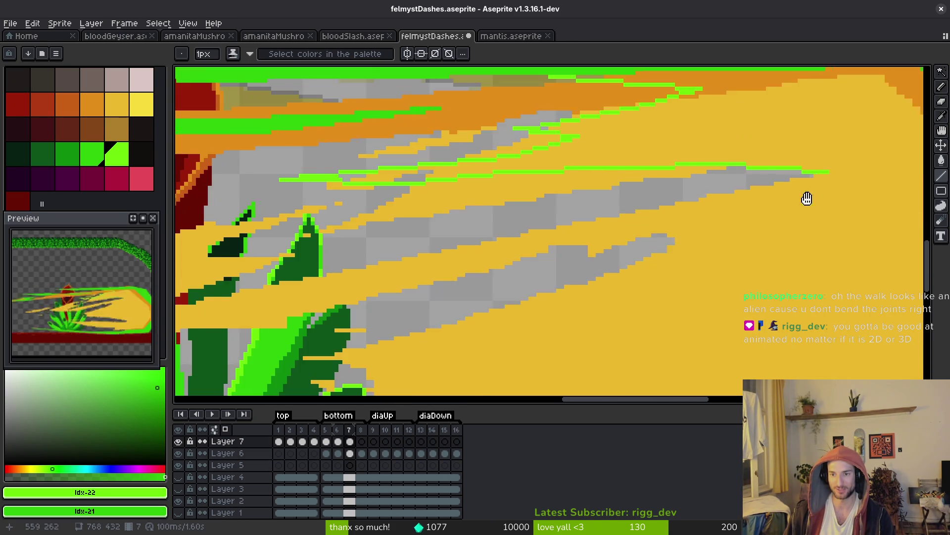
scroll(885, 160, down, 1)
- Add green lines running down-left along another streak edge
mouse_move(891, 163)
mouse_down()
mouse_move(689, 196)
mouse_move(757, 194)
mouse_move(549, 207)
mouse_move(637, 201)
mouse_up()
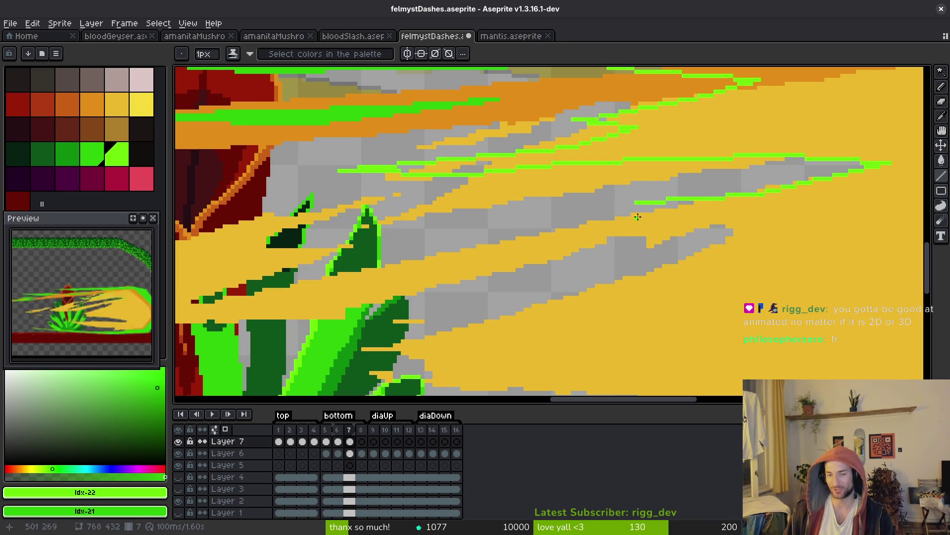
scroll(671, 227, left, 6)
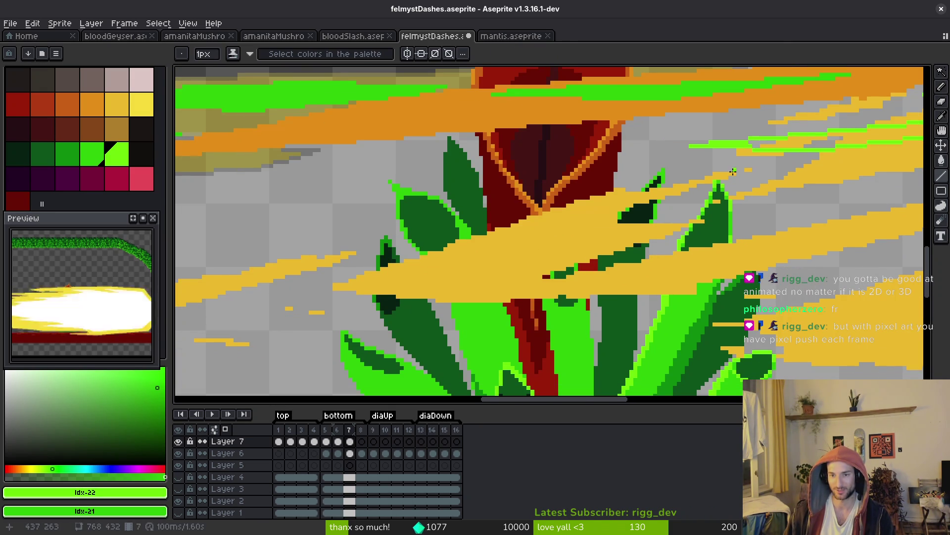
mouse_move(726, 173)
mouse_down()
mouse_move(610, 188)
mouse_move(317, 286)
mouse_move(658, 315)
mouse_up()
mouse_move(723, 292)
mouse_down()
mouse_move(767, 287)
mouse_move(508, 300)
mouse_move(712, 268)
mouse_move(744, 240)
mouse_up()
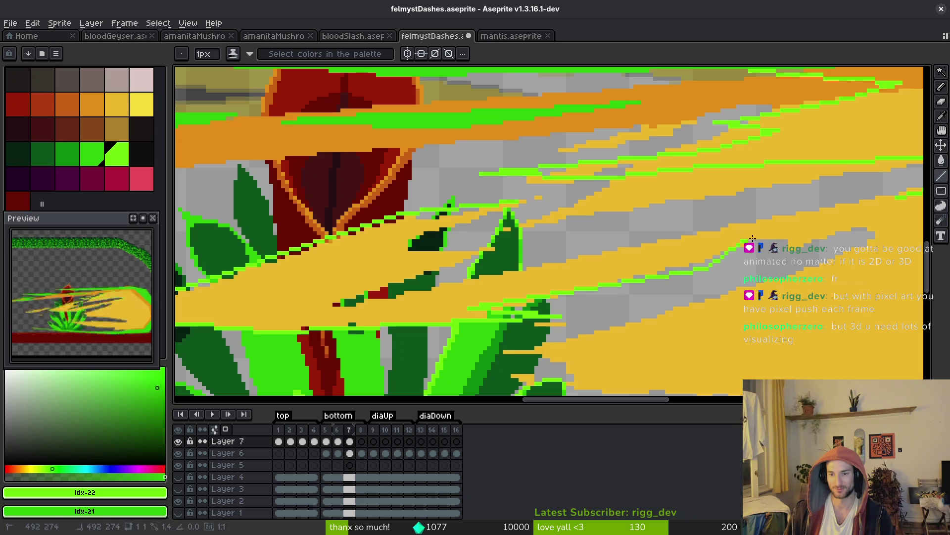
- Draw further green streak lines leftward across the plant's leaves
mouse_move(895, 196)
mouse_down()
mouse_move(529, 251)
mouse_move(686, 229)
mouse_move(650, 226)
mouse_move(694, 215)
mouse_move(627, 212)
mouse_move(717, 221)
mouse_move(733, 241)
mouse_move(549, 241)
mouse_move(592, 239)
mouse_up()
scroll(653, 223, down, 3)
scroll(668, 221, up, 3)
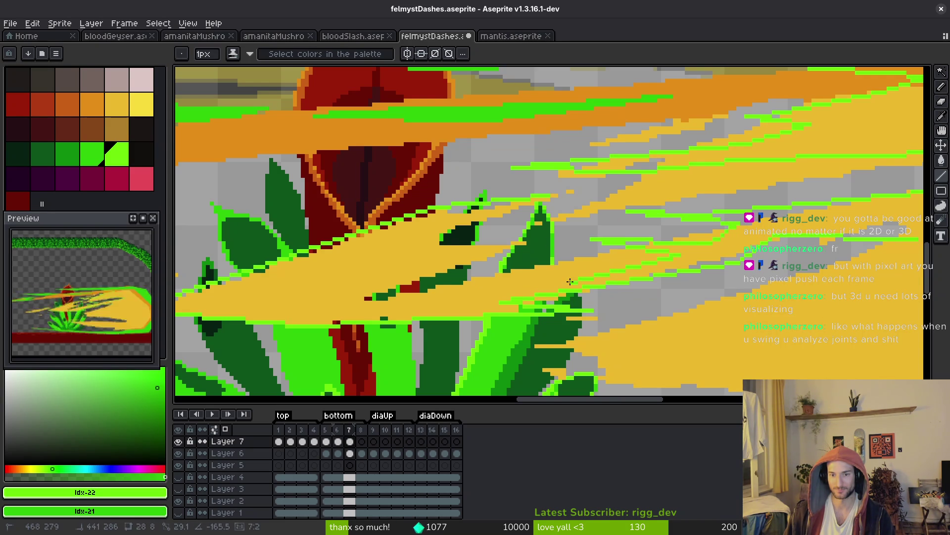
drag(442, 287, 442, 288)
mouse_move(548, 257)
mouse_down()
mouse_move(460, 262)
mouse_move(438, 244)
mouse_move(569, 192)
mouse_up()
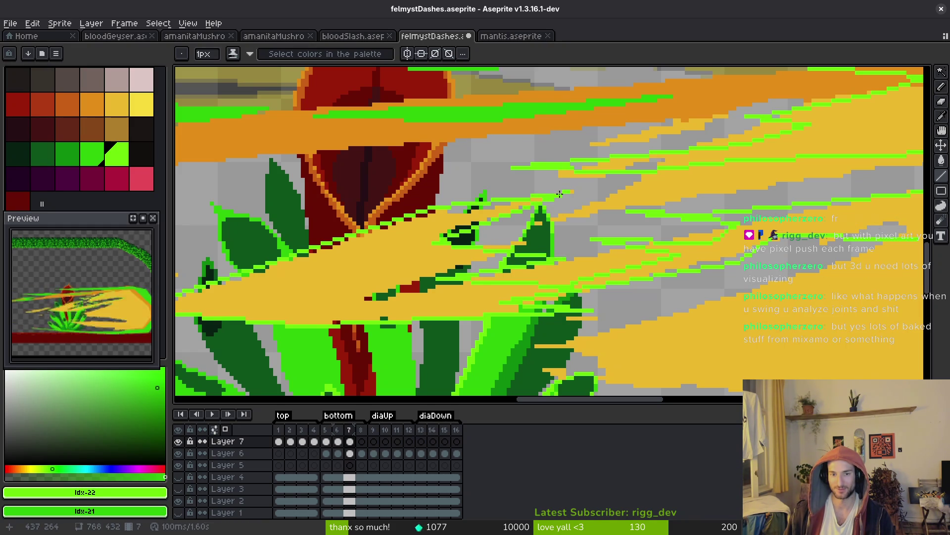
scroll(553, 197, up, 1)
key(g)
scroll(558, 196, down, 2)
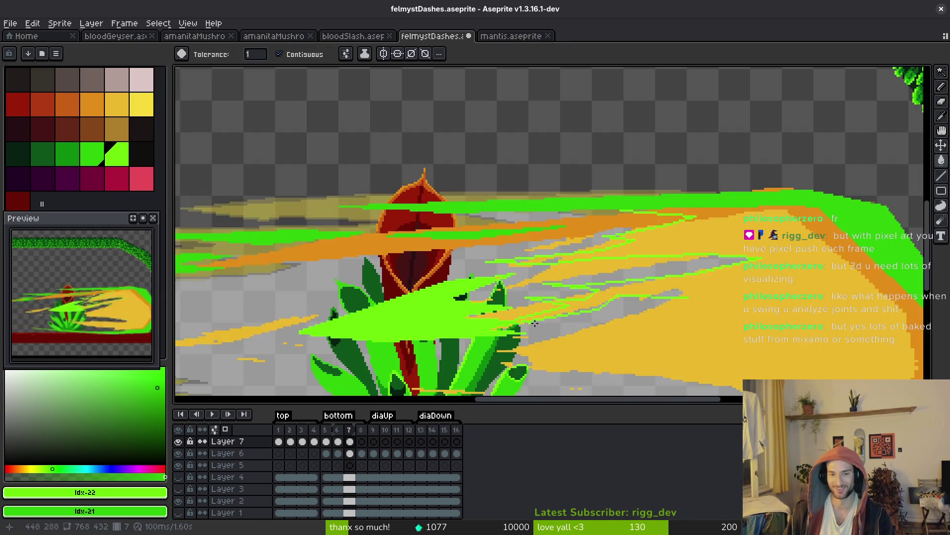
- Draw six green streak lines across the slash, including a long leftward one
scroll(693, 277, up, 2)
drag(751, 303, 732, 295)
key(l)
scroll(643, 267, down, 1)
scroll(664, 211, up, 1)
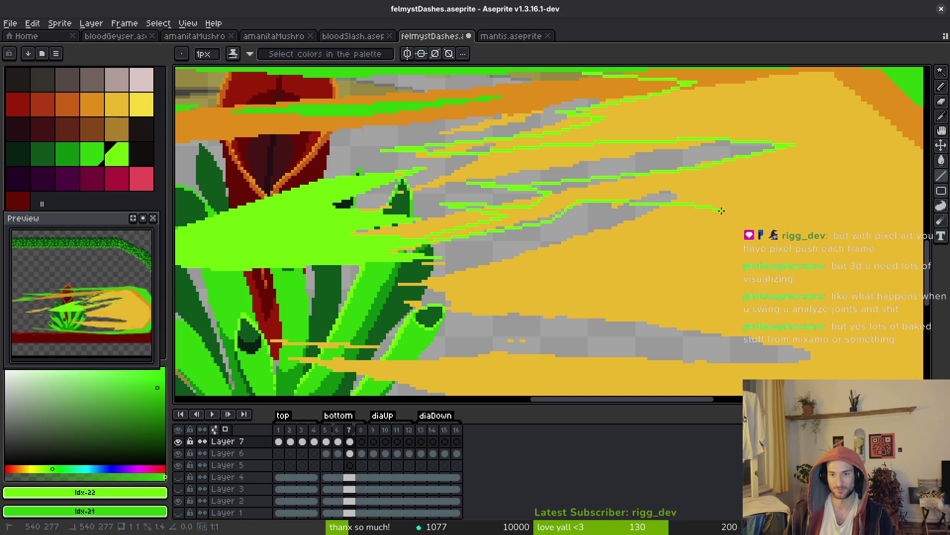
mouse_move(699, 231)
mouse_down()
mouse_move(696, 242)
mouse_move(643, 258)
mouse_move(376, 285)
mouse_move(614, 272)
mouse_move(538, 286)
mouse_up()
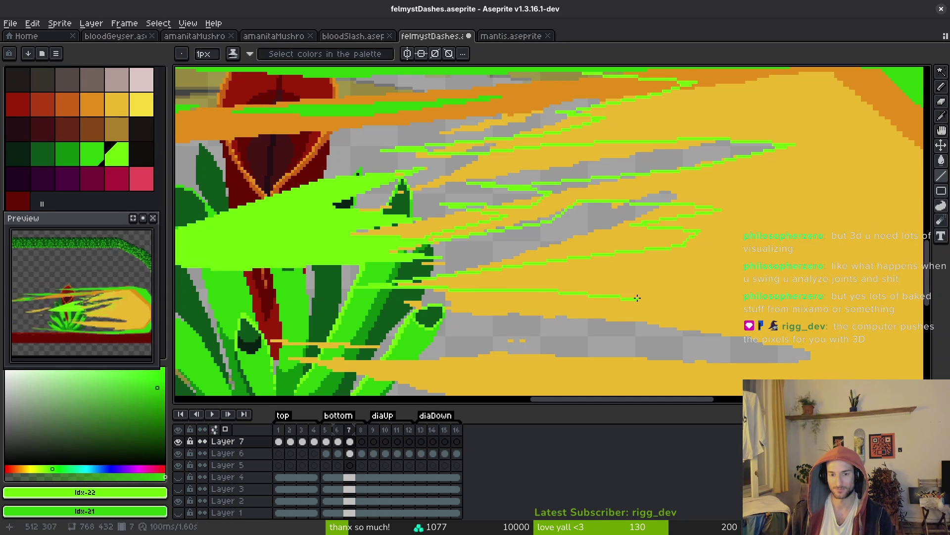
mouse_move(604, 316)
mouse_down()
mouse_move(594, 327)
mouse_move(677, 328)
mouse_move(630, 224)
mouse_up()
mouse_move(745, 291)
mouse_down()
mouse_move(620, 305)
mouse_move(229, 290)
mouse_up()
drag(336, 311, 386, 331)
drag(448, 334, 671, 352)
drag(621, 368, 526, 381)
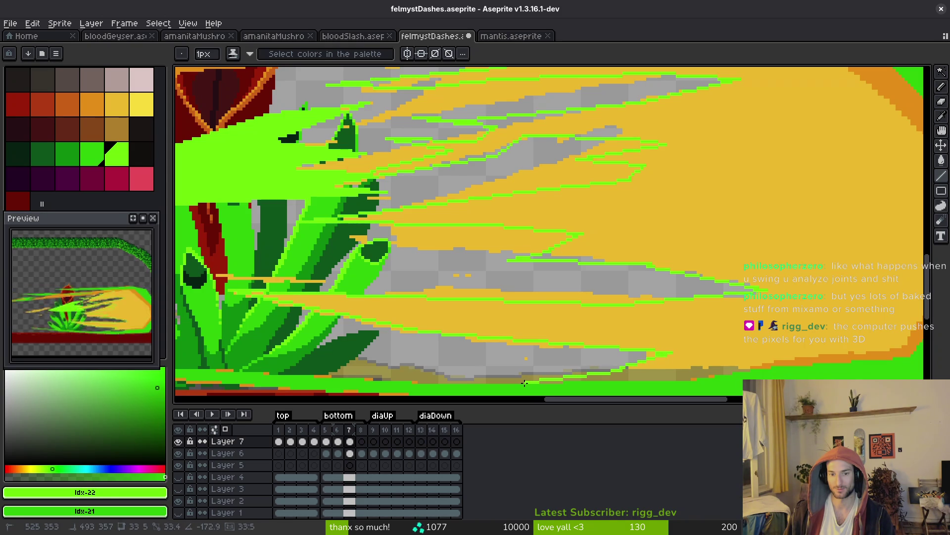
- Fill the gaps between streaks green, adding one more line along the dash
key(g)
click(767, 322)
scroll(766, 324, down, 3)
scroll(510, 261, up, 4)
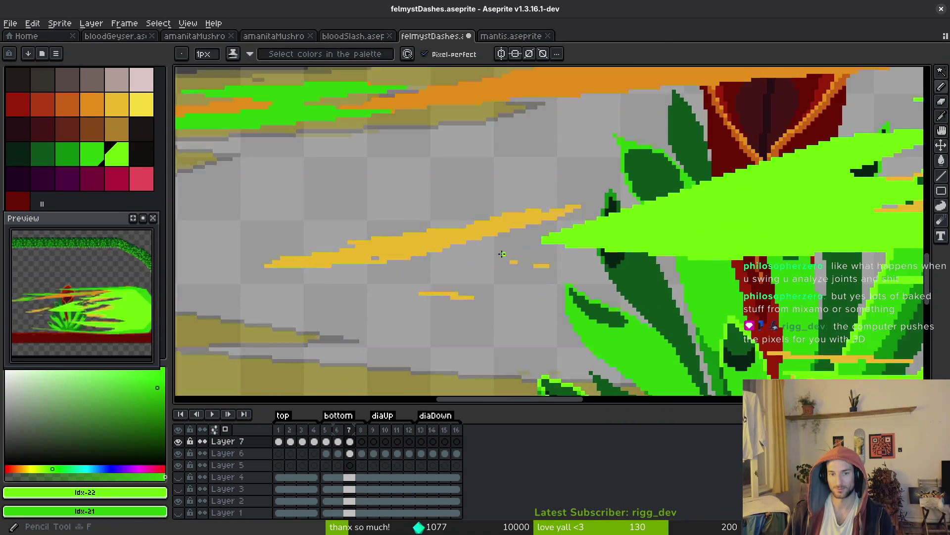
key(l)
mouse_move(812, 254)
mouse_down()
mouse_move(503, 269)
mouse_move(717, 258)
mouse_move(653, 262)
mouse_move(700, 279)
mouse_move(709, 268)
mouse_move(394, 313)
mouse_move(631, 331)
mouse_move(796, 308)
mouse_move(812, 324)
mouse_move(772, 329)
mouse_move(654, 312)
mouse_up()
scroll(649, 260, up, 2)
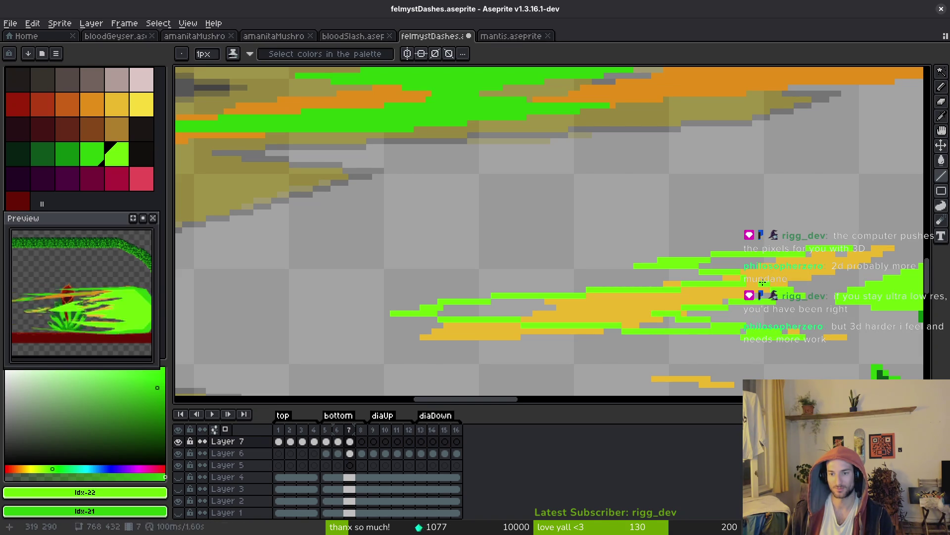
key(g)
click(620, 317)
- Draw two green lines across the dash row over the orange pixels
scroll(620, 317, down, 2)
scroll(620, 317, up, 1)
key(b)
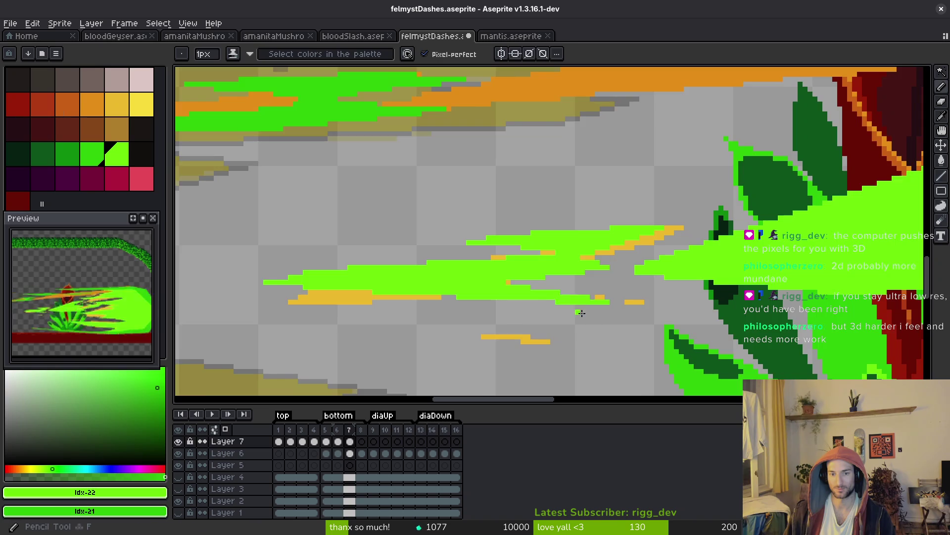
key(l)
scroll(410, 268, up, 2)
drag(402, 260, 642, 268)
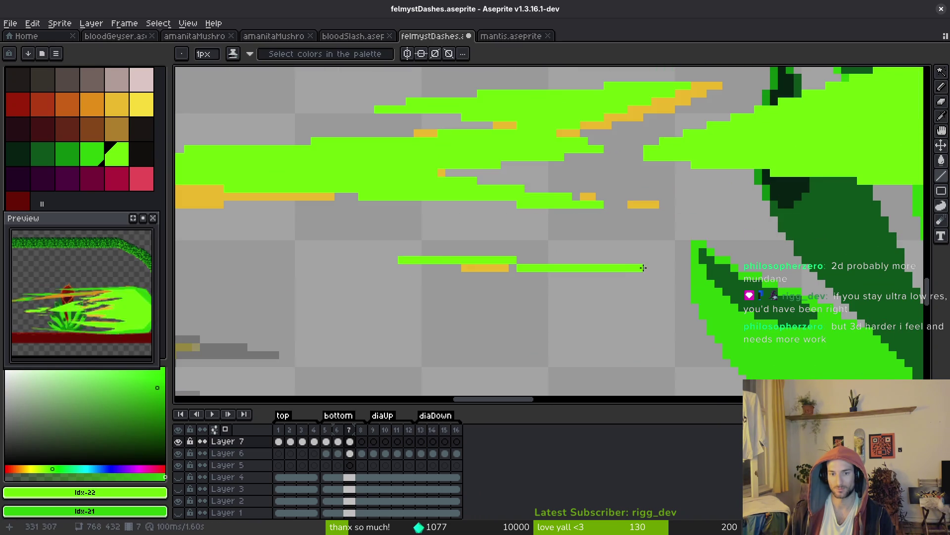
mouse_move(347, 260)
mouse_down()
mouse_move(600, 276)
mouse_move(687, 269)
mouse_move(639, 269)
mouse_up()
scroll(668, 260, down, 2)
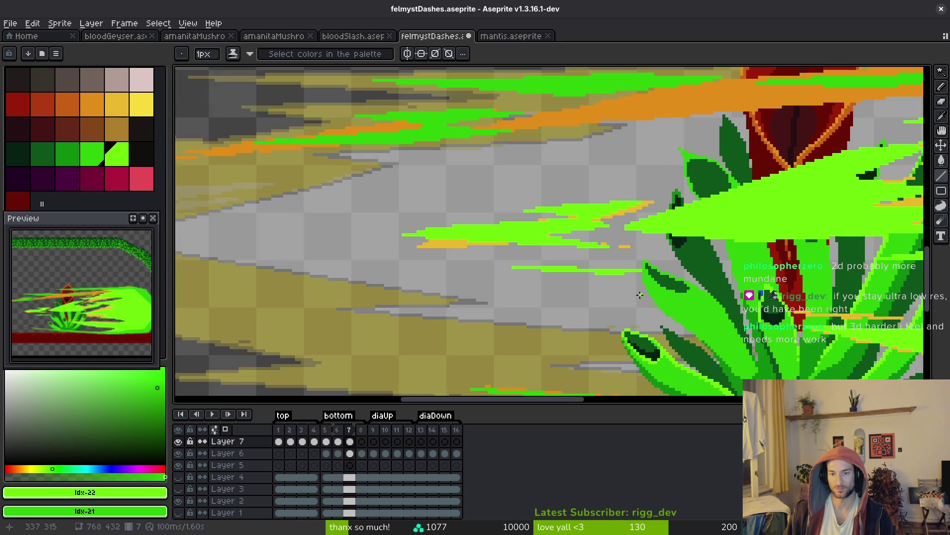
scroll(667, 260, up, 3)
- Add two more lime lines and fill the grey strip in the dash with lime
drag(476, 273, 578, 274)
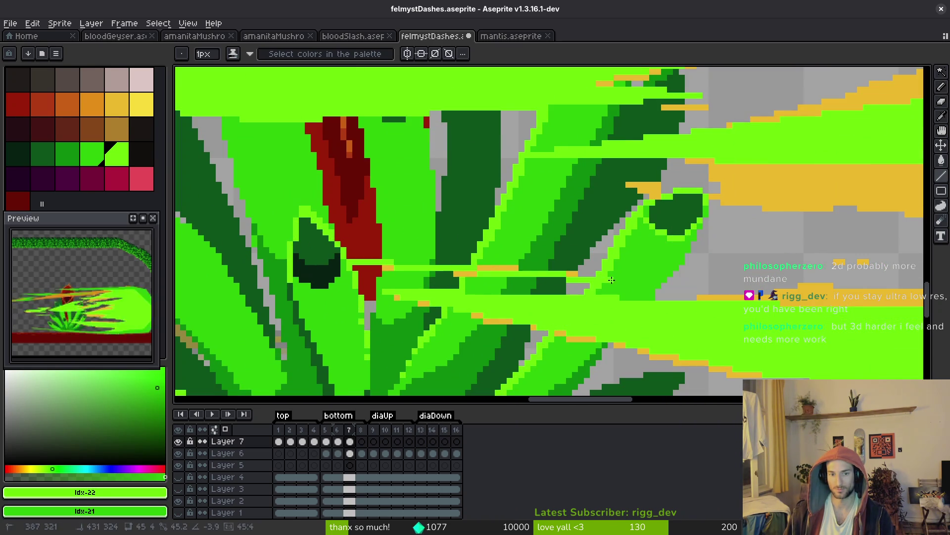
scroll(619, 275, down, 1)
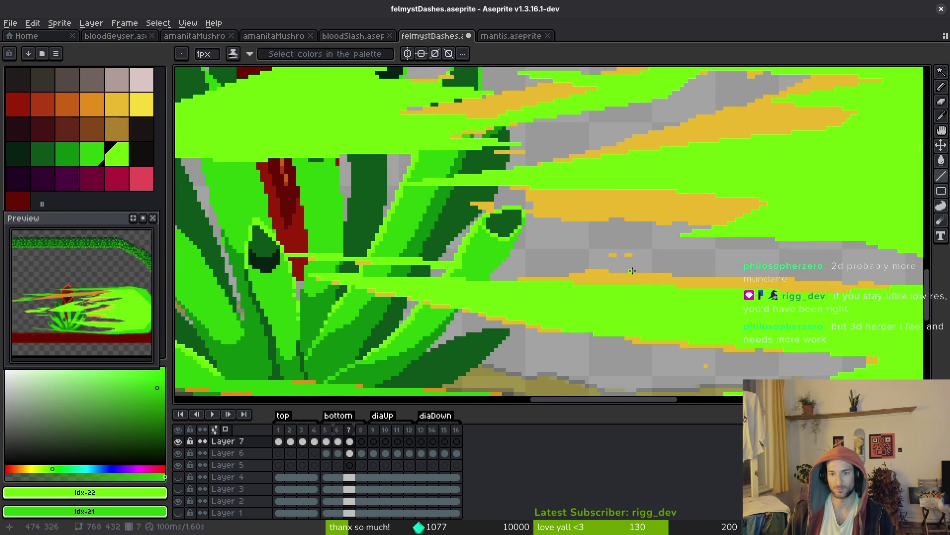
scroll(602, 223, up, 1)
drag(448, 226, 638, 233)
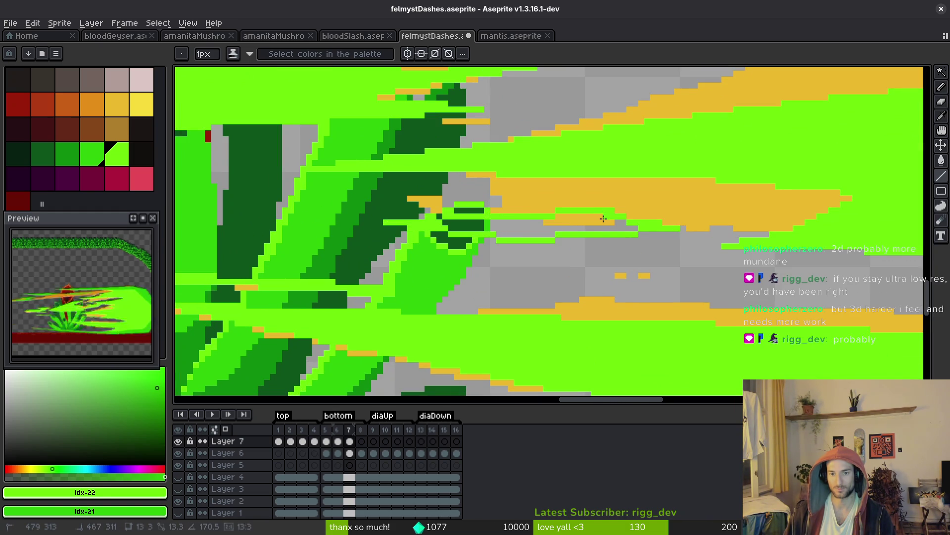
key(g)
click(522, 229)
scroll(619, 210, down, 1)
- Save the file and pan out to view the whole scene
key(ctrl+s)
scroll(620, 210, down, 1)
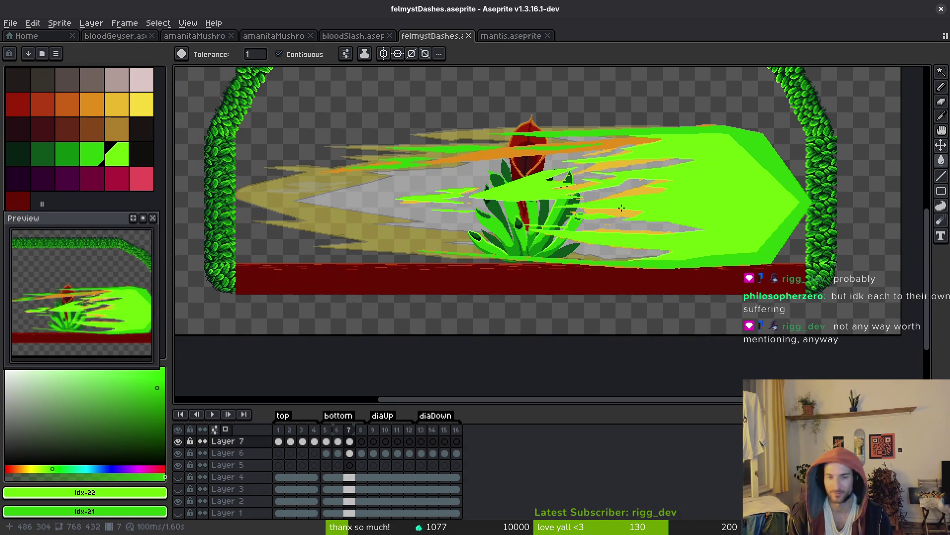
mouse_move(621, 208)
mouse_down()
mouse_move(487, 195)
mouse_move(485, 217)
mouse_up()
scroll(358, 145, up, 3)
- Replace the lime #6cff0a in the slash with yellow #eab82e
key(i)
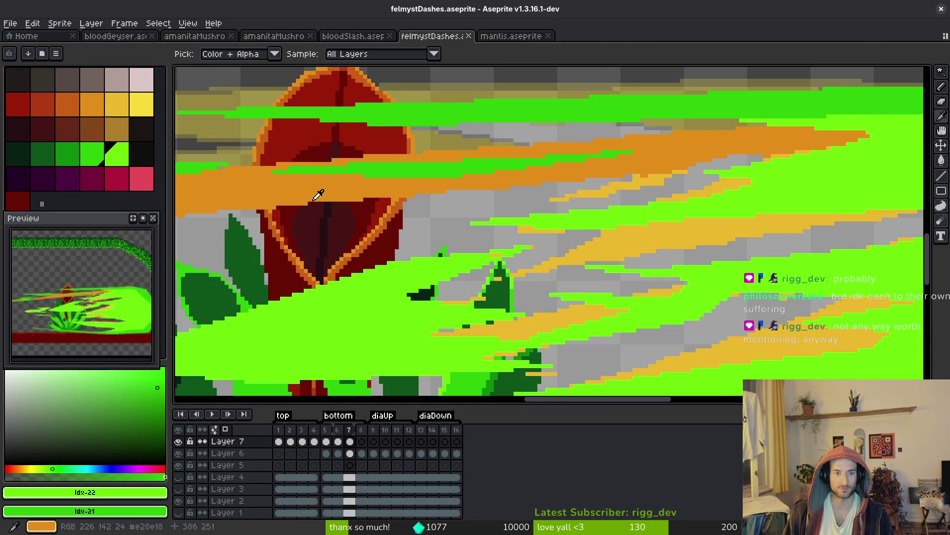
click(548, 156)
right_click(675, 149)
key(shift+r)
click(718, 139)
click(751, 223)
right_click(751, 223)
key(shift+r)
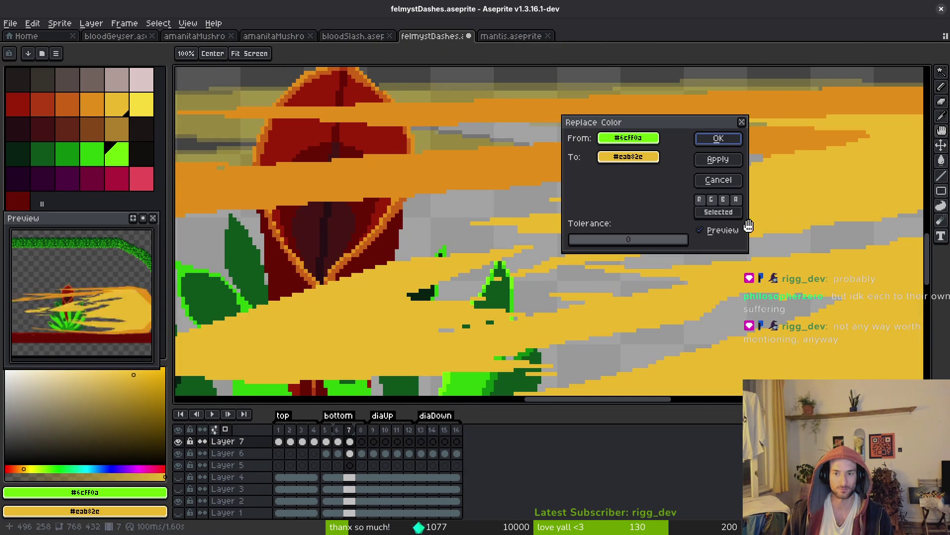
click(716, 139)
- Save the file and go to frame 8 of Layer 7
key(w)
key(ctrl+s)
click(362, 441)
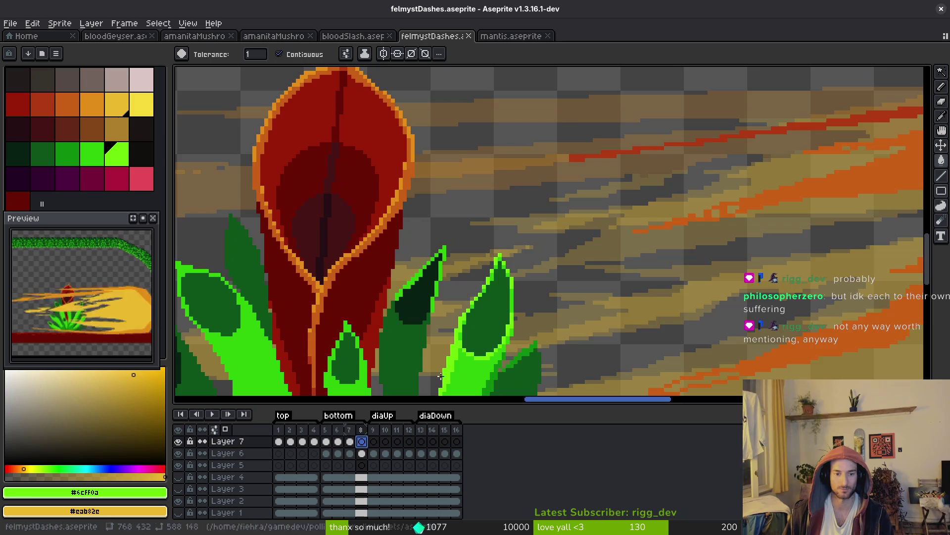
- Pick a pale pink colour and draw a line along the dash's diagonal tip edge
scroll(642, 277, down, 5)
scroll(619, 254, down, 2)
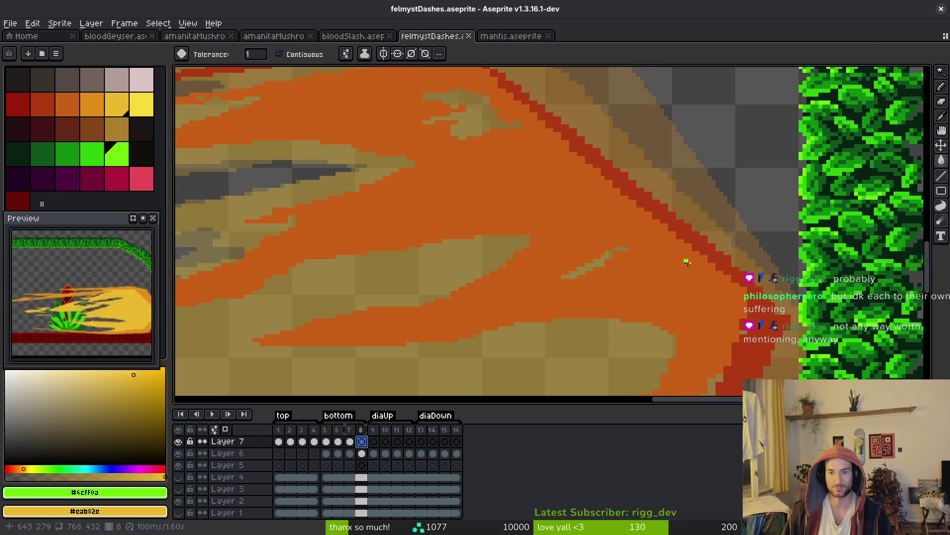
key(l)
scroll(715, 296, up, 1)
scroll(715, 296, up, 1)
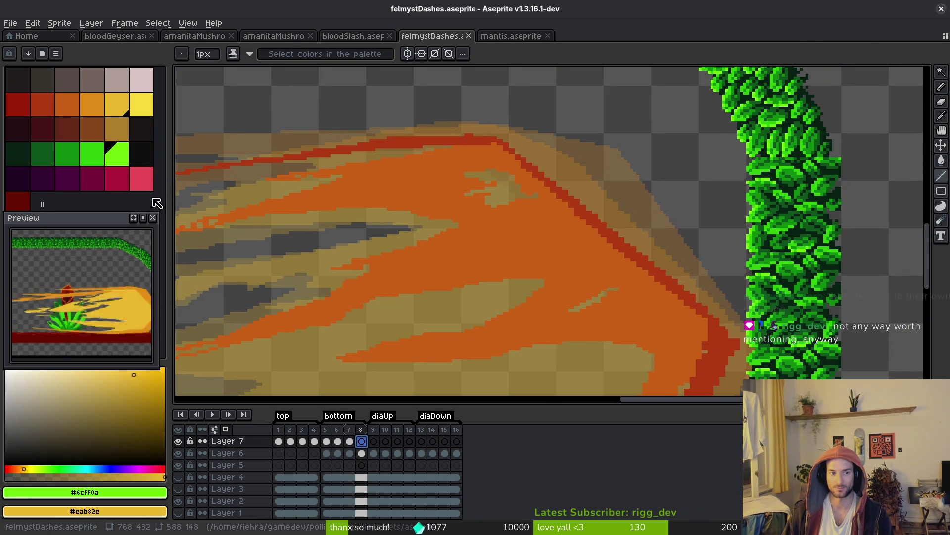
click(93, 83)
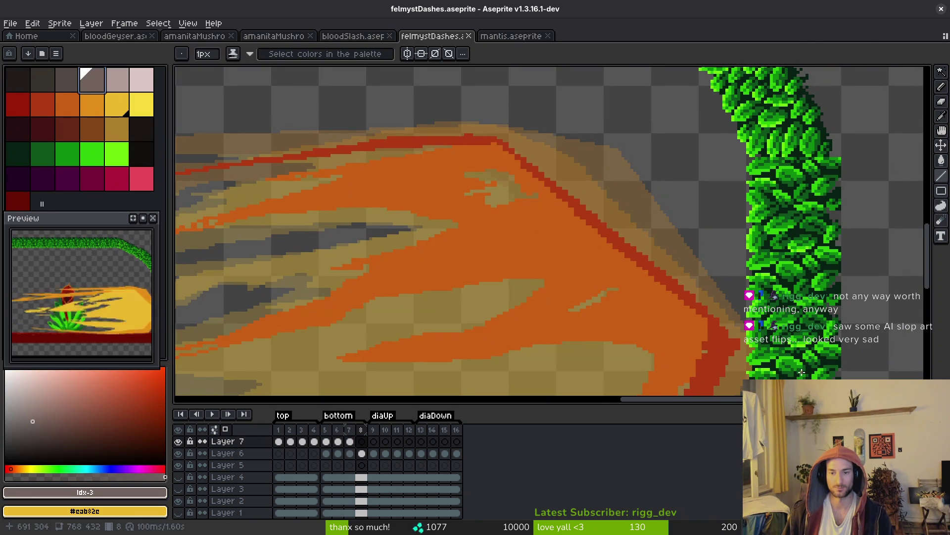
drag(741, 338, 602, 177)
key(0)
key(0)
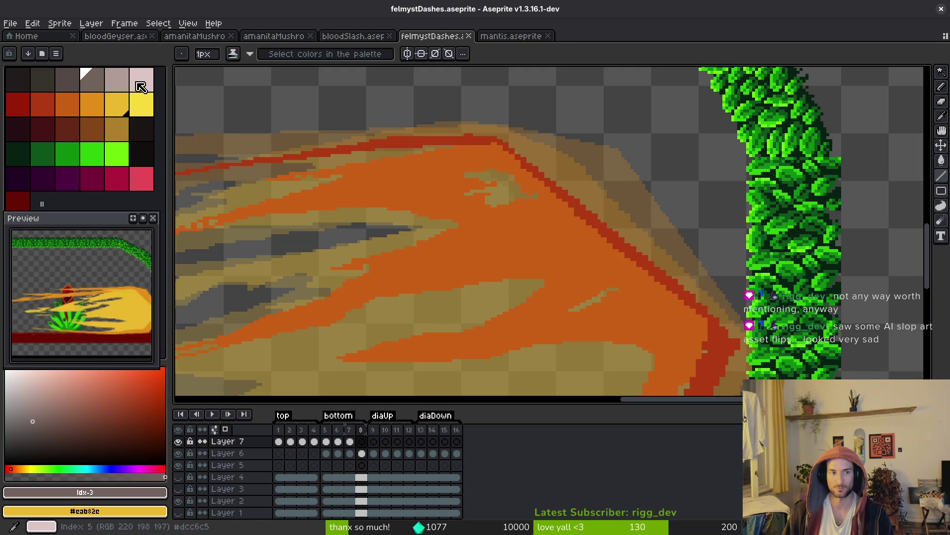
drag(750, 348, 610, 152)
key(ctrl+z)
key(9)
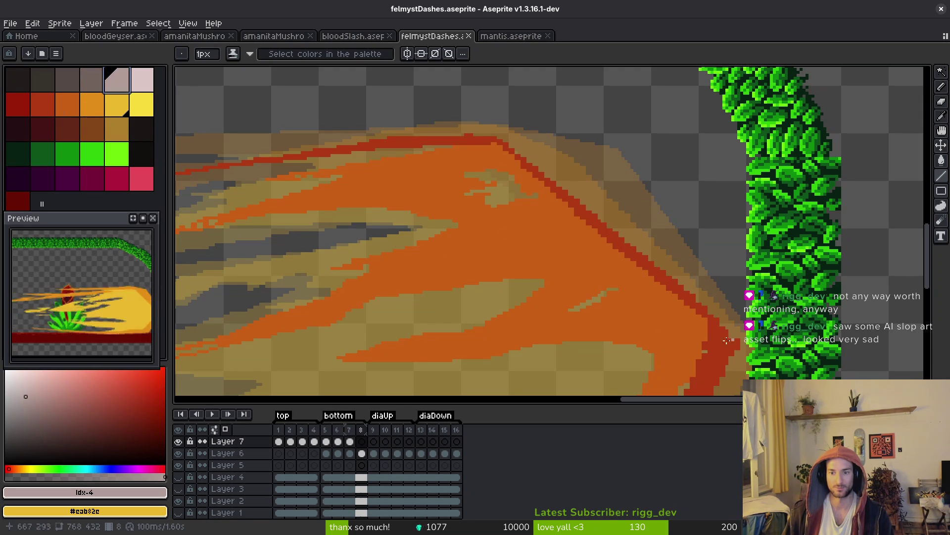
key(shift+0)
drag(745, 346, 621, 164)
key(Escape)
mouse_move(745, 330)
mouse_down()
mouse_move(607, 163)
mouse_move(525, 133)
mouse_move(319, 139)
mouse_move(668, 188)
mouse_move(466, 191)
mouse_move(678, 198)
mouse_move(428, 194)
mouse_move(880, 197)
mouse_move(924, 307)
mouse_move(923, 376)
mouse_up()
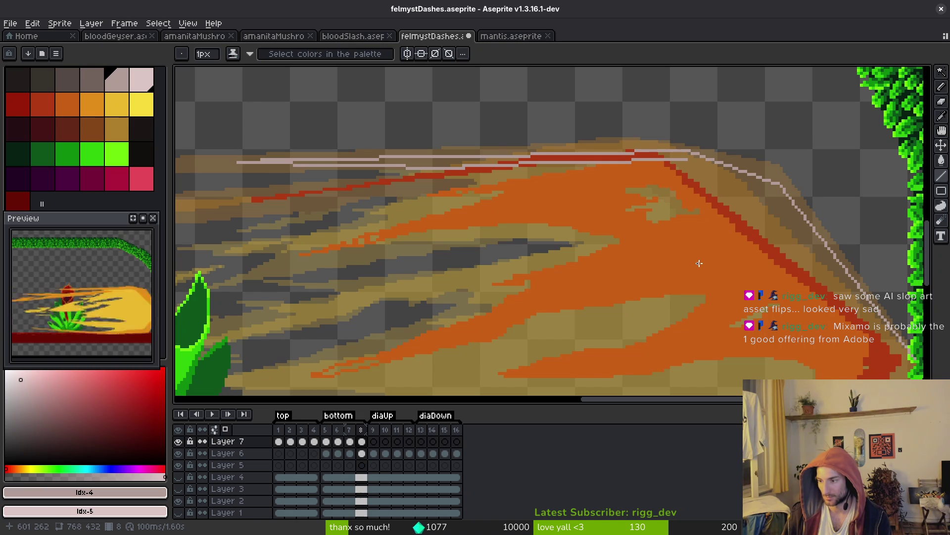
- Add a second pale line alongside the diagonal edge and continue the outline downward
scroll(696, 269, up, 1)
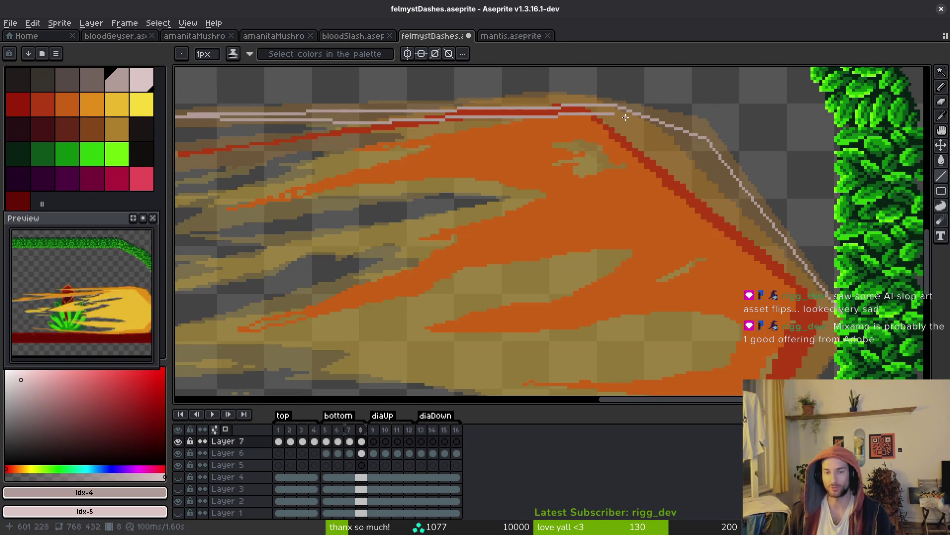
scroll(581, 140, up, 1)
scroll(709, 180, down, 4)
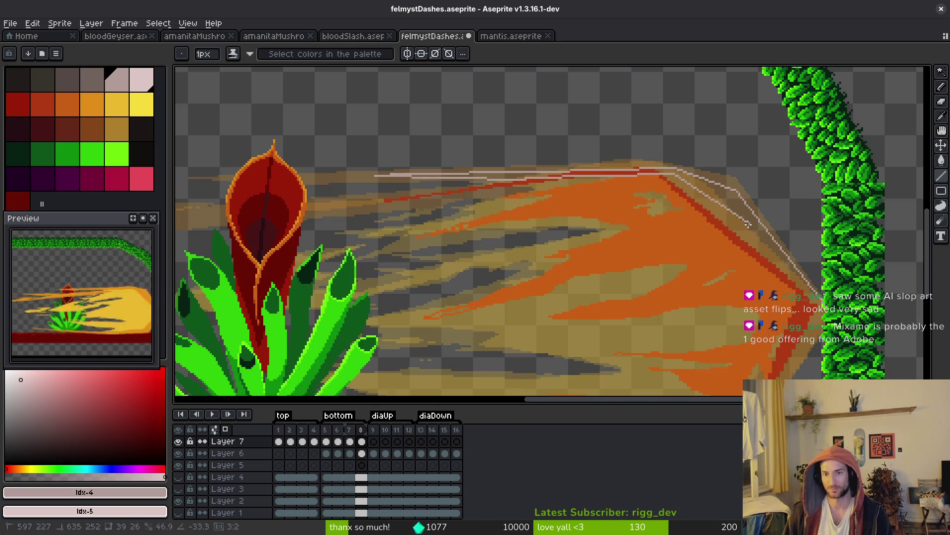
drag(712, 181, 814, 299)
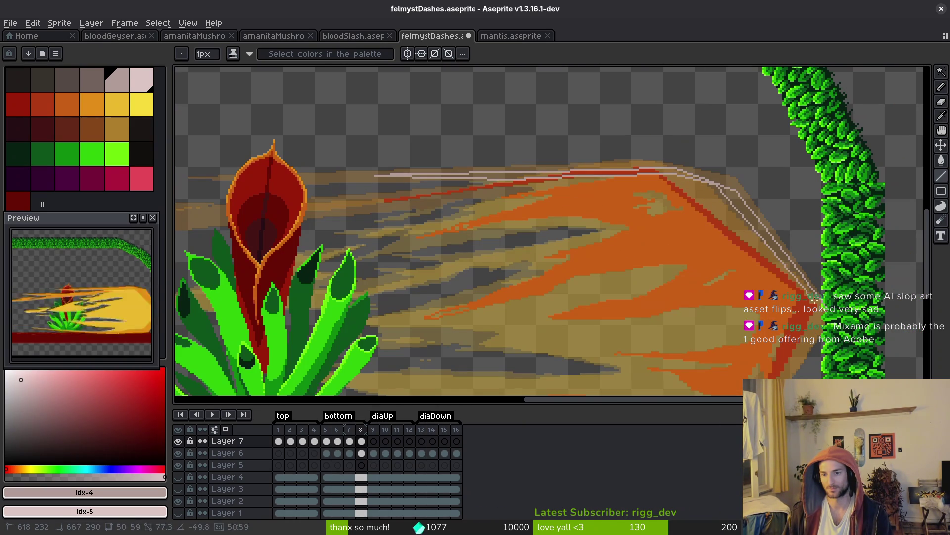
scroll(819, 308, up, 4)
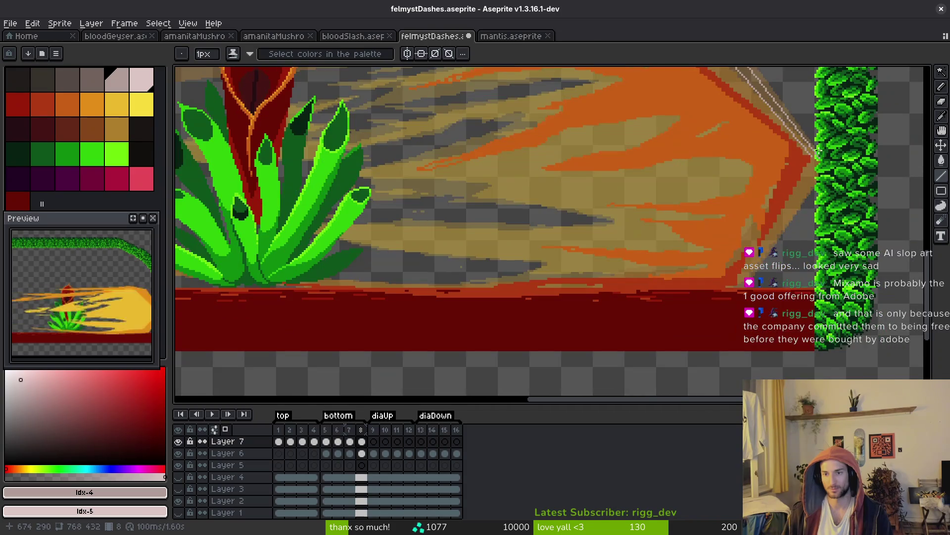
scroll(825, 154, down, 2)
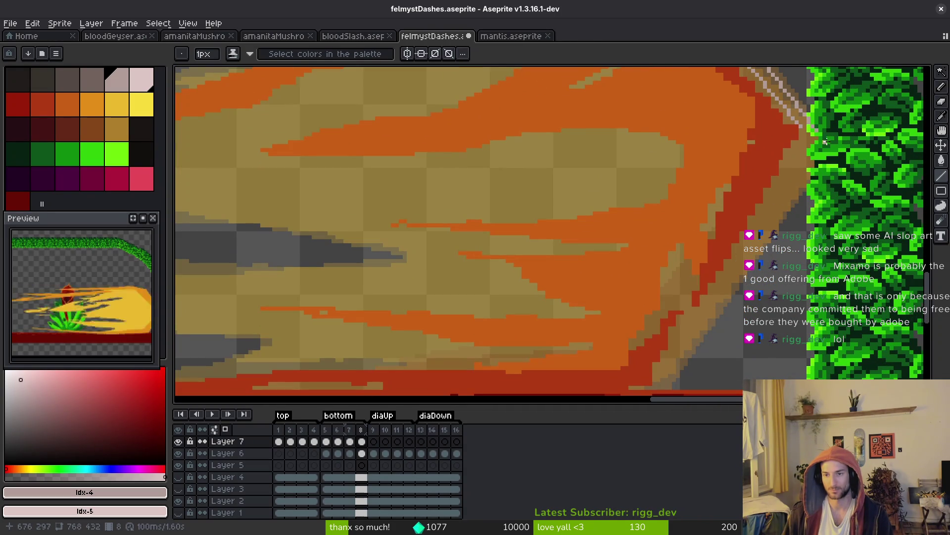
drag(820, 137, 831, 126)
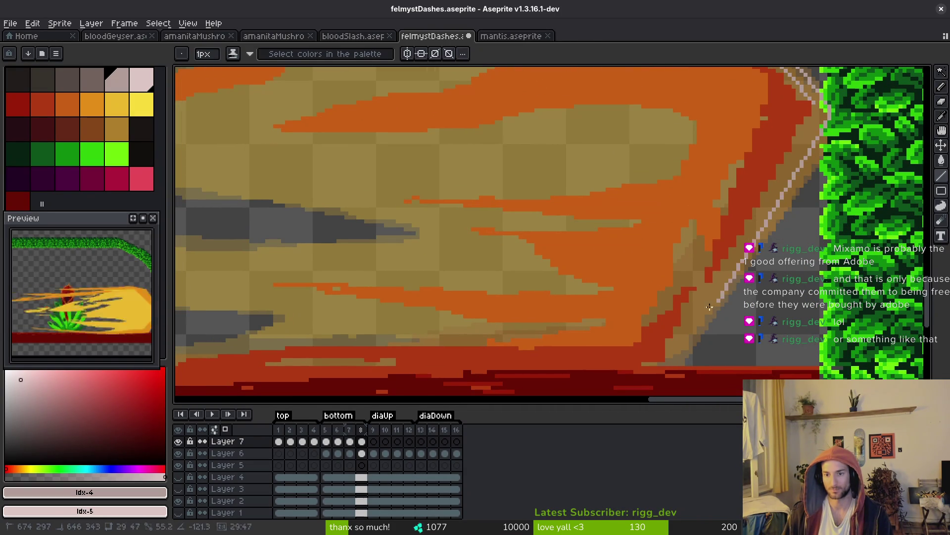
shift+click(697, 309)
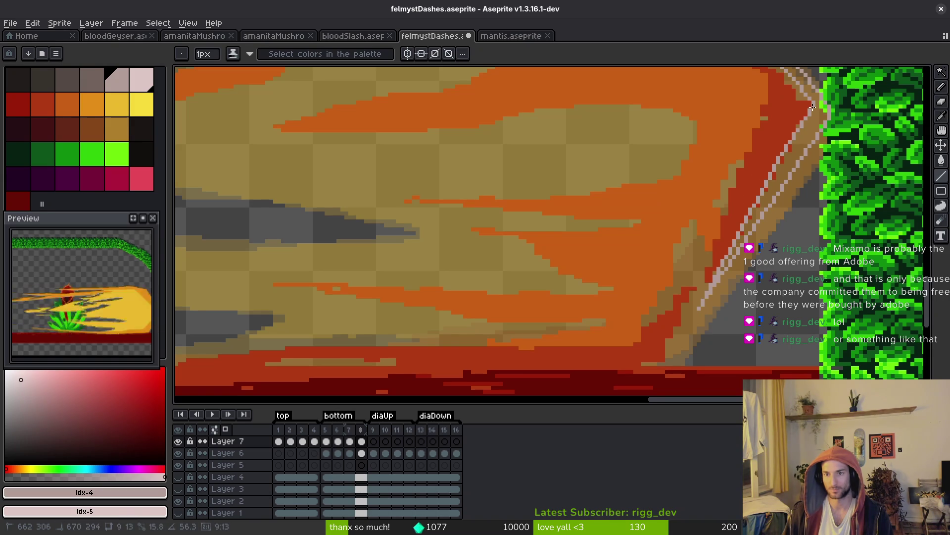
scroll(774, 261, down, 2)
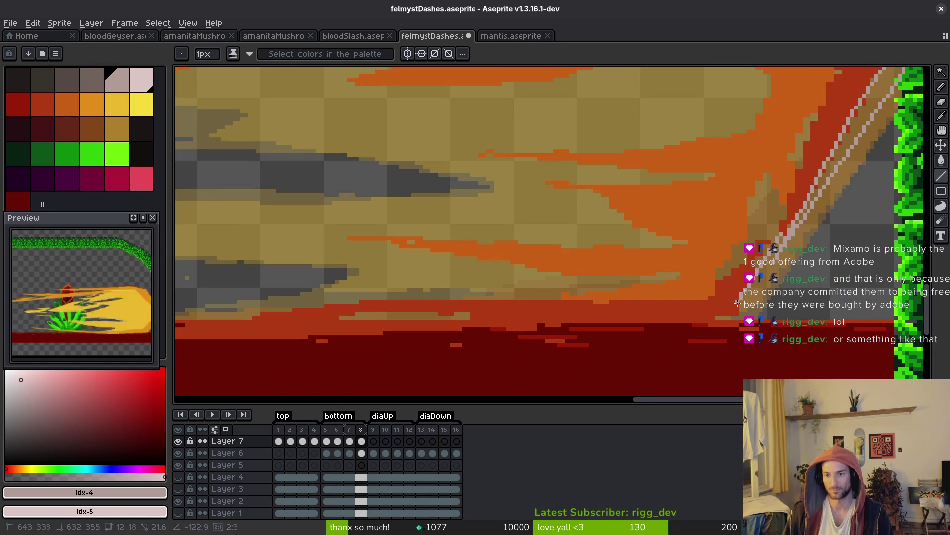
scroll(774, 236, up, 1)
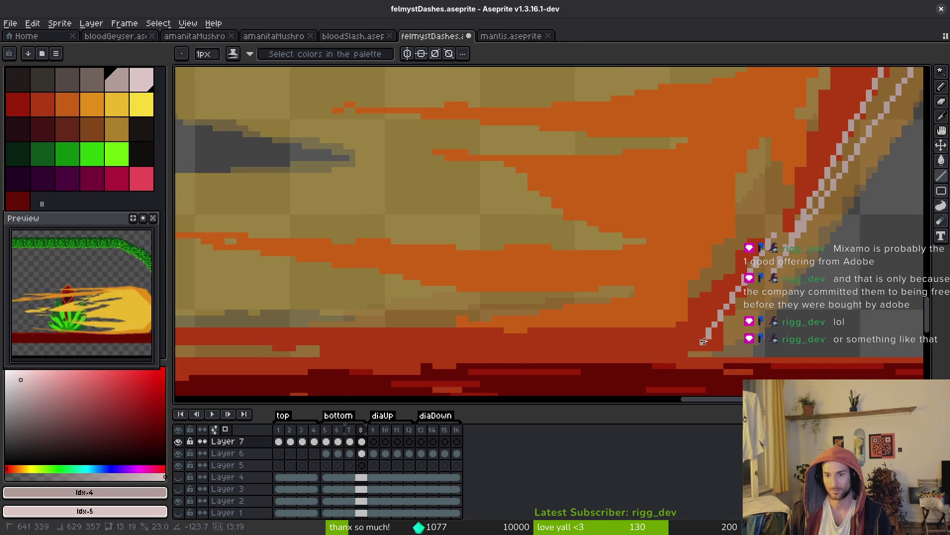
scroll(713, 332, down, 2)
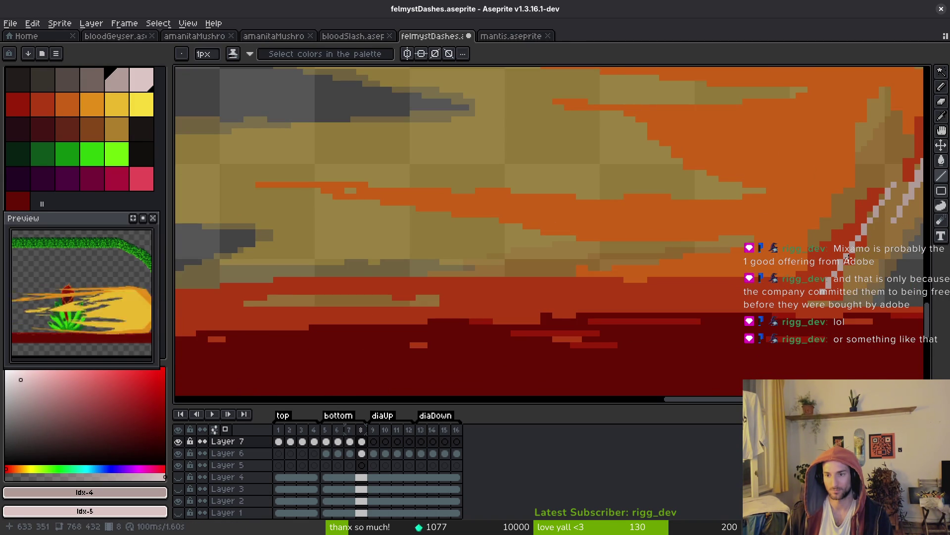
- Draw pale lines along the dash's lower edge and back up its diagonal tip
mouse_move(824, 308)
mouse_down()
mouse_move(599, 324)
mouse_move(268, 303)
mouse_move(376, 342)
mouse_move(696, 334)
mouse_move(666, 340)
mouse_move(184, 321)
mouse_move(696, 339)
mouse_move(787, 322)
mouse_move(640, 307)
mouse_up()
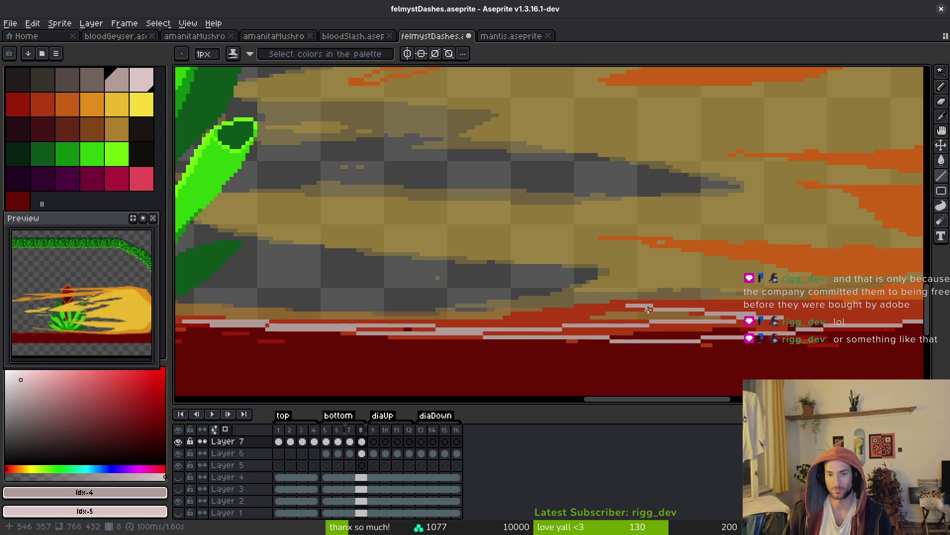
mouse_move(433, 327)
mouse_down()
mouse_move(652, 297)
mouse_move(588, 317)
mouse_up()
scroll(391, 267, down, 3)
mouse_move(522, 282)
mouse_down()
mouse_move(369, 278)
mouse_move(680, 284)
mouse_move(735, 227)
mouse_up()
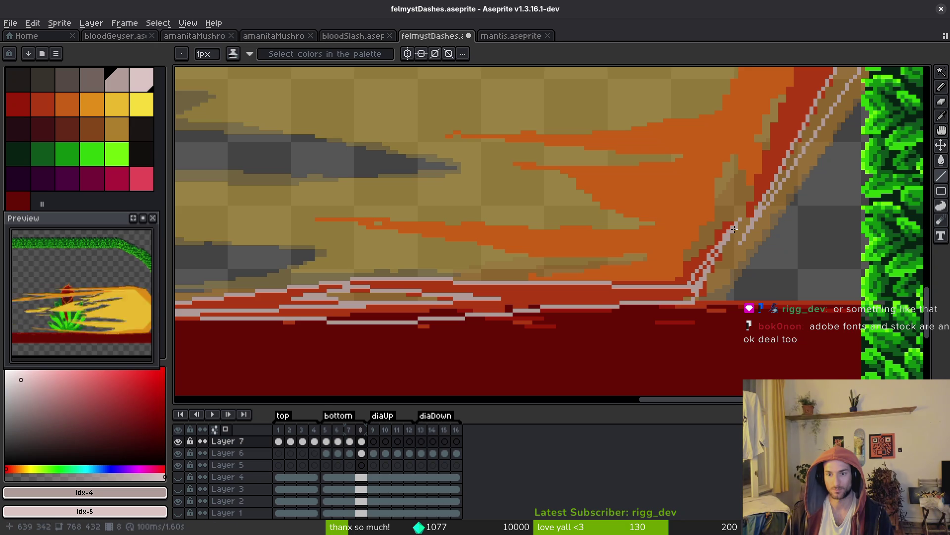
key(g)
click(346, 297)
- Fill the red bottom-edge stripes pale pink and save the file
click(248, 301)
scroll(586, 308, up, 2)
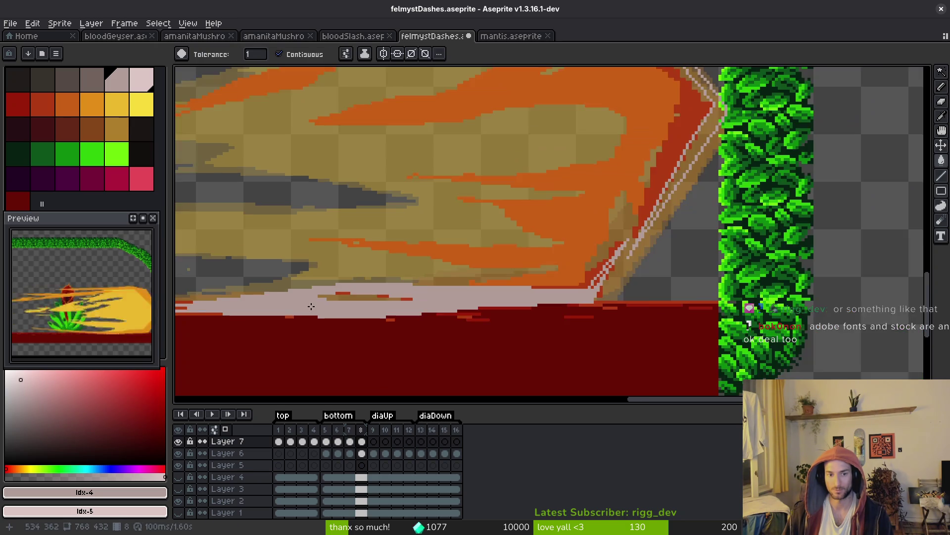
scroll(586, 308, right, 10)
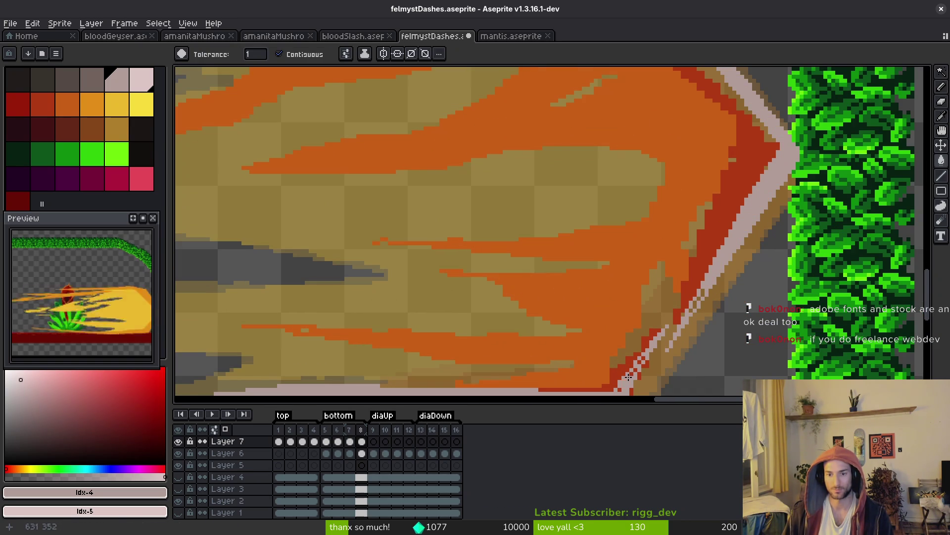
scroll(628, 376, up, 2)
key(b)
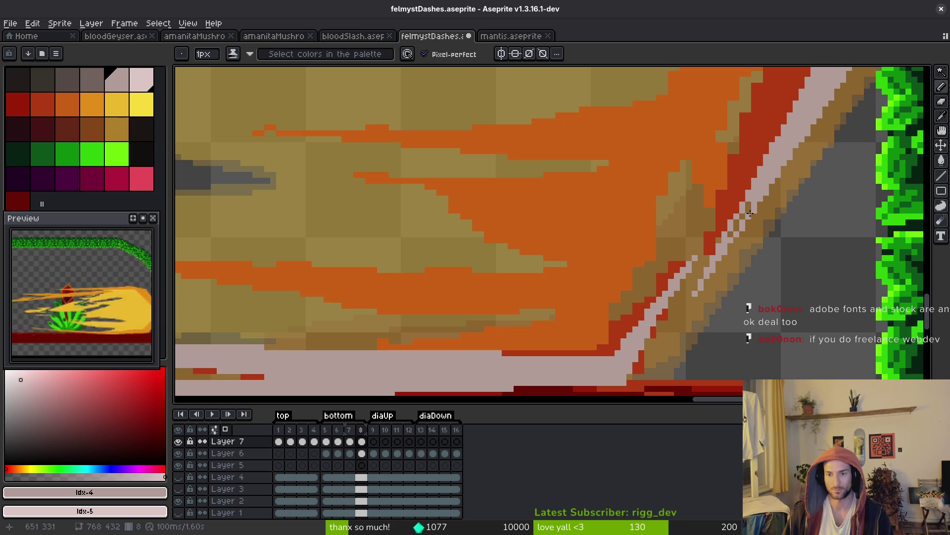
key(ctrl+s)
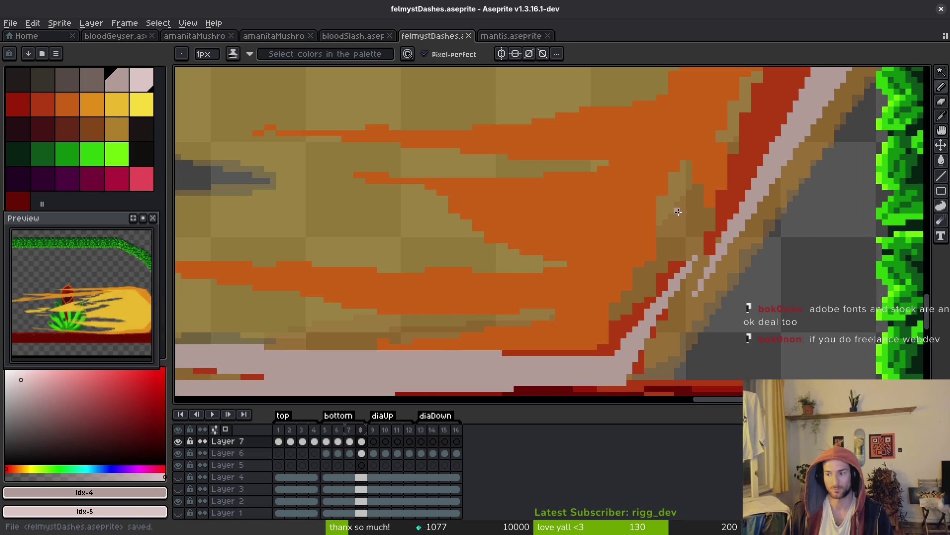
- Touch up pixels on the pale top edge band with the Pencil
scroll(678, 212, down, 3)
scroll(623, 274, down, 3)
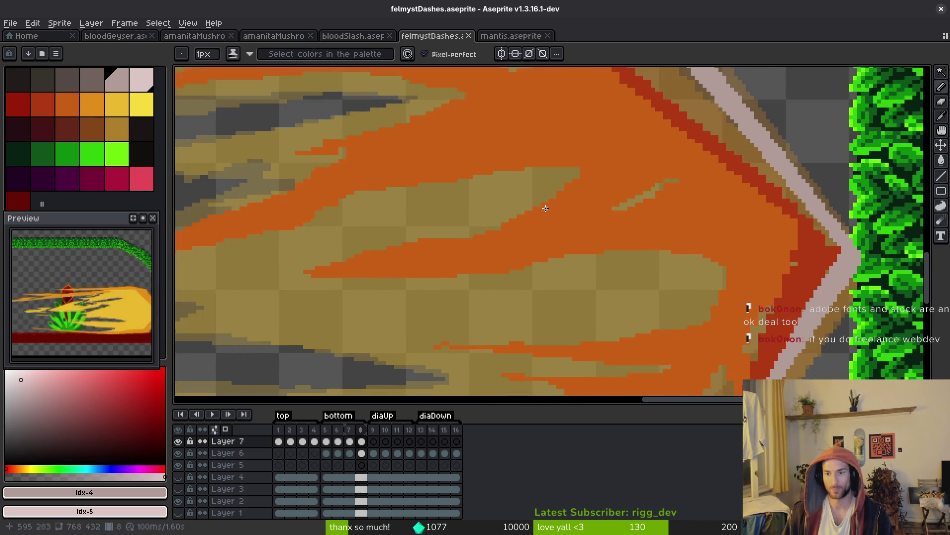
key(g)
scroll(573, 125, up, 4)
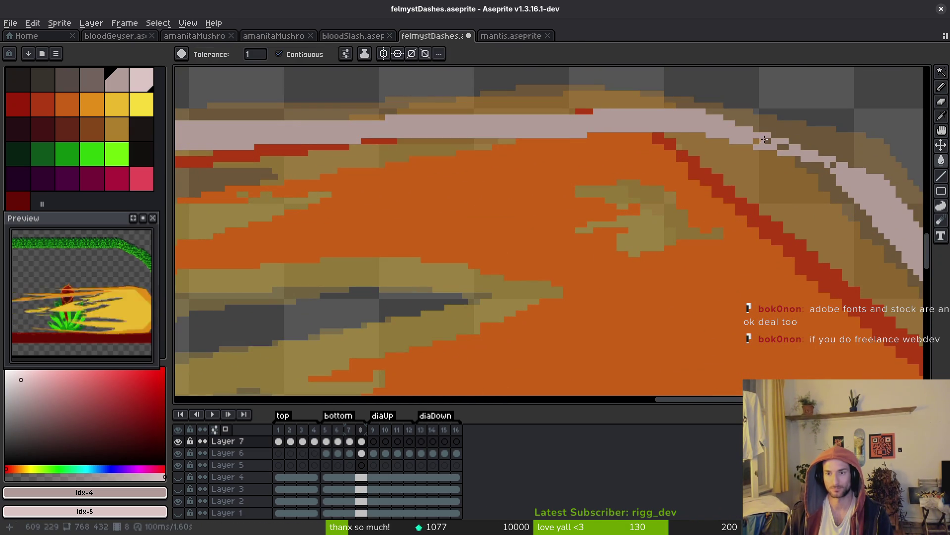
key(b)
click(766, 142)
click(844, 171)
scroll(792, 198, down, 4)
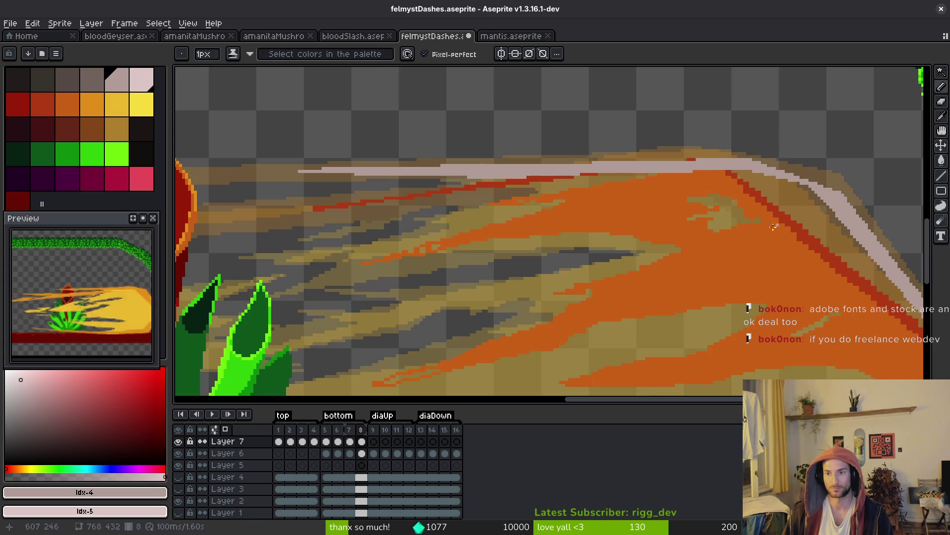
scroll(666, 242, down, 5)
scroll(666, 242, up, 5)
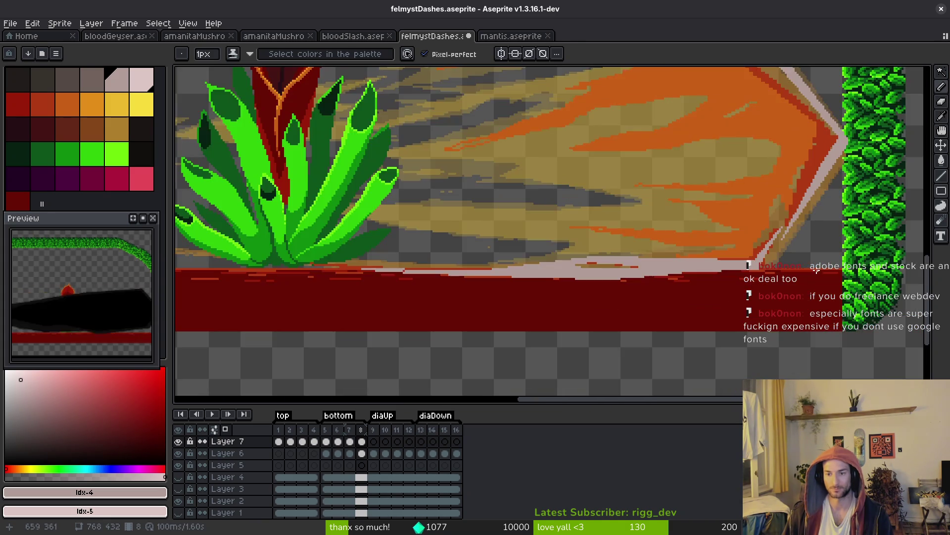
drag(730, 214, 626, 286)
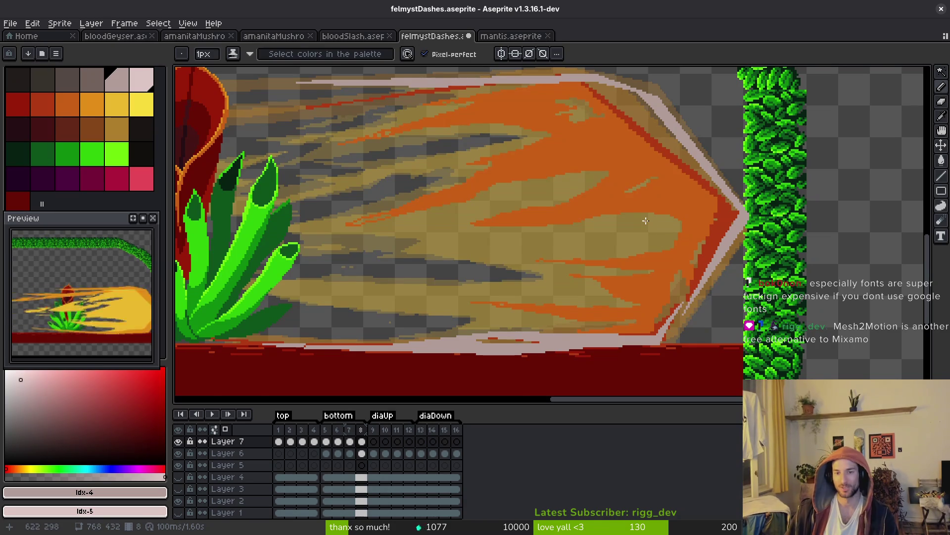
- Draw a thin pale zigzag streak through the orange body of the dash
drag(645, 221, 650, 260)
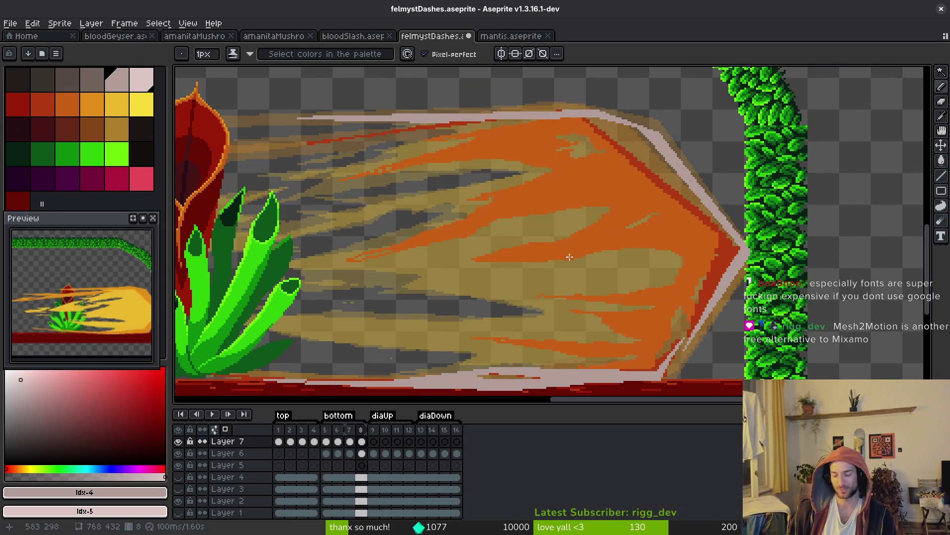
scroll(569, 256, up, 1)
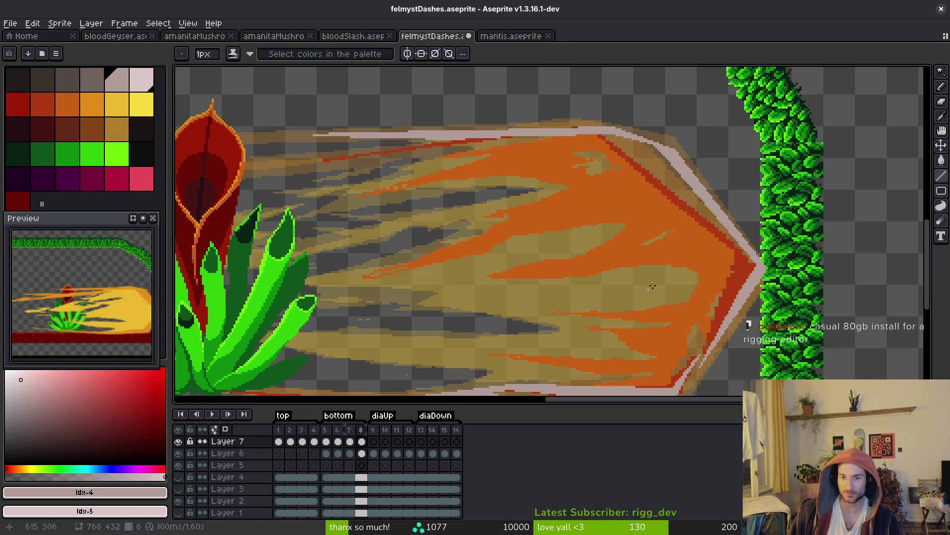
drag(437, 167, 424, 170)
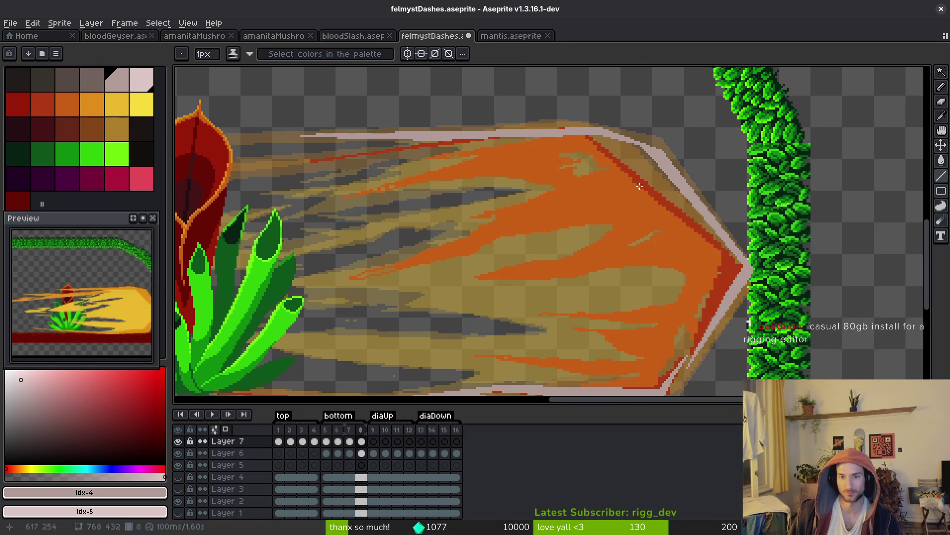
scroll(633, 182, up, 3)
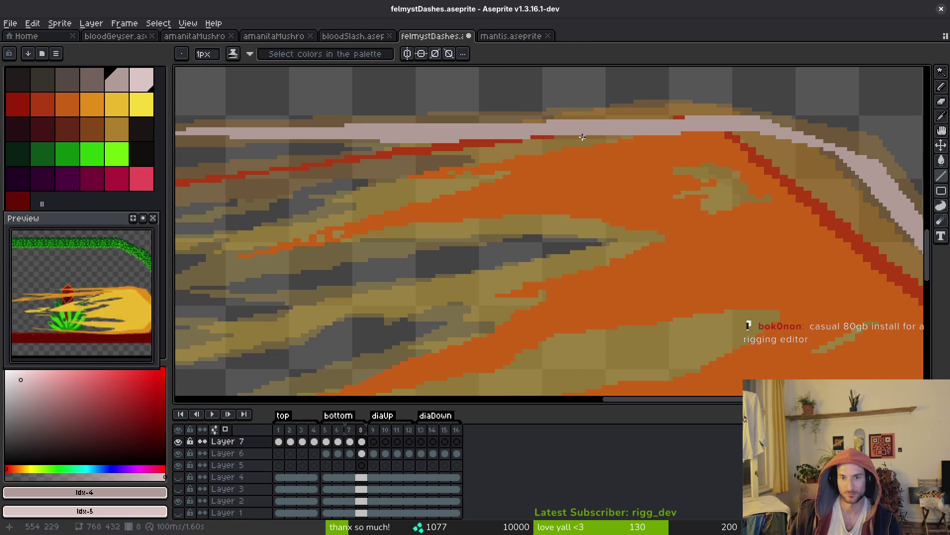
mouse_move(584, 137)
mouse_down()
mouse_move(557, 151)
mouse_move(614, 141)
mouse_move(523, 160)
mouse_move(636, 144)
mouse_move(406, 171)
mouse_move(582, 172)
mouse_move(407, 174)
mouse_move(539, 176)
mouse_move(221, 224)
mouse_move(654, 212)
mouse_move(581, 207)
mouse_move(671, 235)
mouse_move(594, 264)
mouse_move(440, 296)
mouse_up()
mouse_move(707, 235)
mouse_down()
mouse_move(577, 241)
mouse_move(541, 192)
mouse_move(536, 202)
mouse_move(582, 149)
mouse_move(730, 193)
mouse_move(713, 173)
mouse_move(681, 196)
mouse_move(616, 208)
mouse_move(287, 215)
mouse_move(696, 237)
mouse_move(724, 228)
mouse_up()
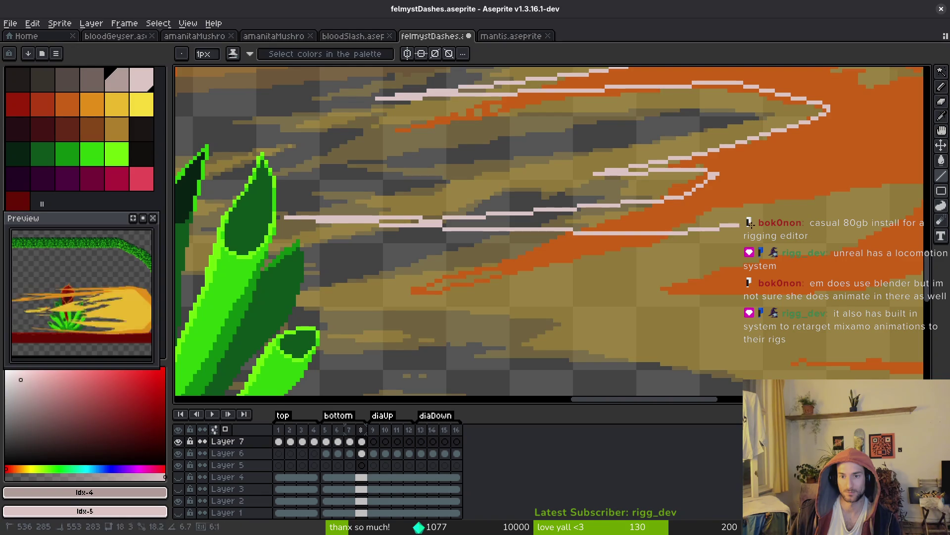
- Draw pale streaks across the dash's upper interior, extending left from near the tip
mouse_move(792, 248)
mouse_down()
mouse_move(694, 222)
mouse_move(824, 228)
mouse_move(577, 269)
mouse_move(595, 284)
mouse_move(664, 281)
mouse_move(593, 281)
mouse_up()
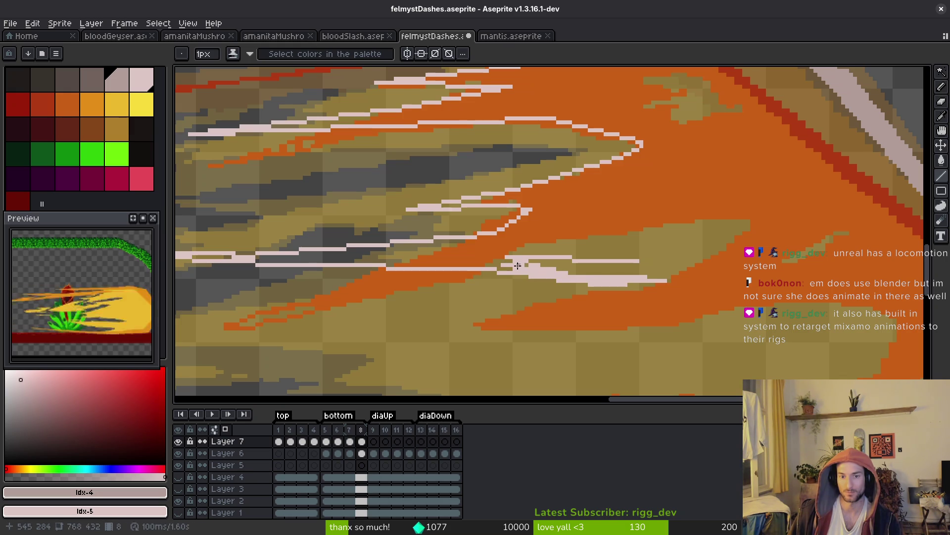
mouse_move(666, 278)
mouse_down()
mouse_move(578, 296)
mouse_move(626, 263)
mouse_move(603, 260)
mouse_move(639, 240)
mouse_move(492, 243)
mouse_move(733, 242)
mouse_move(714, 243)
mouse_up()
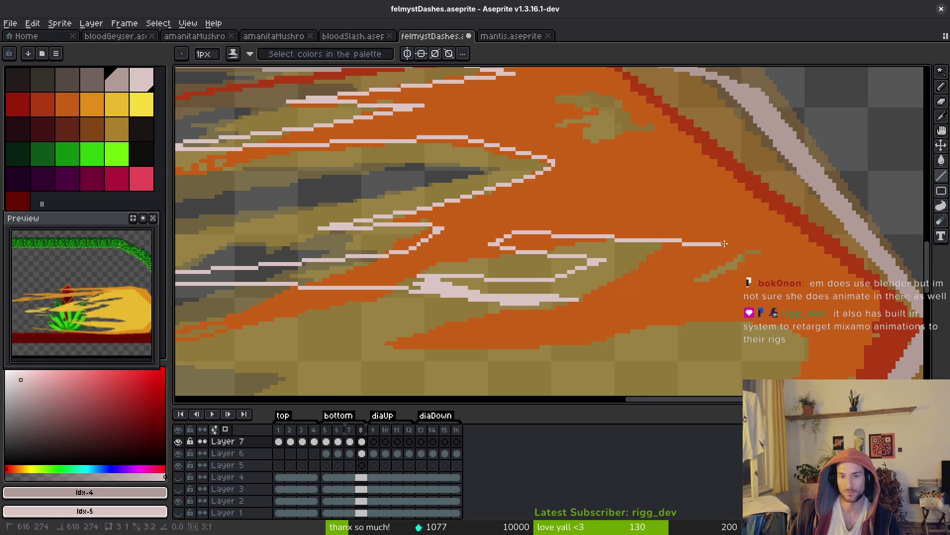
drag(618, 271, 620, 263)
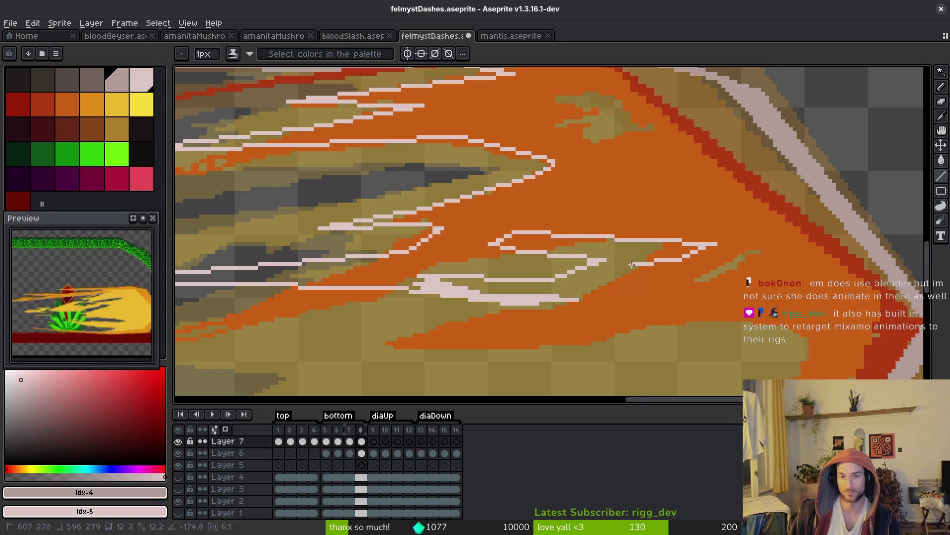
drag(698, 273, 573, 219)
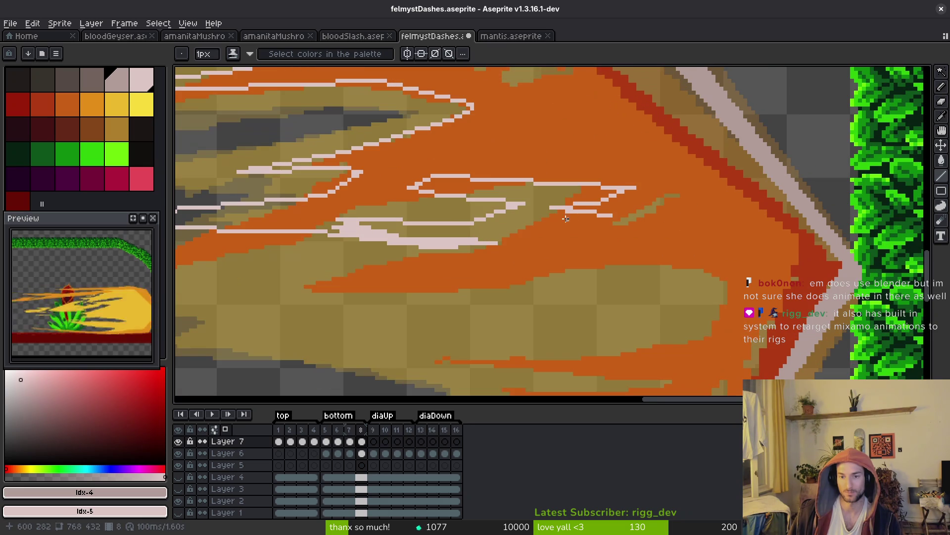
drag(662, 234, 800, 199)
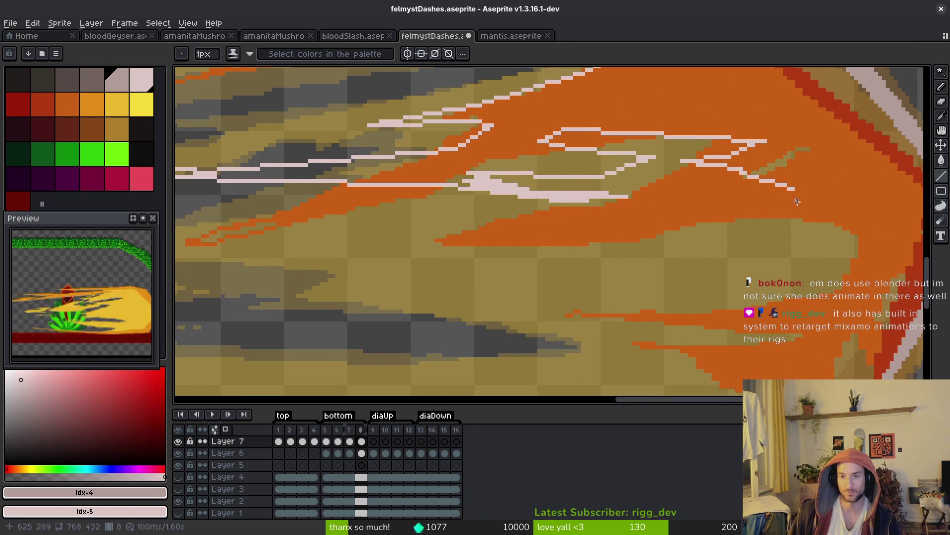
mouse_move(768, 226)
mouse_down()
mouse_move(425, 246)
mouse_move(633, 265)
mouse_move(824, 266)
mouse_move(791, 265)
mouse_move(687, 186)
mouse_up()
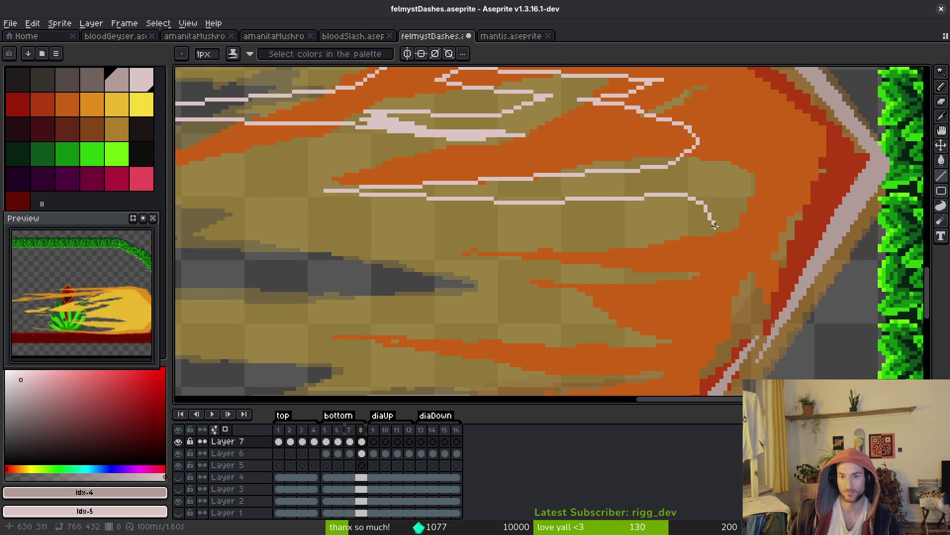
mouse_move(709, 242)
mouse_down()
mouse_move(652, 257)
mouse_move(488, 257)
mouse_up()
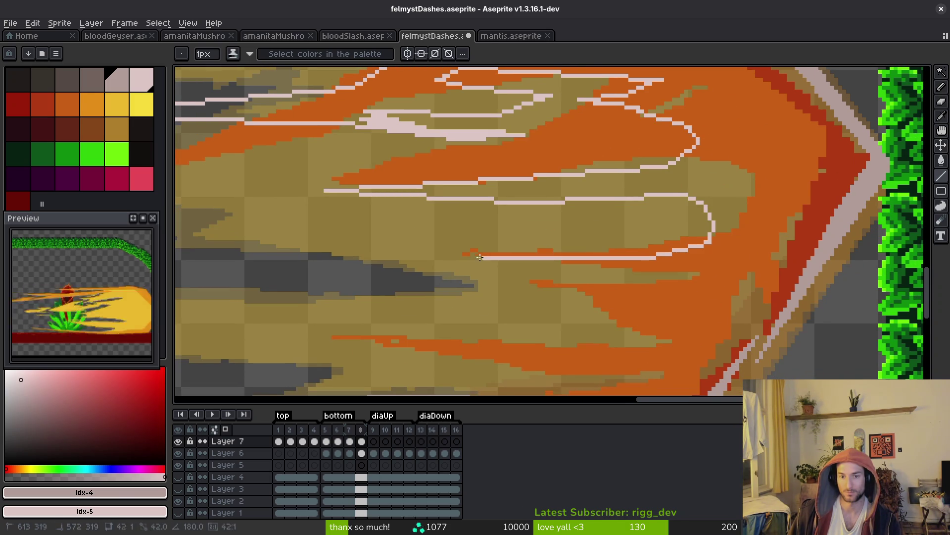
- Add more pale streaks across the lower dash plus a zigzag peak near the tip
mouse_move(731, 278)
mouse_down()
mouse_move(545, 290)
mouse_move(515, 216)
mouse_move(655, 251)
mouse_move(580, 279)
mouse_move(363, 258)
mouse_up()
drag(286, 255, 634, 299)
drag(546, 315, 464, 322)
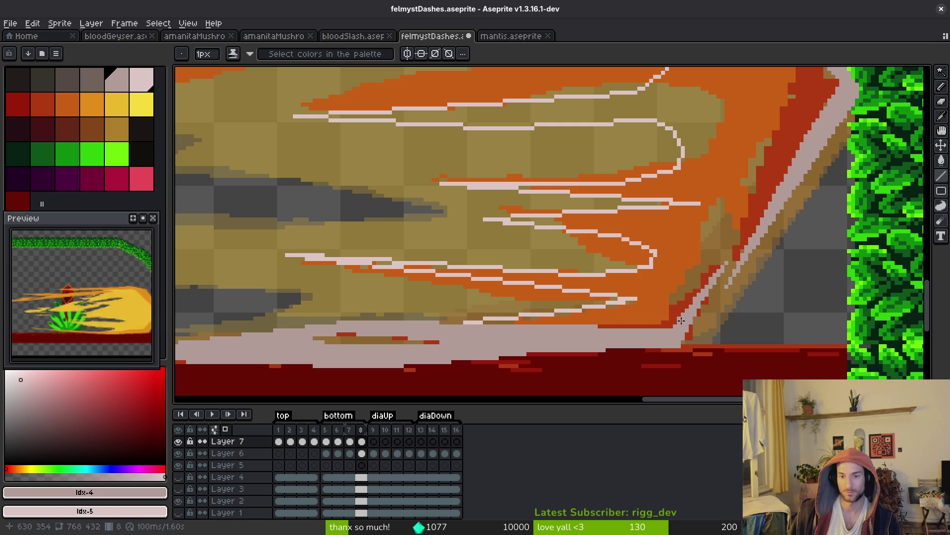
shift+click(697, 270)
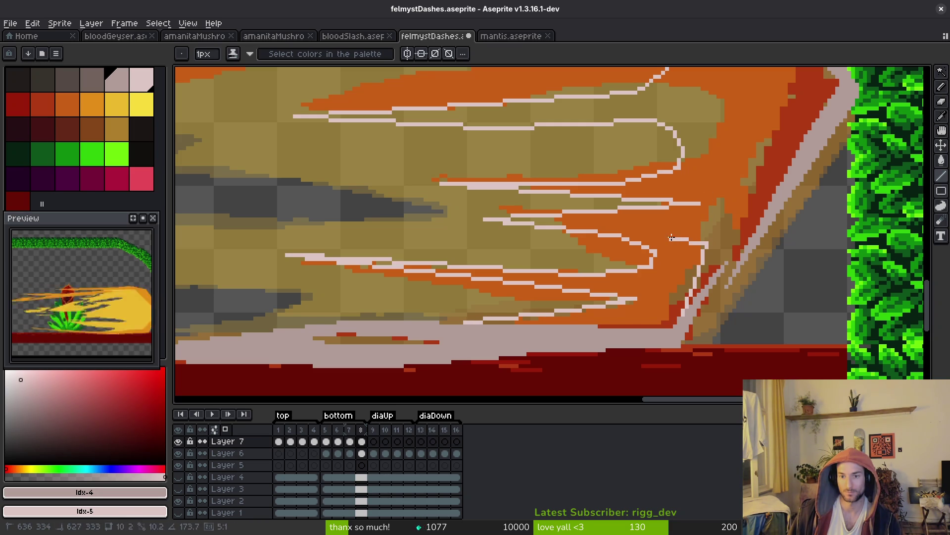
shift+click(713, 230)
shift+click(727, 197)
shift+click(742, 227)
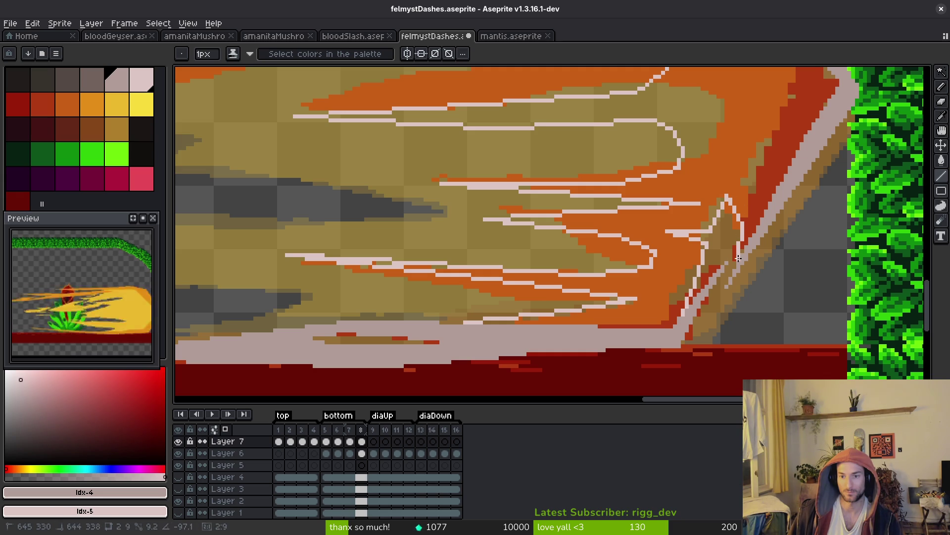
scroll(738, 258, up, 3)
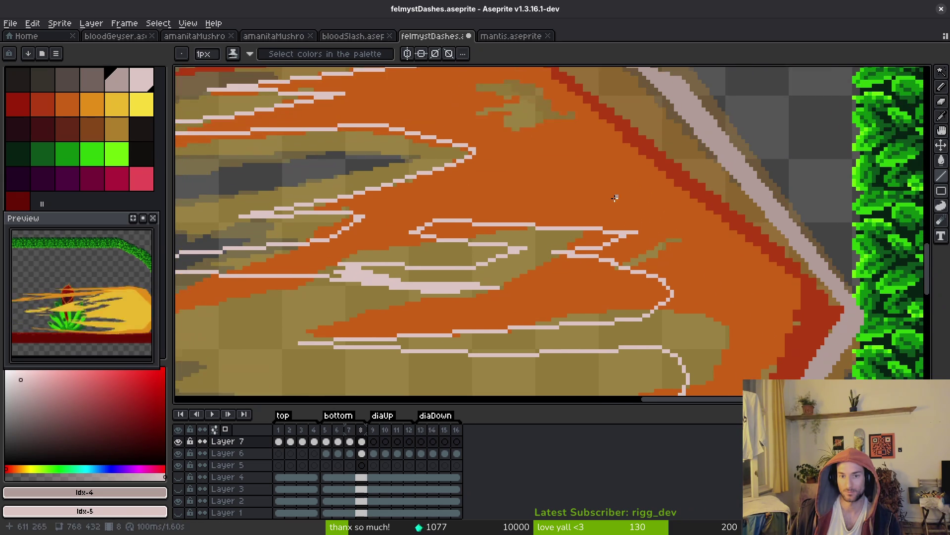
scroll(614, 197, up, 2)
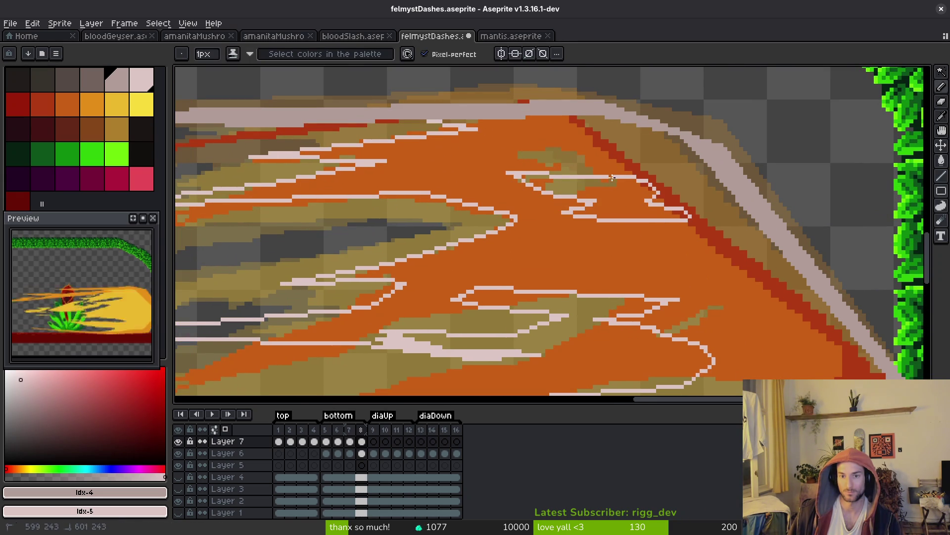
scroll(706, 298, down, 3)
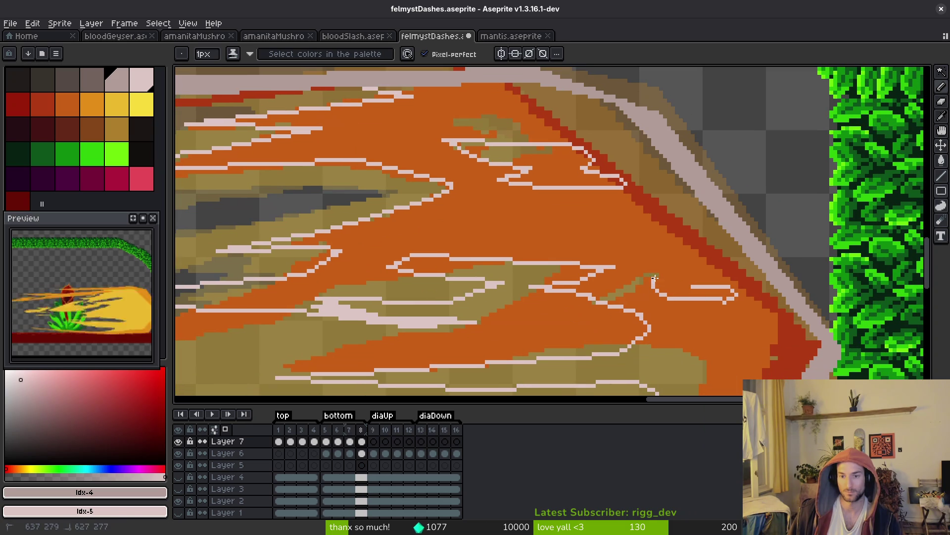
- Add a short pale line near the tip and fill the dash body pale pink
click(769, 327)
key(g)
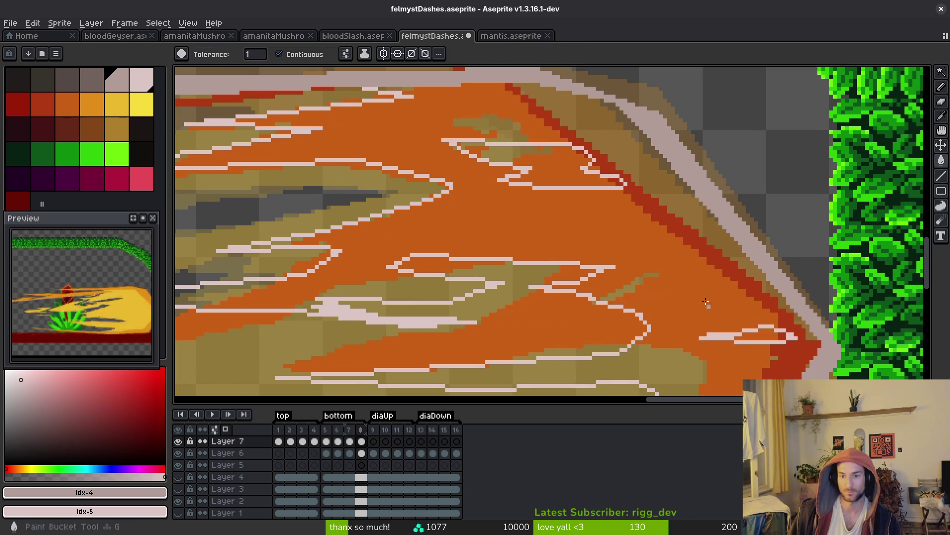
click(718, 297)
scroll(693, 297, down, 3)
scroll(649, 288, up, 3)
scroll(653, 258, up, 1)
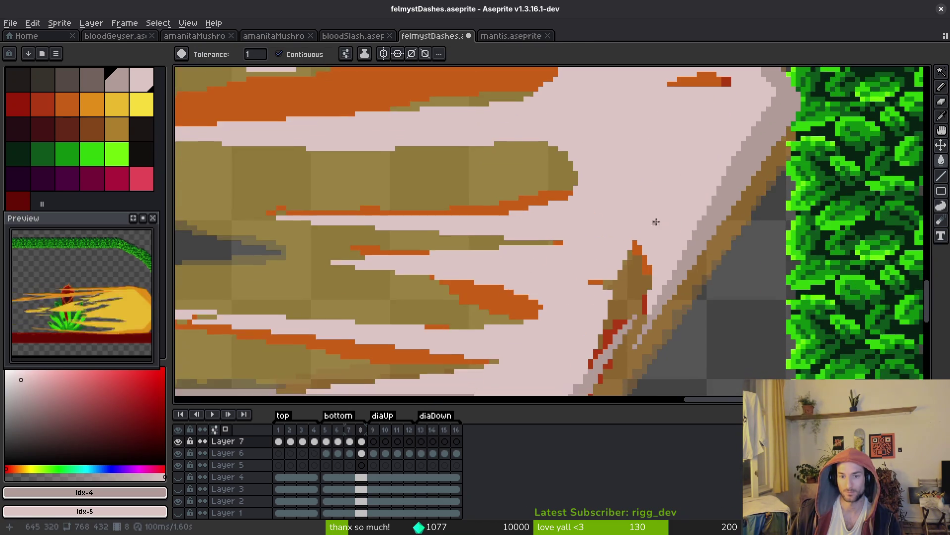
scroll(658, 219, down, 3)
scroll(648, 240, up, 2)
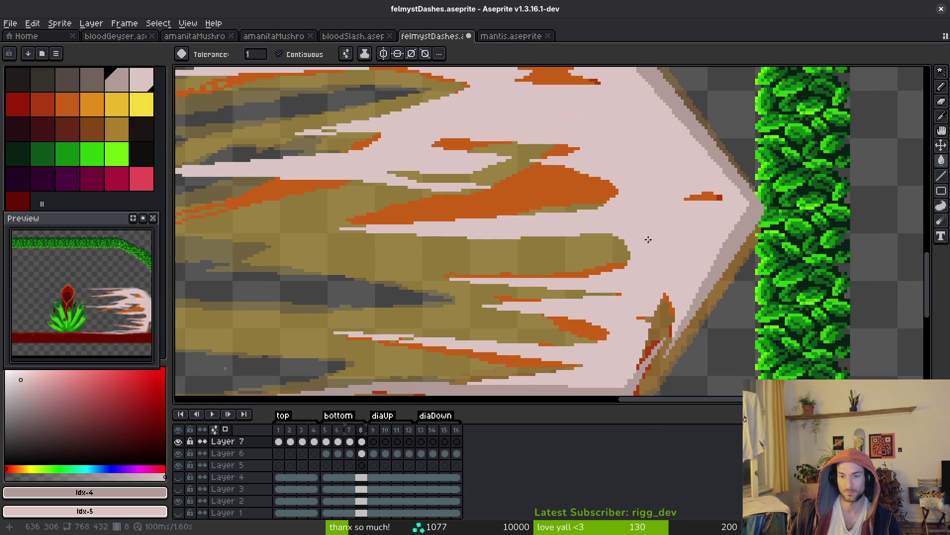
- Replace the pale pink with orange and the pale outline with red
alt+click(579, 166)
alt+right_click(562, 173)
key(shift+r)
click(722, 143)
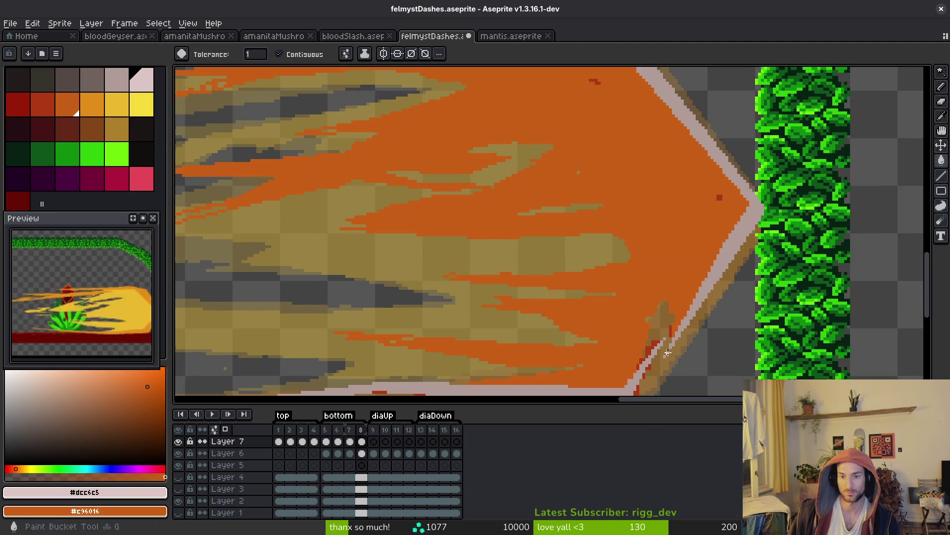
alt+click(693, 312)
alt+right_click(655, 345)
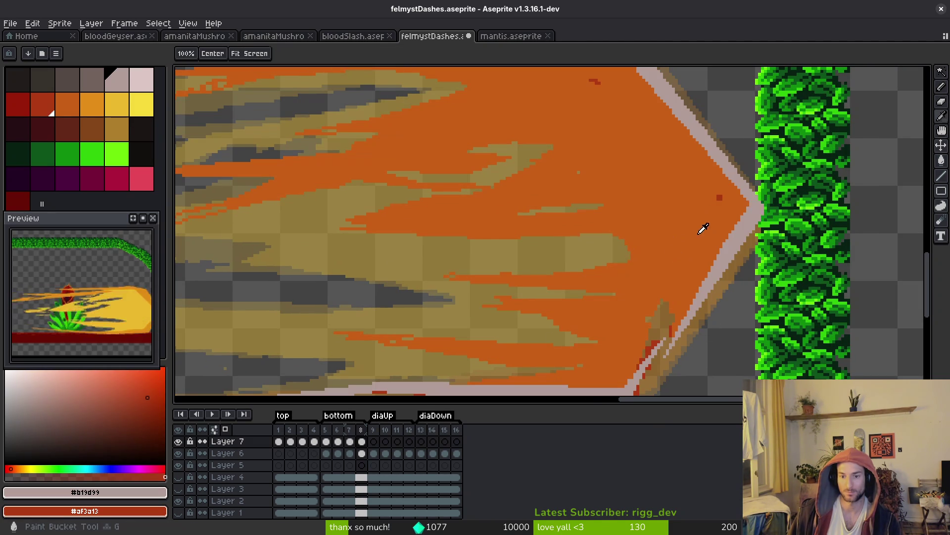
key(shift+r)
click(736, 150)
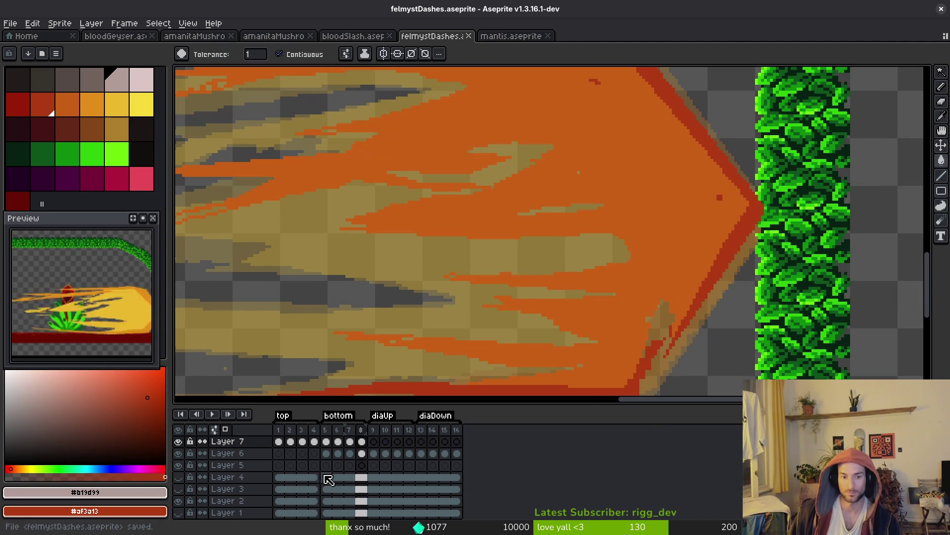
- Select Layer 6's frame 8, toggle a layer's visibility to compare, and save
click(326, 453)
click(362, 453)
click(178, 454)
key(ctrl+s)
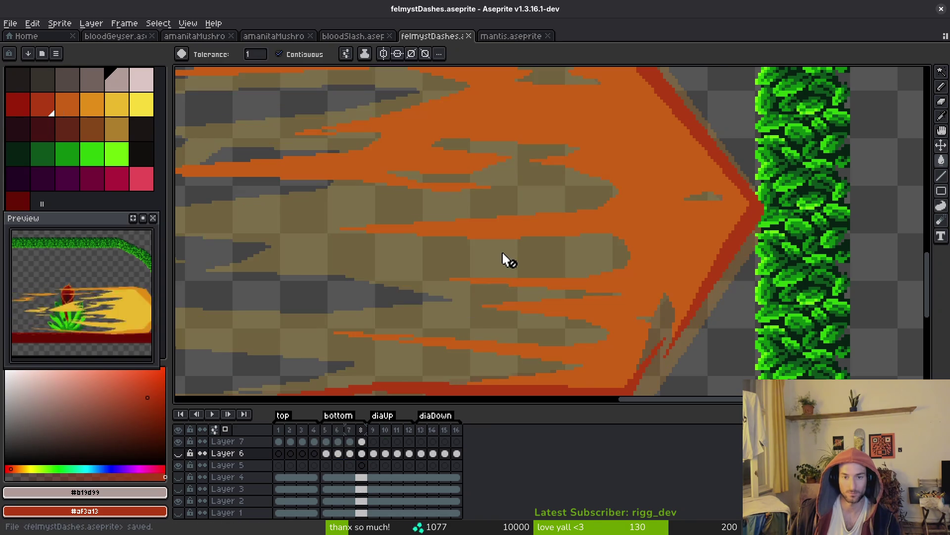
scroll(505, 261, down, 2)
scroll(544, 297, up, 4)
scroll(574, 282, down, 2)
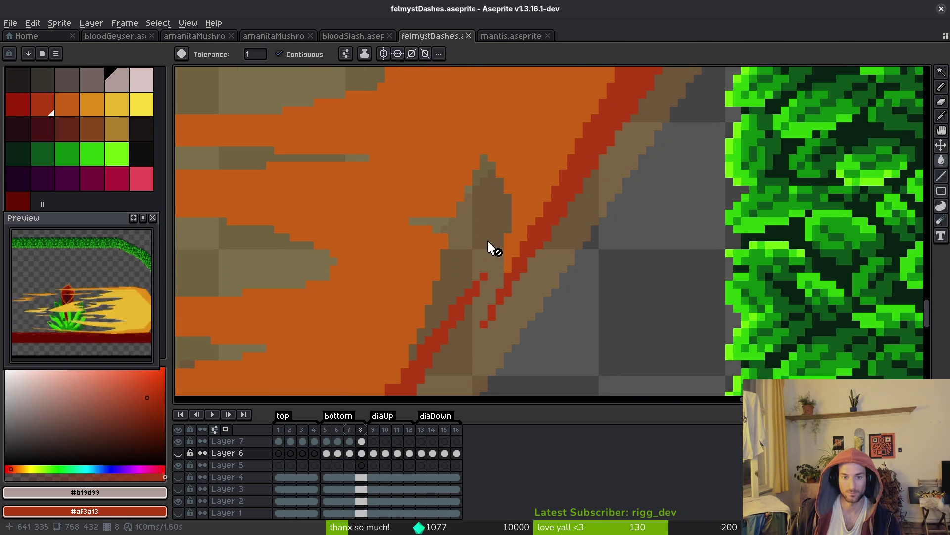
scroll(652, 183, up, 2)
- Fill the brown spike area with the dash's orange
key(alt)
click(661, 162)
scroll(510, 307, up, 2)
key(Up)
scroll(495, 317, down, 2)
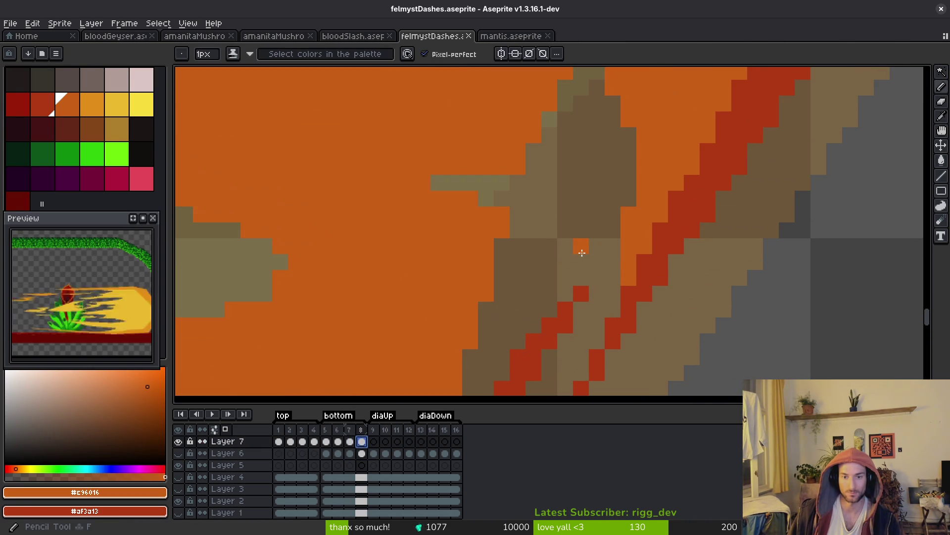
scroll(519, 218, up, 2)
scroll(554, 218, down, 4)
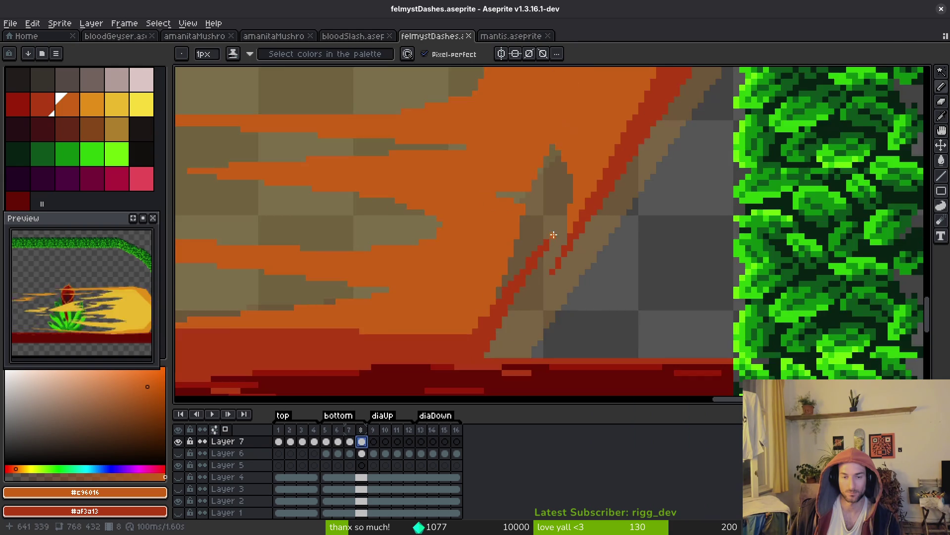
scroll(547, 250, up, 4)
scroll(547, 250, up, 1)
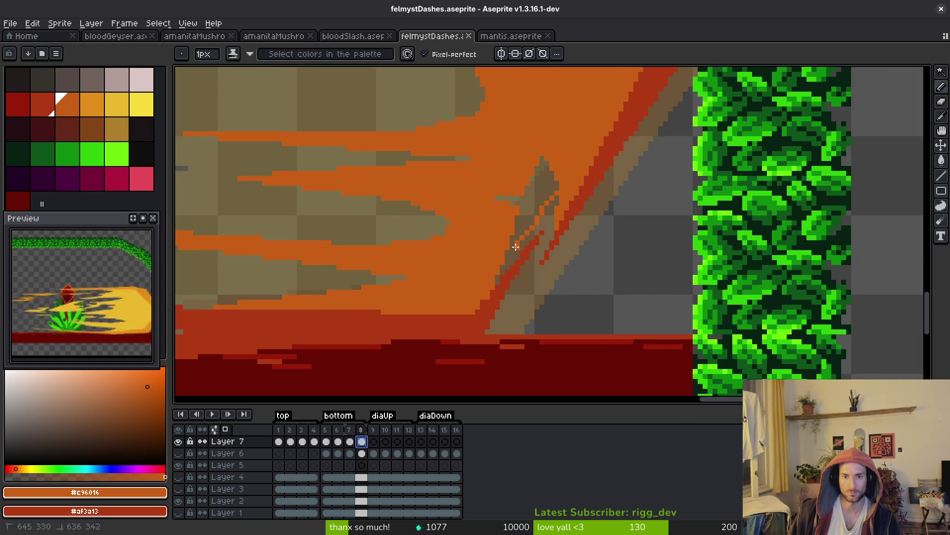
key(g)
click(537, 198)
scroll(570, 240, down, 3)
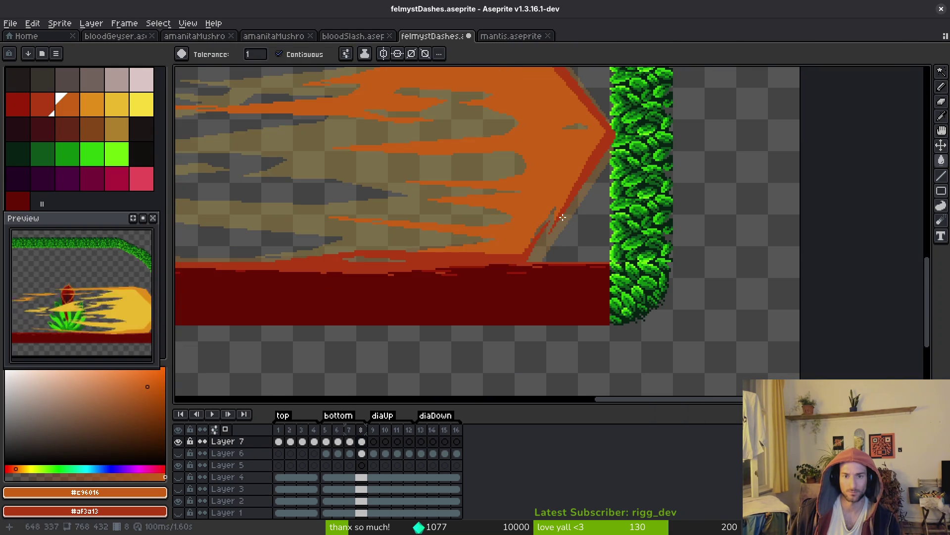
scroll(559, 240, up, 3)
- Repaint the light spike-edge pixels red and save the file
alt+click(548, 241)
scroll(549, 240, up, 1)
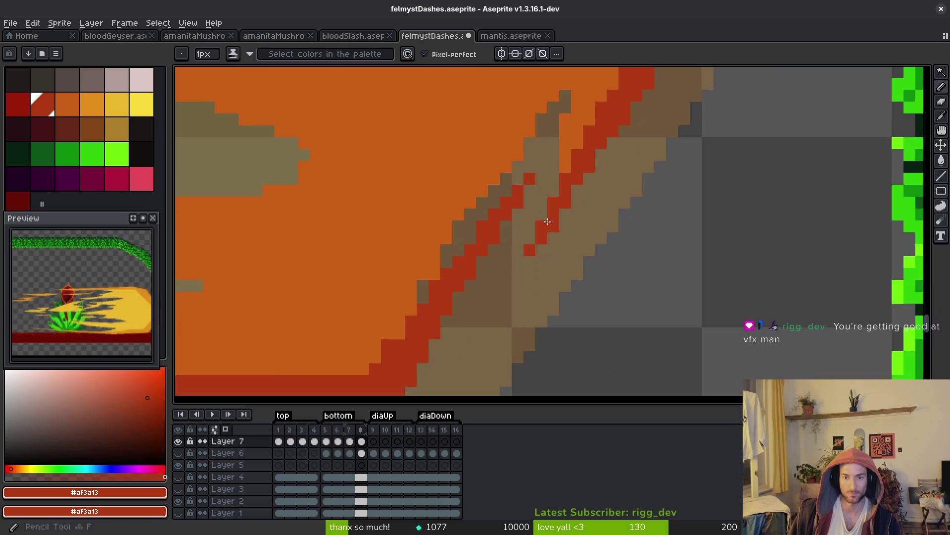
drag(512, 291, 569, 231)
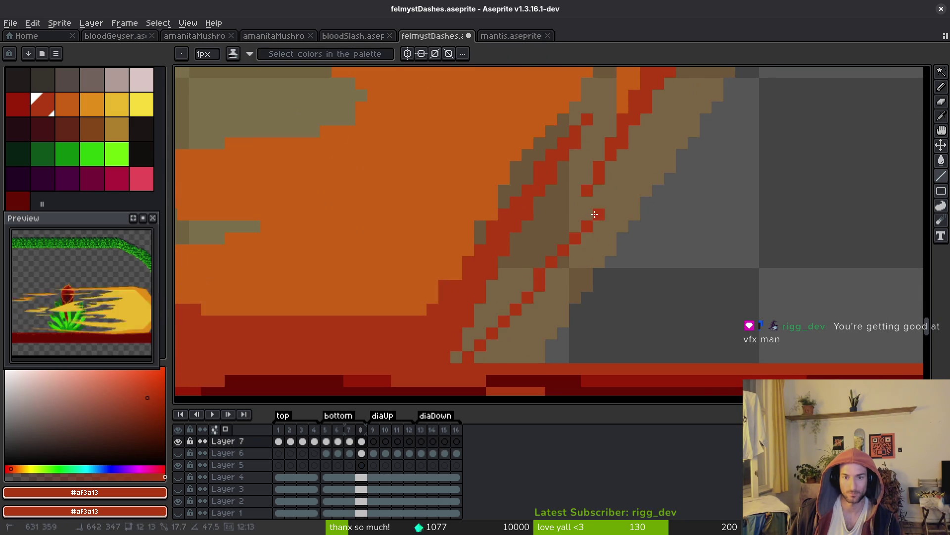
click(563, 215)
mouse_move(518, 274)
mouse_down()
mouse_move(455, 354)
mouse_move(468, 345)
mouse_up()
click(552, 285)
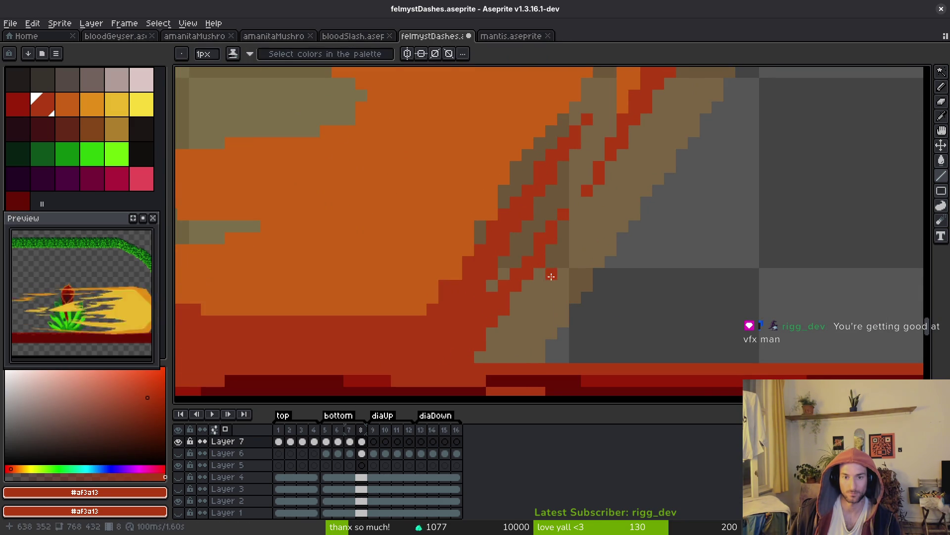
scroll(532, 253, down, 6)
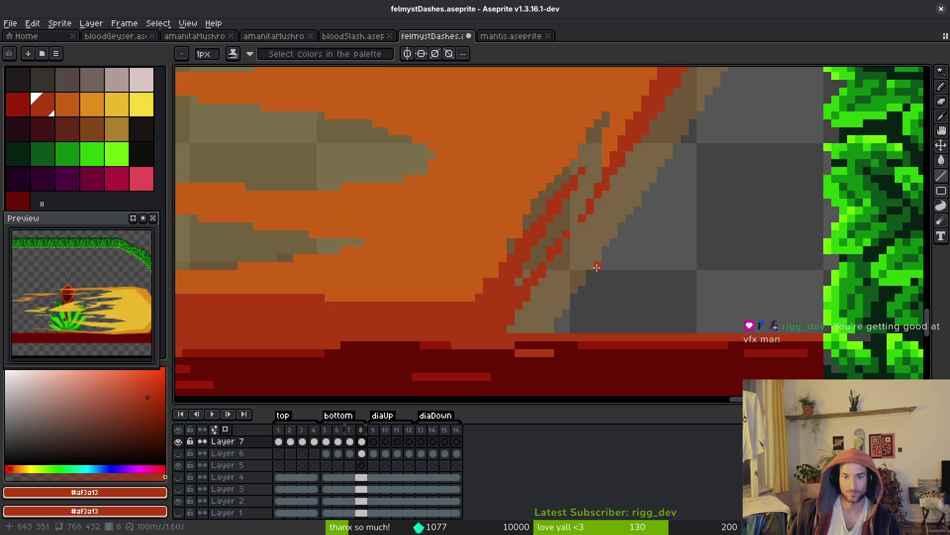
scroll(584, 282, right, 3)
key(ctrl+s)
scroll(604, 265, right, 3)
scroll(548, 238, down, 2)
scroll(452, 257, left, 5)
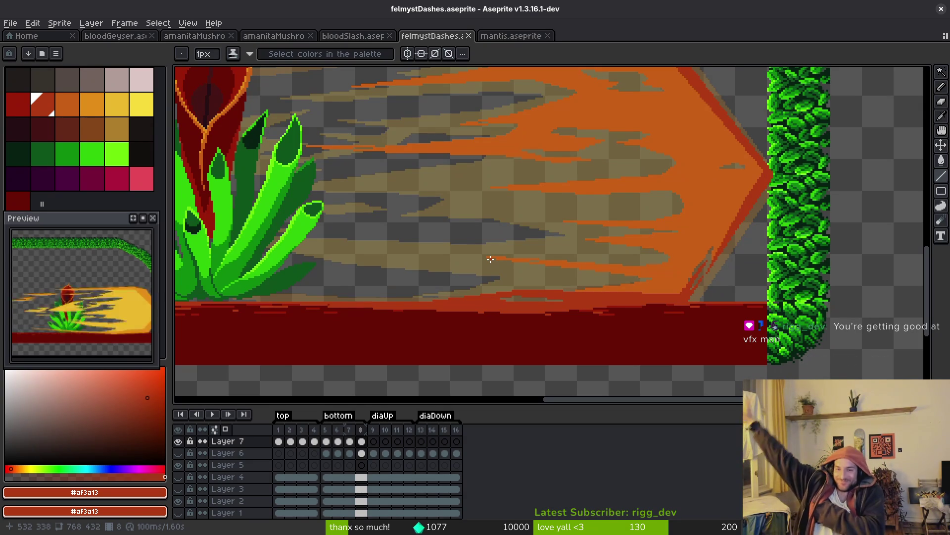
- Lasso the pixels at the dash tip and nudge them slightly up-left
scroll(490, 259, up, 3)
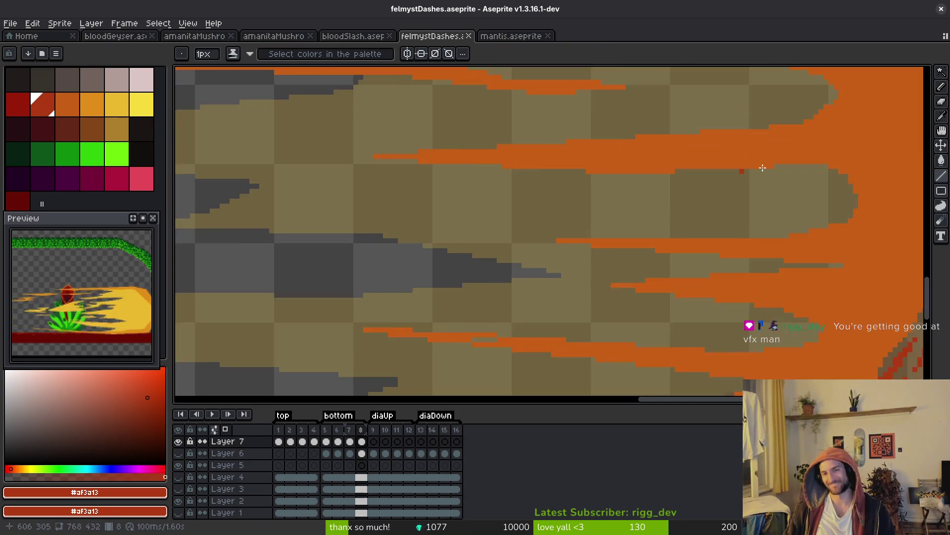
scroll(626, 240, right, 5)
key(shift+w)
mouse_move(618, 198)
mouse_down()
mouse_move(671, 245)
mouse_move(639, 196)
mouse_up()
mouse_move(650, 235)
mouse_down()
mouse_move(600, 325)
mouse_move(634, 229)
mouse_move(648, 244)
mouse_up()
key(ctrl+d)
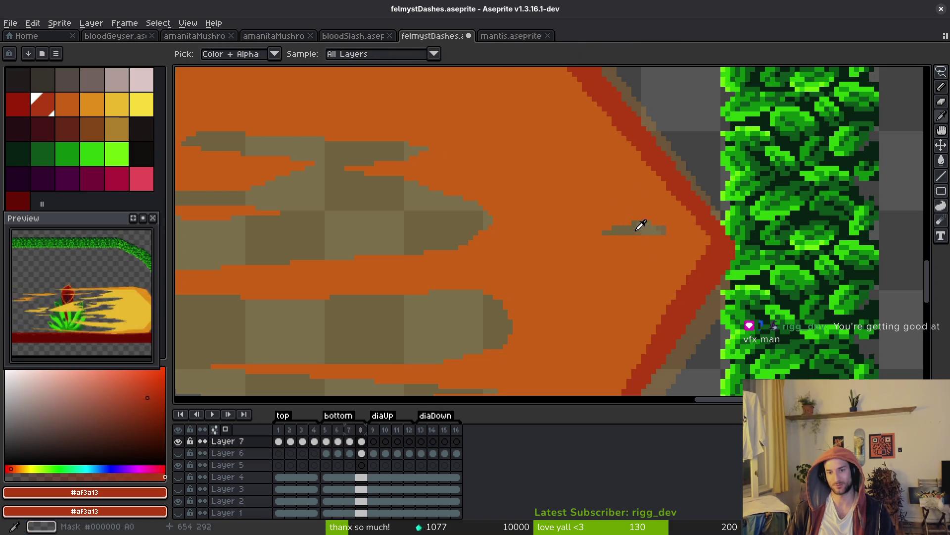
- Pick the dash's orange and paint it over the tan gap near the arrow tip
alt+click(638, 225)
key(g)
scroll(594, 223, down, 1)
key(b)
scroll(554, 198, up, 1)
scroll(563, 193, down, 3)
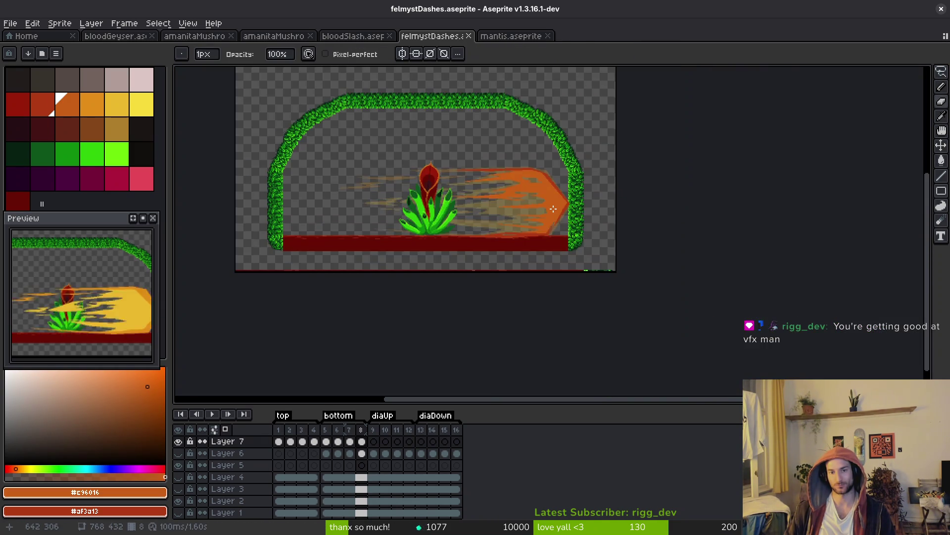
scroll(558, 204, up, 3)
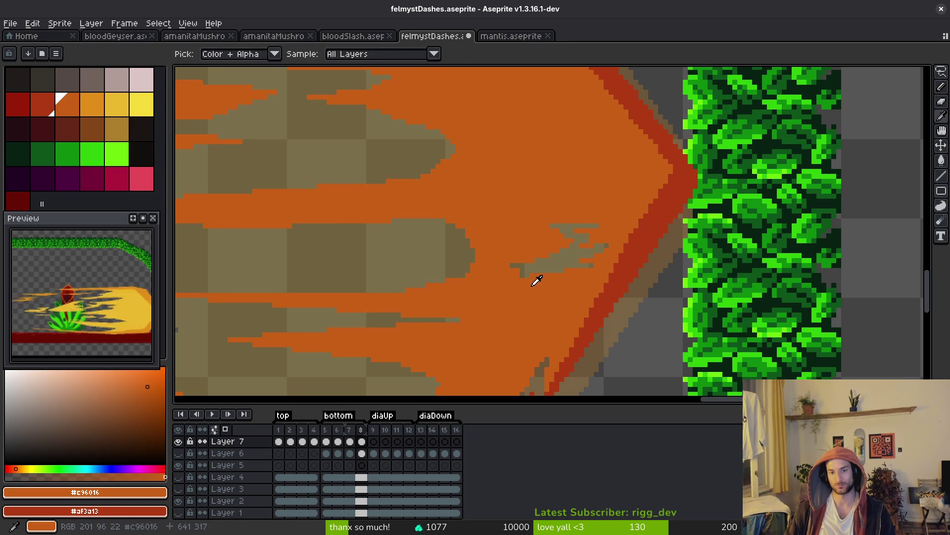
scroll(589, 274, up, 1)
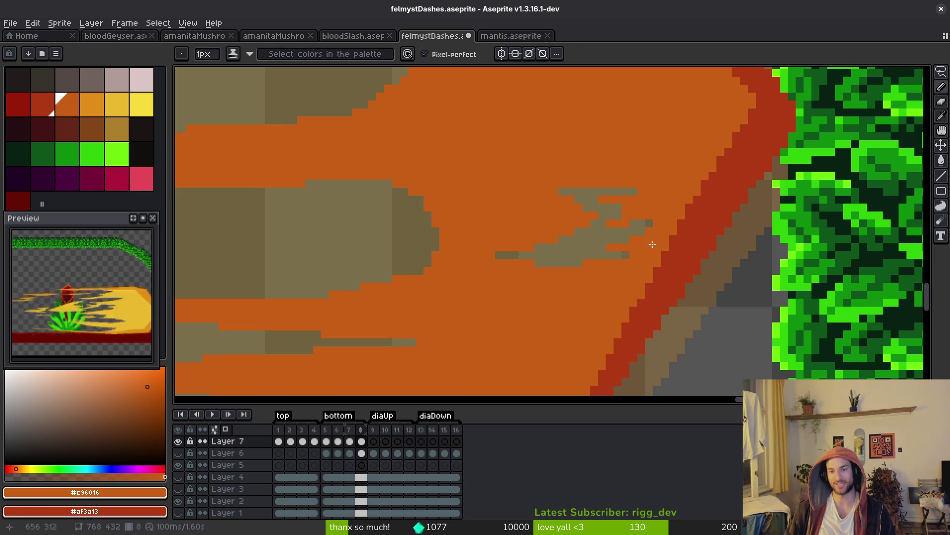
scroll(699, 246, up, 1)
drag(554, 179, 601, 189)
- Paint the tan diagonal edge pixels orange and bucket-fill the remaining tan specks orange
scroll(656, 222, down, 4)
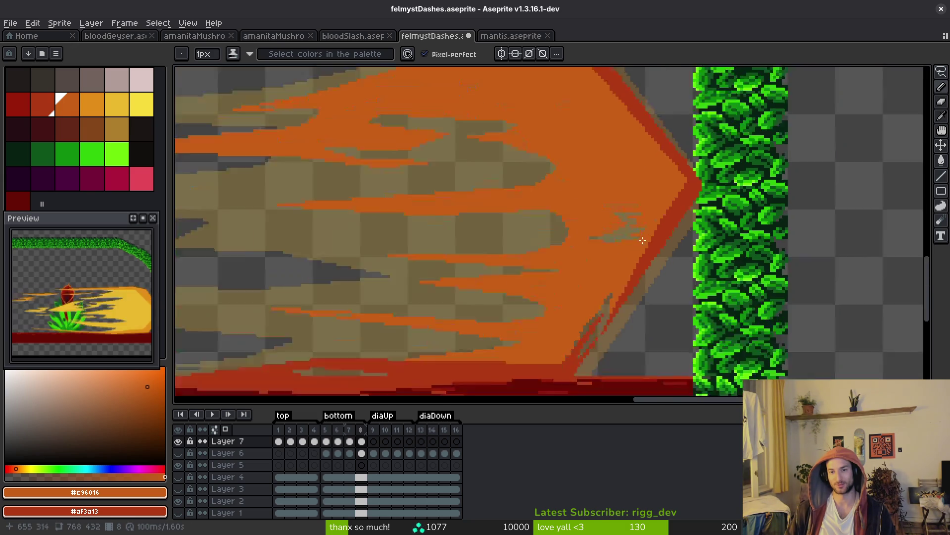
scroll(644, 233, up, 2)
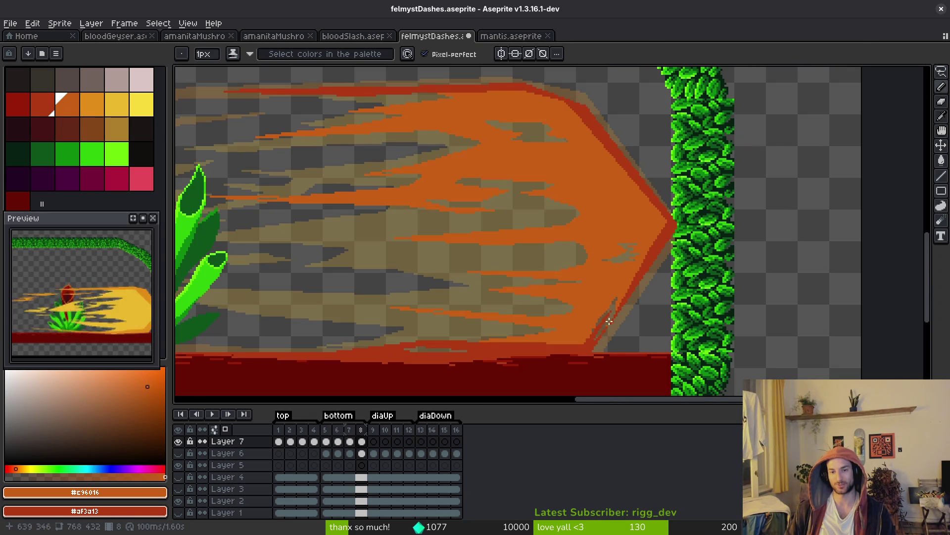
scroll(595, 335, up, 4)
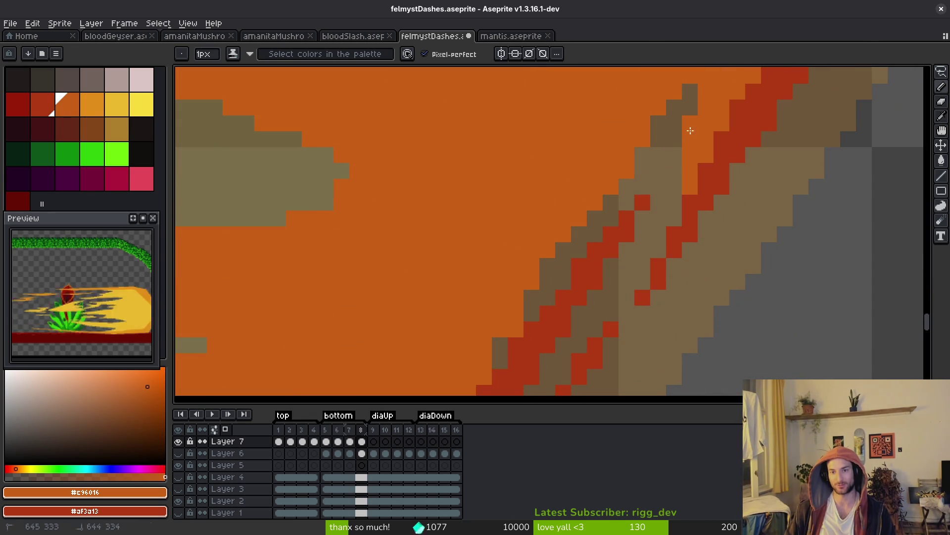
drag(702, 112, 499, 361)
key(g)
click(622, 195)
click(666, 121)
click(531, 297)
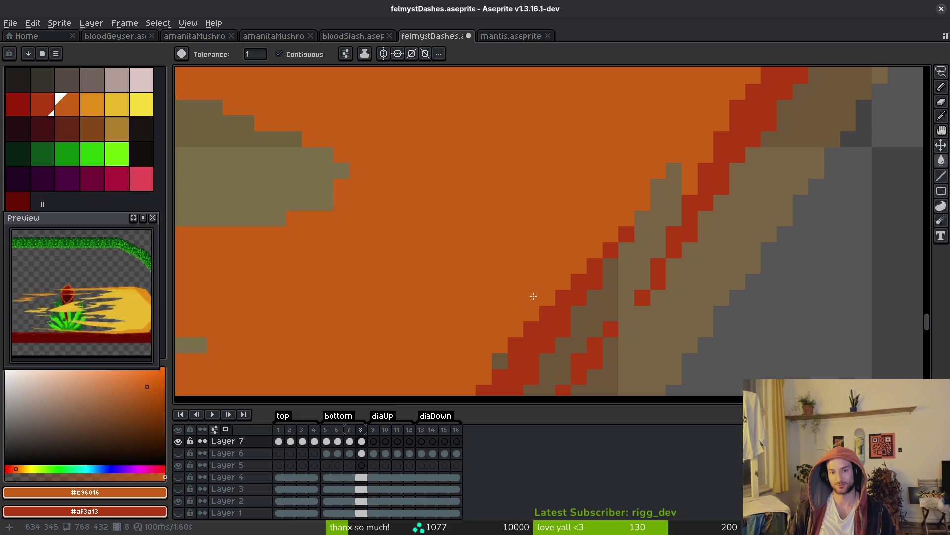
click(501, 361)
- Draw two red diagonal lines along the lower-right edge and fill the band between them red
key(l)
alt+click(600, 266)
click(612, 266)
drag(604, 258, 708, 135)
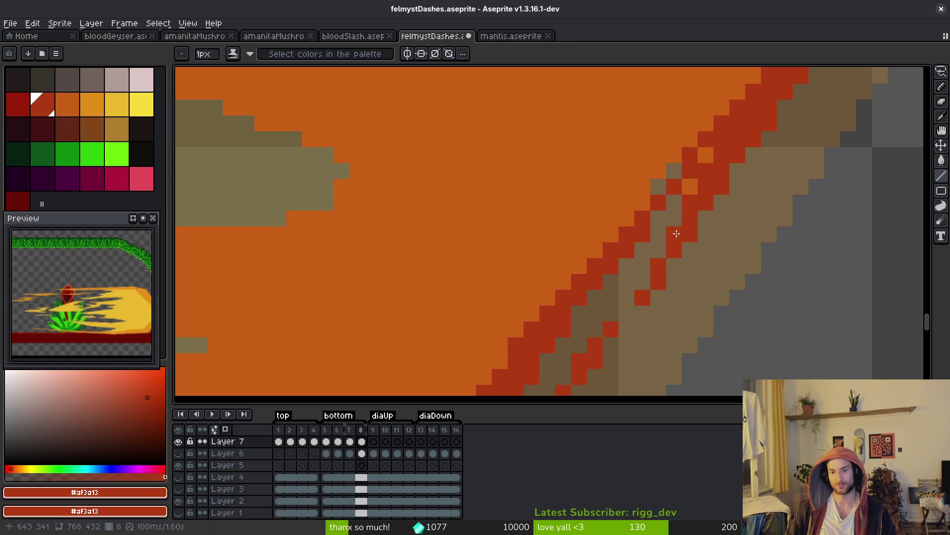
drag(650, 273, 577, 371)
key(g)
click(611, 289)
scroll(690, 155, down, 1)
scroll(662, 218, up, 1)
click(662, 219)
- Touch up the edge with red pixels, set orange as secondary colour, and undo the stray pixel
key(b)
click(698, 157)
click(682, 189)
click(666, 141)
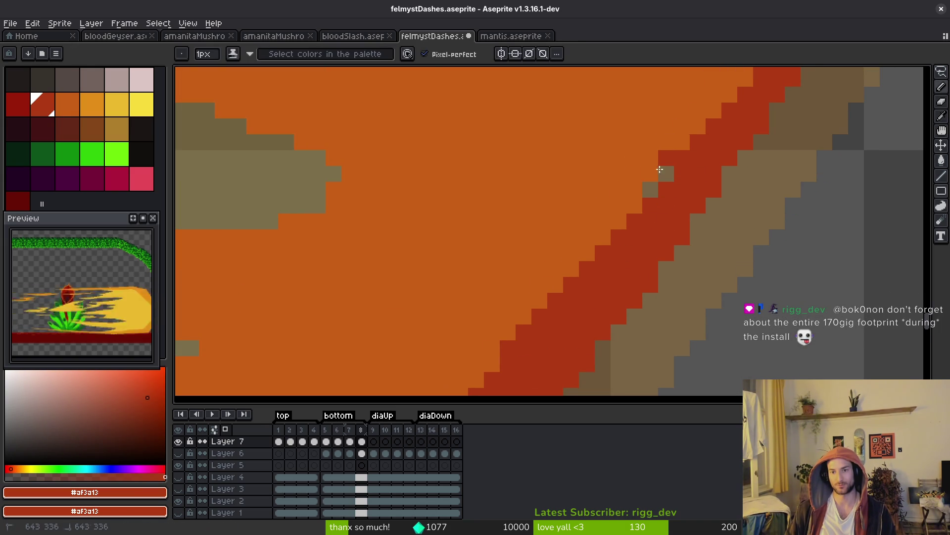
alt+click(663, 159)
right_click(666, 142)
click(706, 218)
key(ctrl+z)
key(Right)
key(Right)
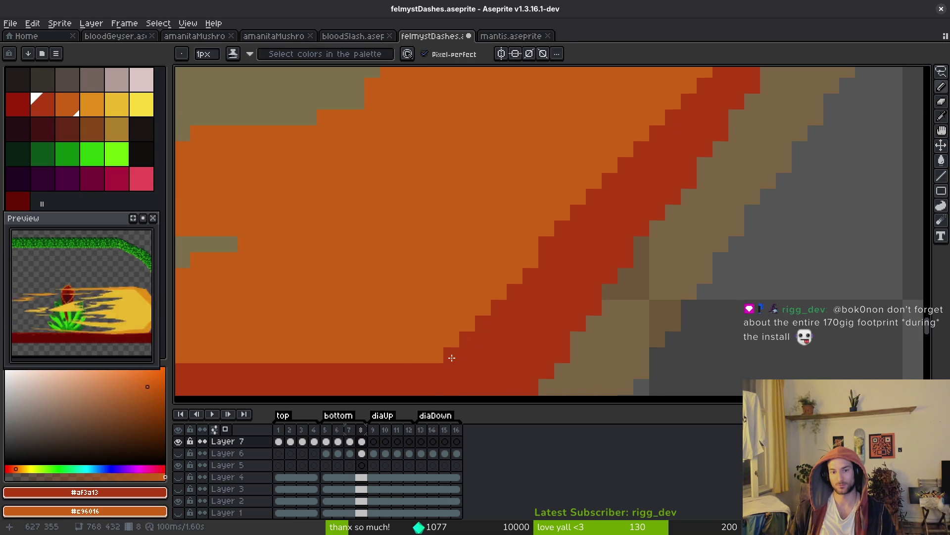
scroll(569, 322, down, 5)
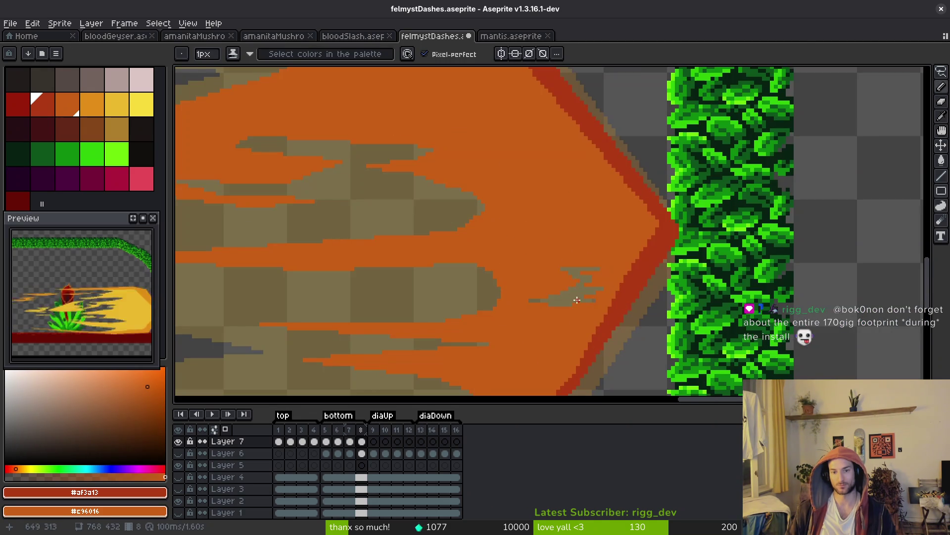
key(g)
scroll(574, 316, down, 2)
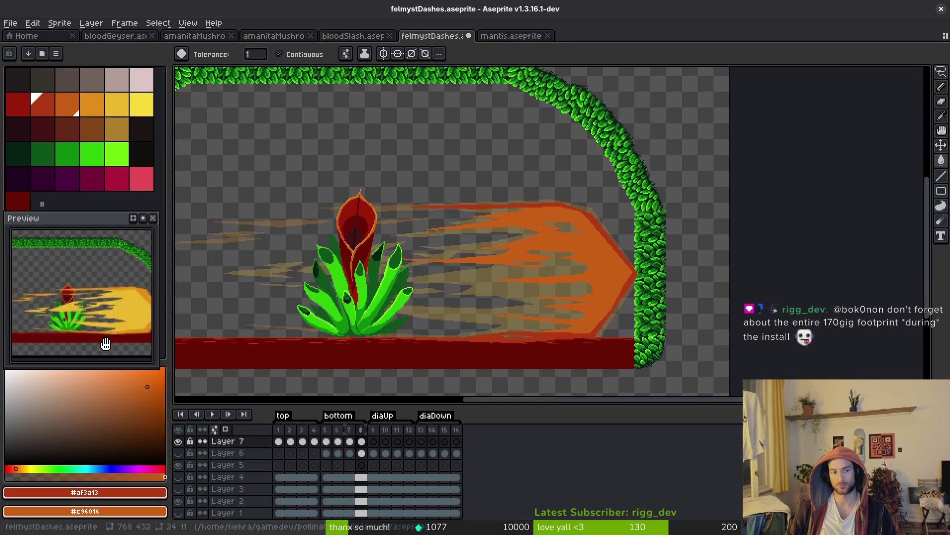
- Draw a thin orange streak across the dash, extend it leftward, and fill the adjacent region orange
key(ctrl+s)
scroll(584, 265, up, 2)
scroll(584, 264, up, 2)
key(b)
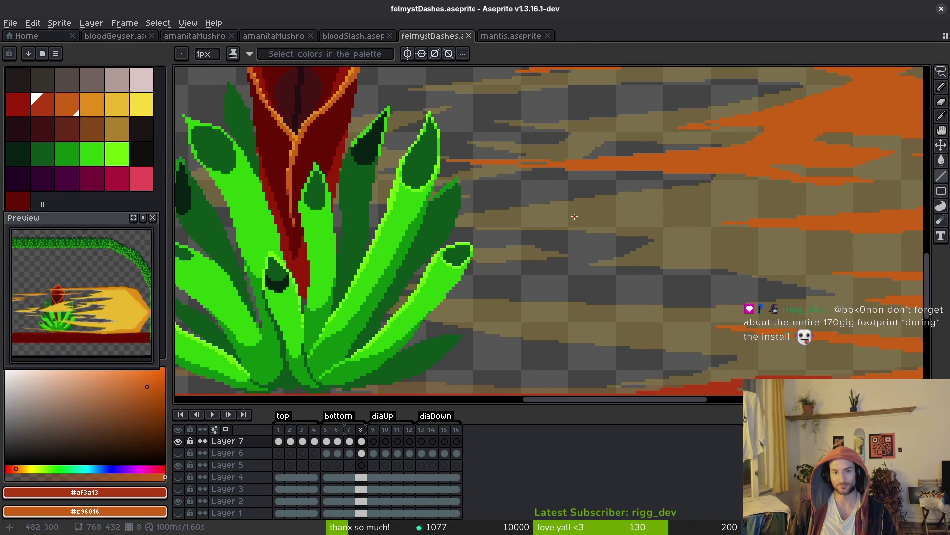
mouse_move(608, 225)
mouse_down()
mouse_move(534, 232)
mouse_move(626, 240)
mouse_move(662, 229)
mouse_up()
scroll(588, 229, up, 2)
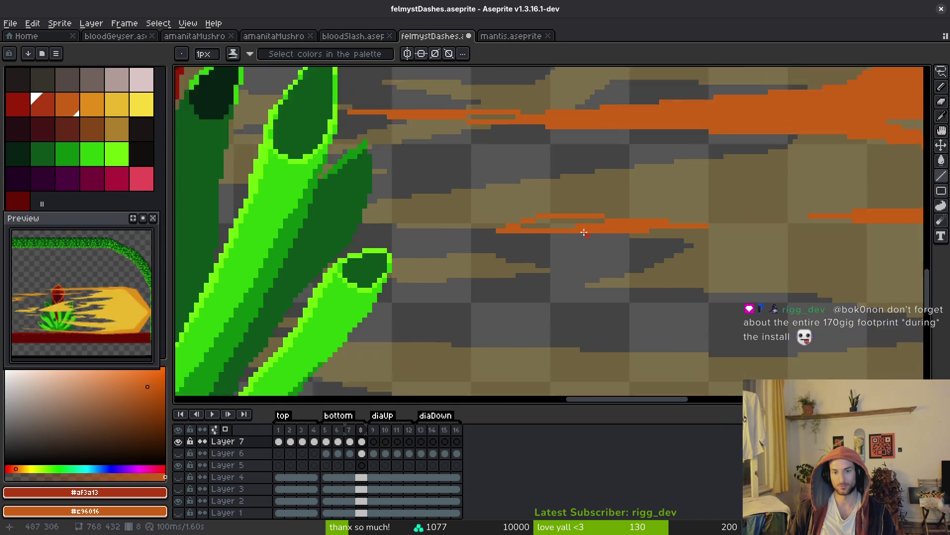
drag(605, 235, 564, 235)
key(g)
click(547, 223)
key(ctrl+s)
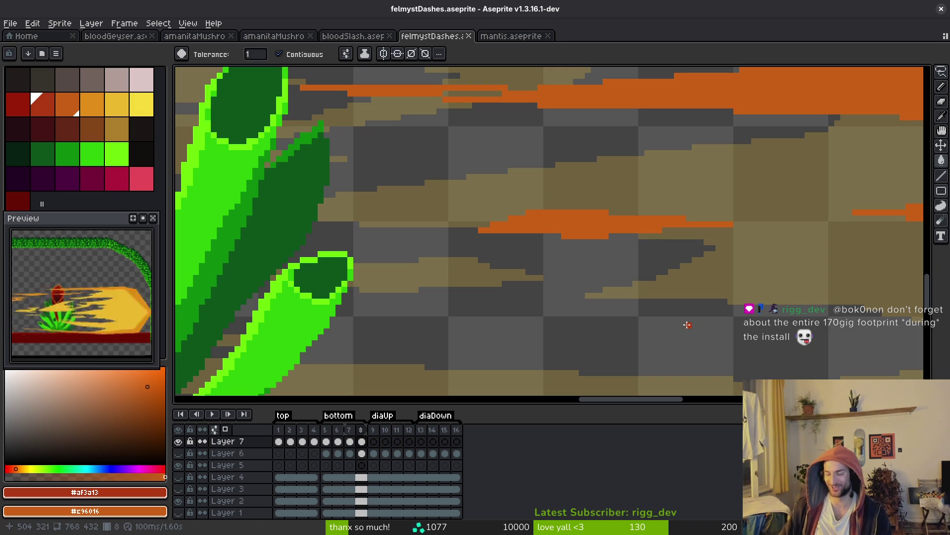
- Save the sprite and paint two orange streaks through the cloud trail
scroll(687, 324, down, 5)
scroll(545, 198, up, 5)
key(b)
scroll(542, 187, up, 2)
key(ctrl+s)
scroll(591, 253, down, 4)
scroll(591, 253, down, 4)
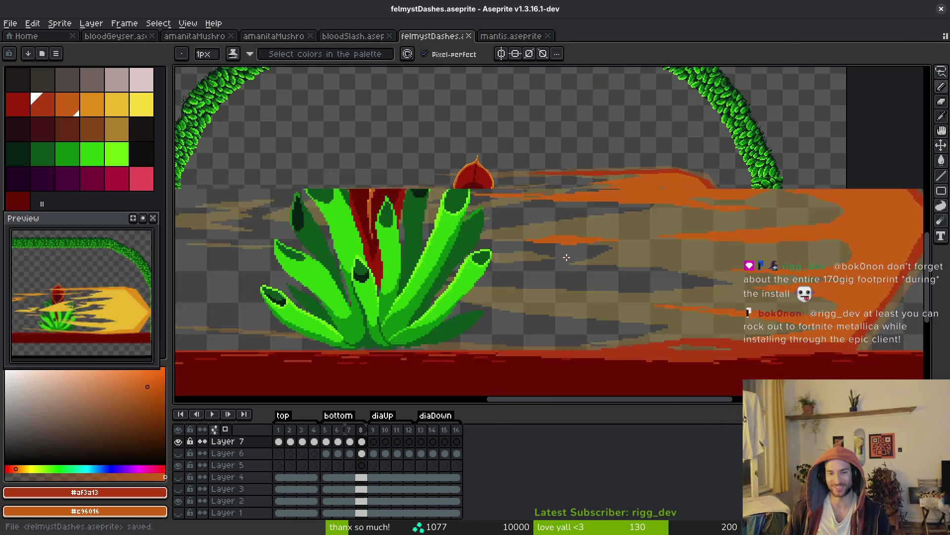
key(ctrl+s)
scroll(600, 264, up, 4)
scroll(599, 258, down, 3)
scroll(600, 218, up, 3)
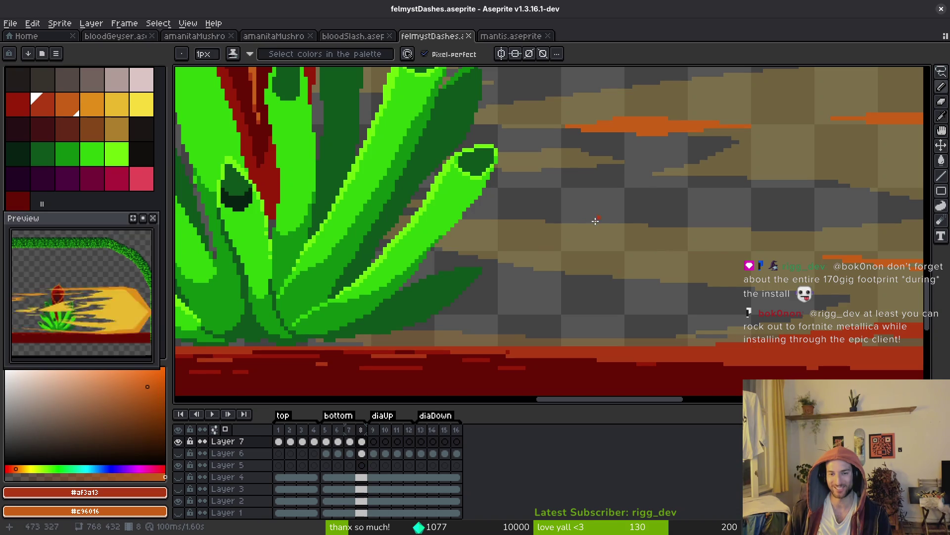
mouse_move(616, 245)
mouse_down()
mouse_move(510, 245)
mouse_move(576, 233)
mouse_up()
- Extend the lower orange streak to the right and cover its dark gaps with orange
scroll(543, 233, up, 1)
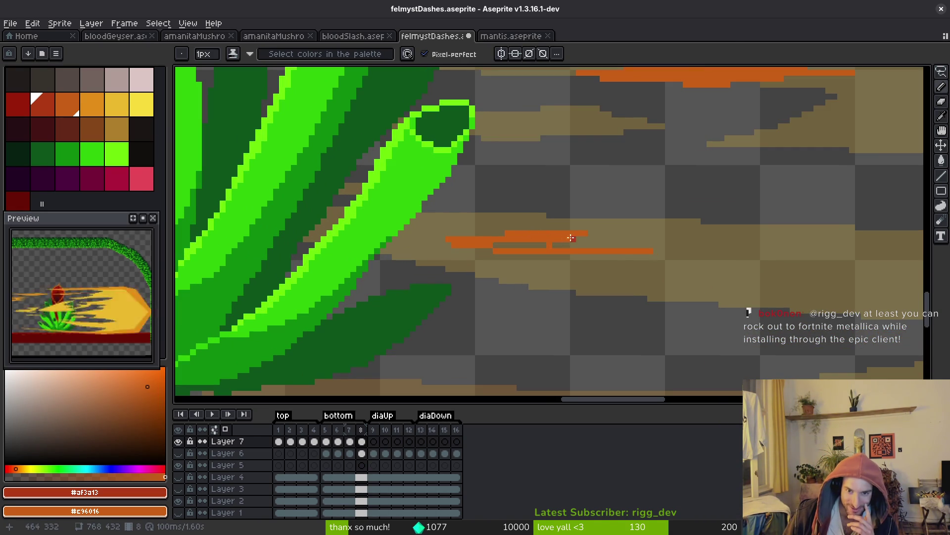
drag(729, 244, 638, 245)
drag(571, 244, 514, 242)
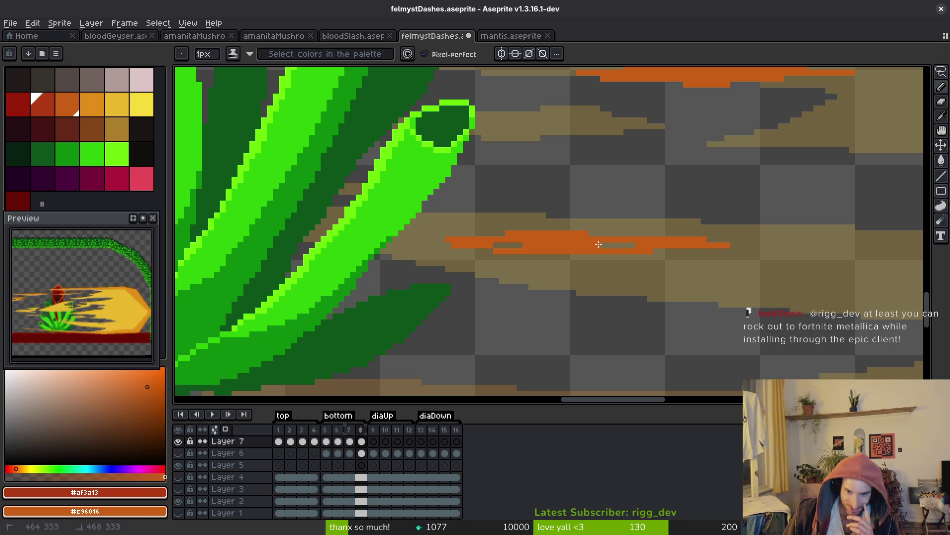
drag(494, 244, 552, 244)
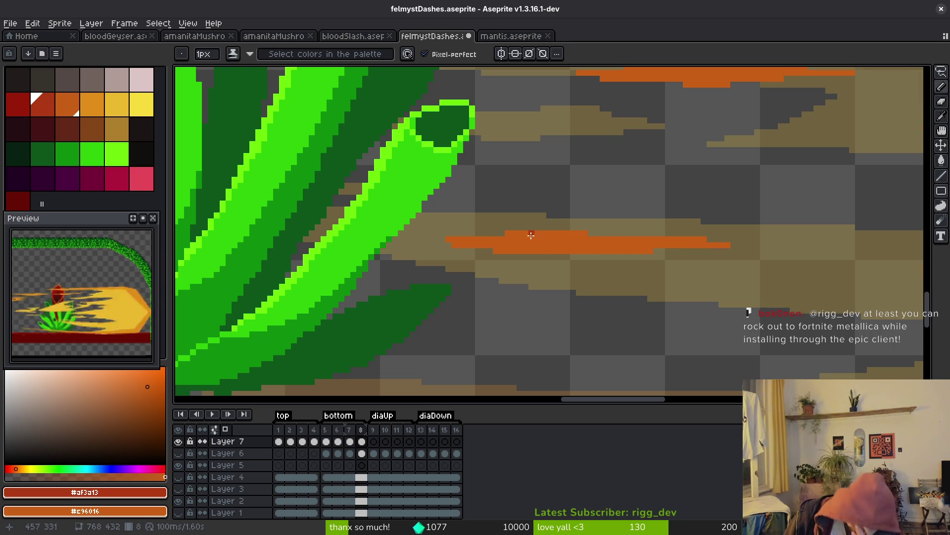
- Draw a long orange streak along the upper tan wisp left of the plant, filling the gap below it
scroll(535, 236, down, 4)
scroll(512, 270, up, 3)
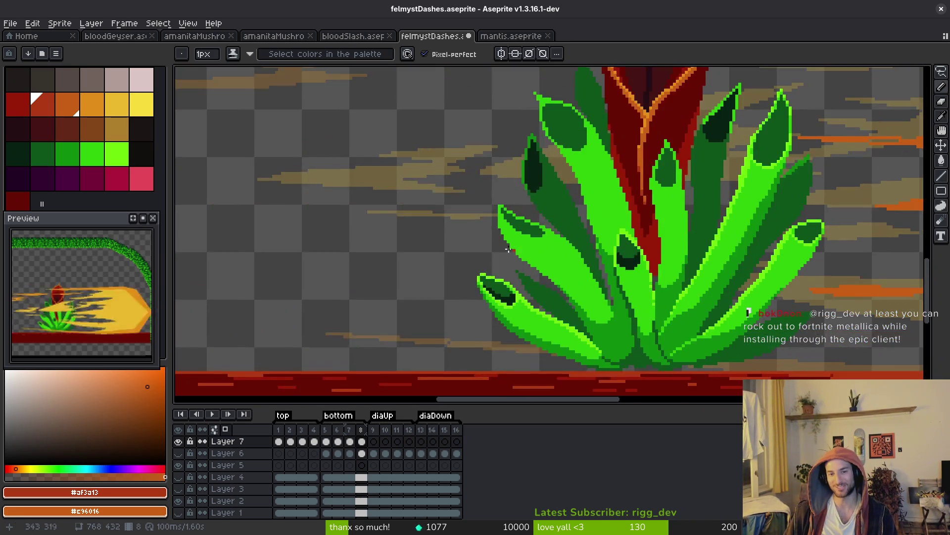
scroll(536, 257, left, 5)
scroll(615, 250, up, 2)
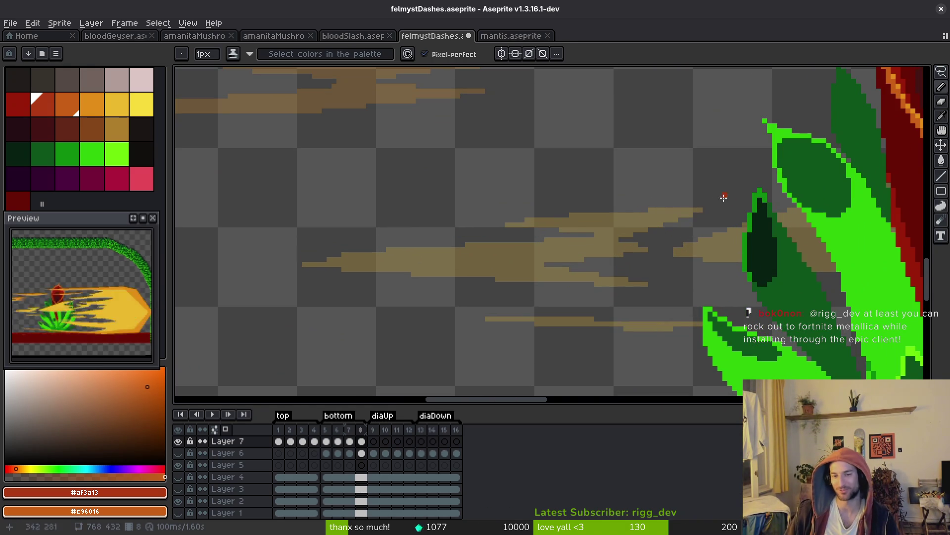
drag(696, 206, 471, 221)
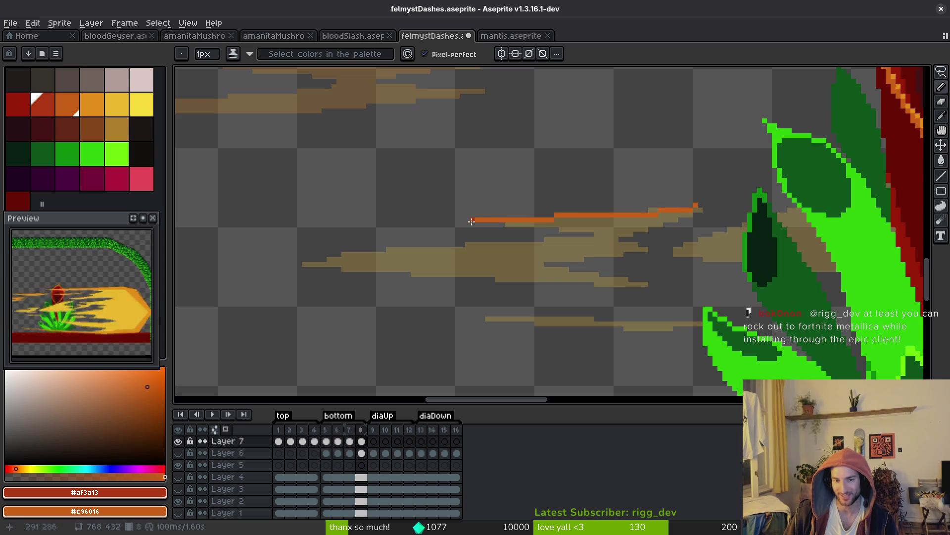
mouse_move(600, 229)
mouse_down()
mouse_move(647, 230)
mouse_move(728, 209)
mouse_move(705, 208)
mouse_up()
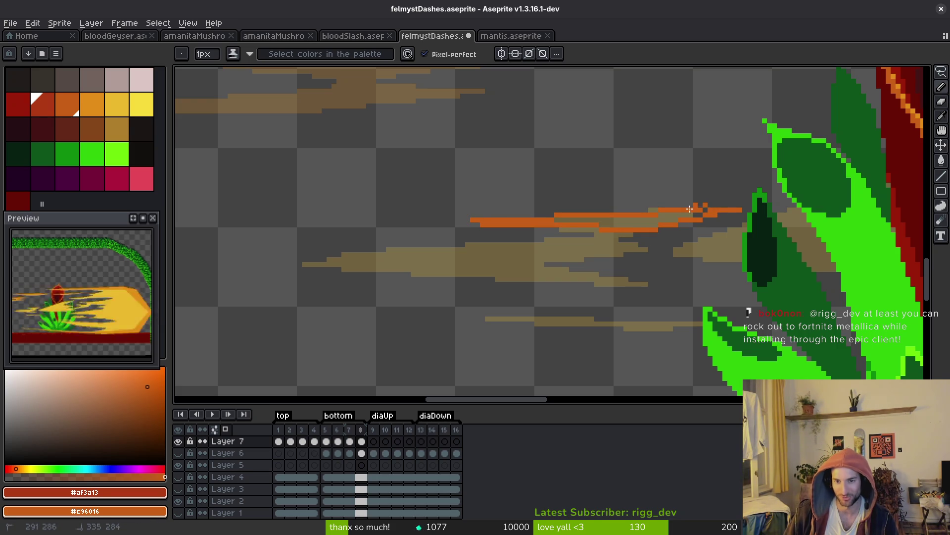
key(g)
click(627, 224)
key(b)
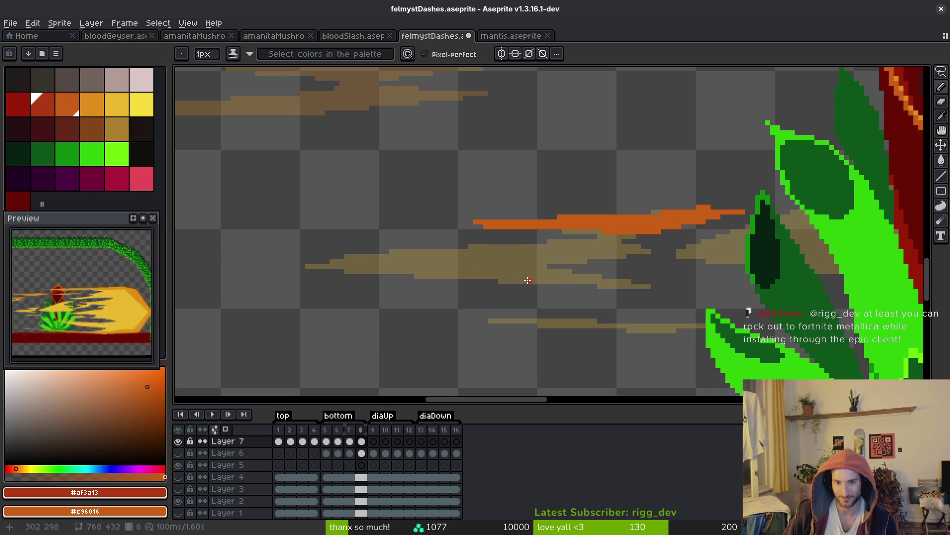
scroll(563, 250, down, 8)
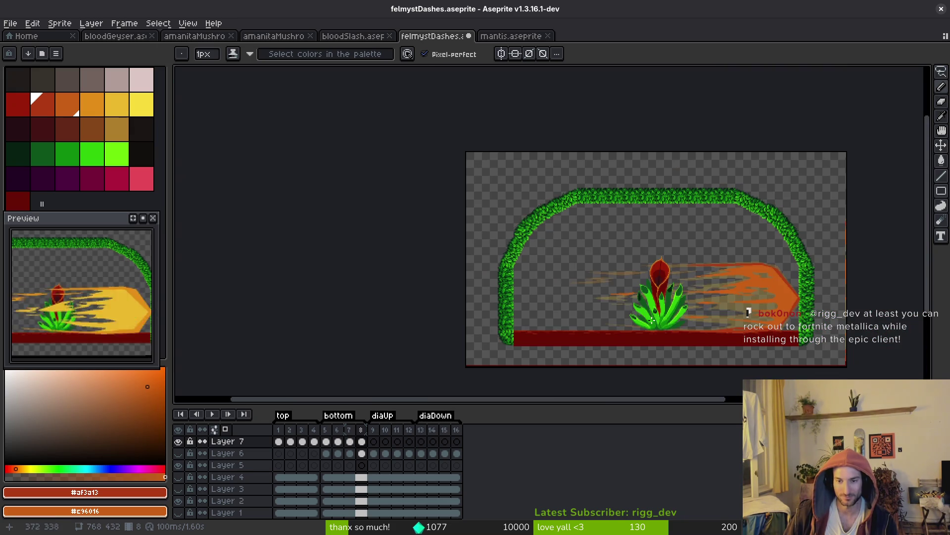
- Redo the left orange dash in the cloud trail and add a horizontal orange line
key(i)
click(677, 336)
key(b)
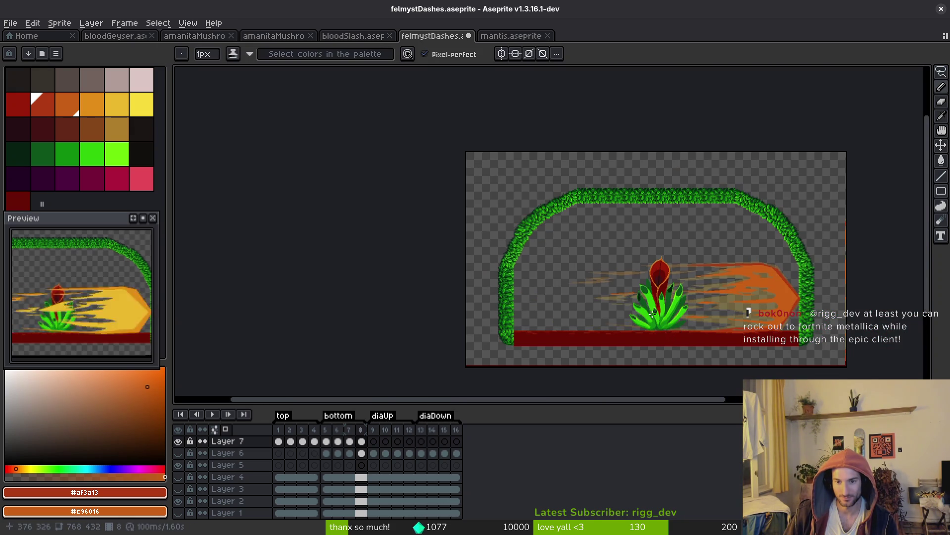
scroll(659, 320, up, 6)
key(ctrl+z)
scroll(600, 265, up, 1)
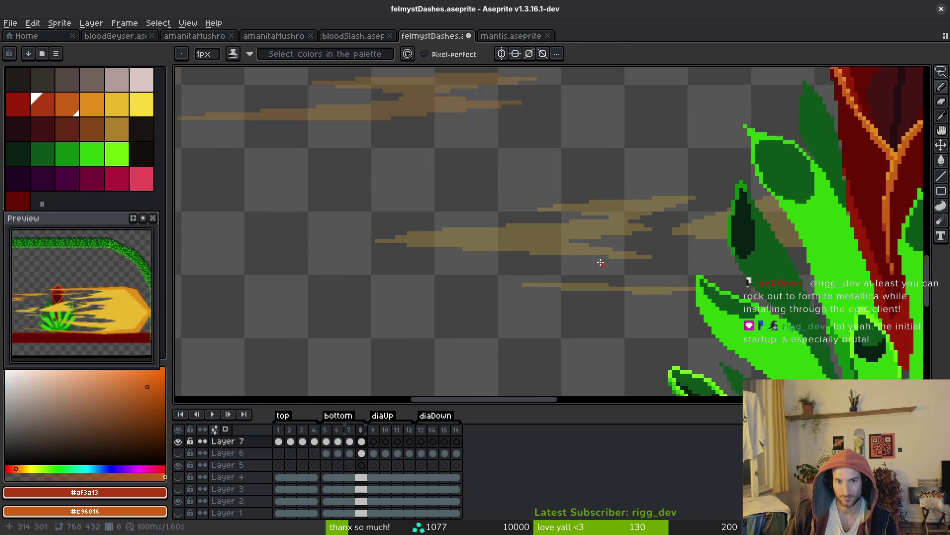
mouse_move(571, 224)
mouse_down()
mouse_move(404, 230)
mouse_move(564, 250)
mouse_move(552, 231)
mouse_move(577, 222)
mouse_move(451, 236)
mouse_up()
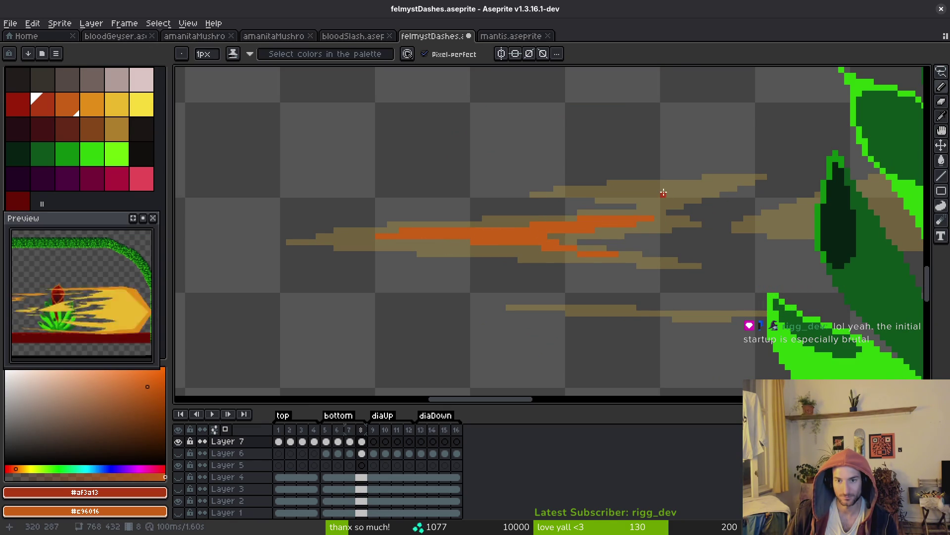
drag(702, 188, 607, 188)
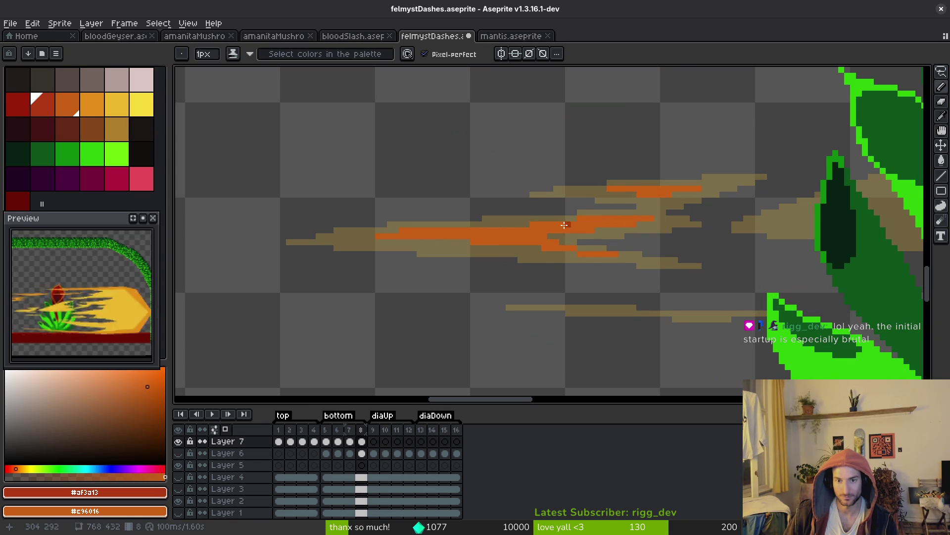
- Draw two straight orange lines across the plant and its red bud, discarding misplaced freehand attempts
scroll(646, 253, down, 5)
scroll(646, 253, up, 3)
scroll(594, 248, down, 4)
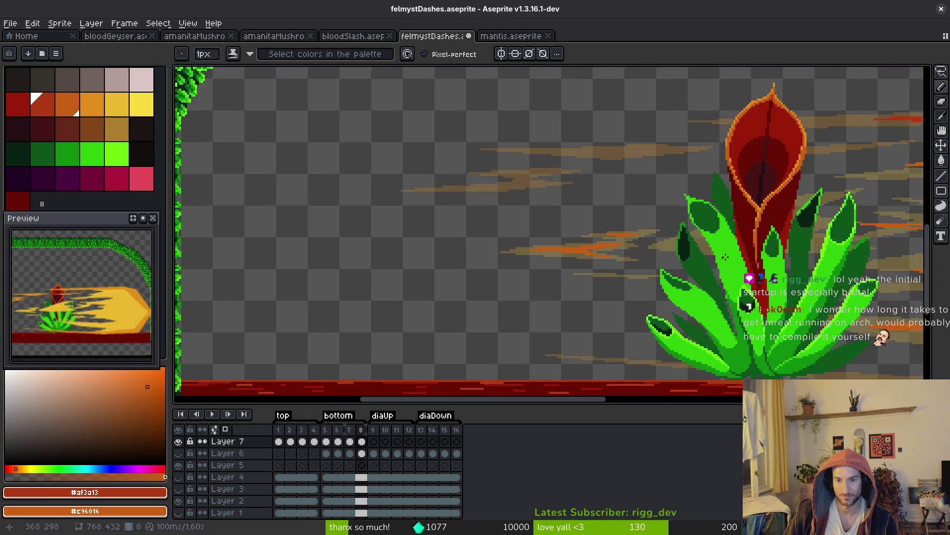
scroll(480, 240, up, 4)
mouse_move(480, 240)
mouse_down()
mouse_move(698, 232)
mouse_move(653, 195)
mouse_move(490, 216)
mouse_move(683, 207)
mouse_move(672, 203)
mouse_up()
key(ctrl+z)
key(ctrl+z)
key(ctrl+z)
mouse_move(443, 241)
mouse_down()
mouse_move(570, 242)
mouse_move(680, 227)
mouse_move(519, 233)
mouse_up()
key(ctrl+z)
key(ctrl+z)
key(ctrl+z)
key(l)
drag(431, 242, 633, 243)
mouse_move(636, 239)
mouse_down()
mouse_move(752, 236)
mouse_move(537, 222)
mouse_move(696, 209)
mouse_move(675, 210)
mouse_move(688, 202)
mouse_move(542, 203)
mouse_move(466, 215)
mouse_move(411, 240)
mouse_up()
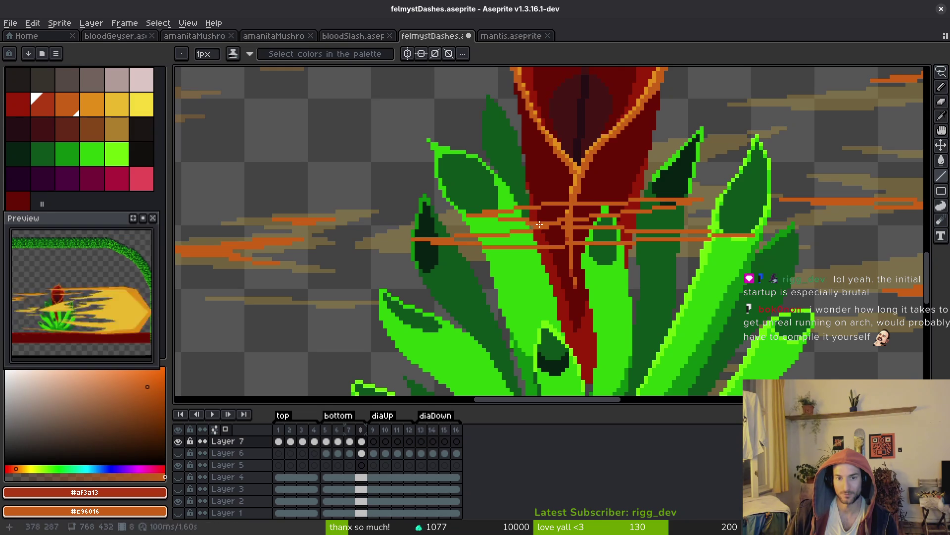
- Save the felmystDashes file and make Layer 6 the active layer
key(g)
scroll(544, 235, down, 3)
key(ctrl+s)
scroll(536, 256, up, 2)
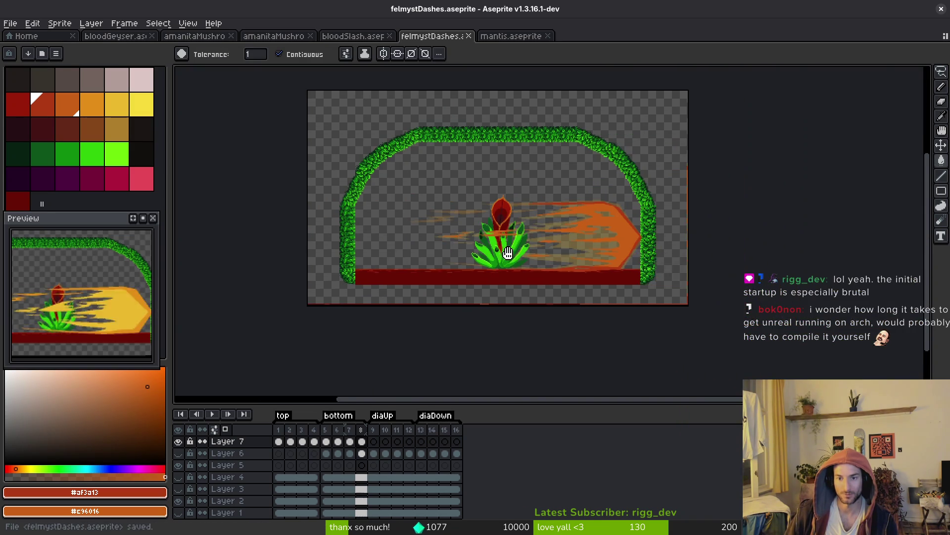
scroll(535, 257, up, 2)
click(325, 452)
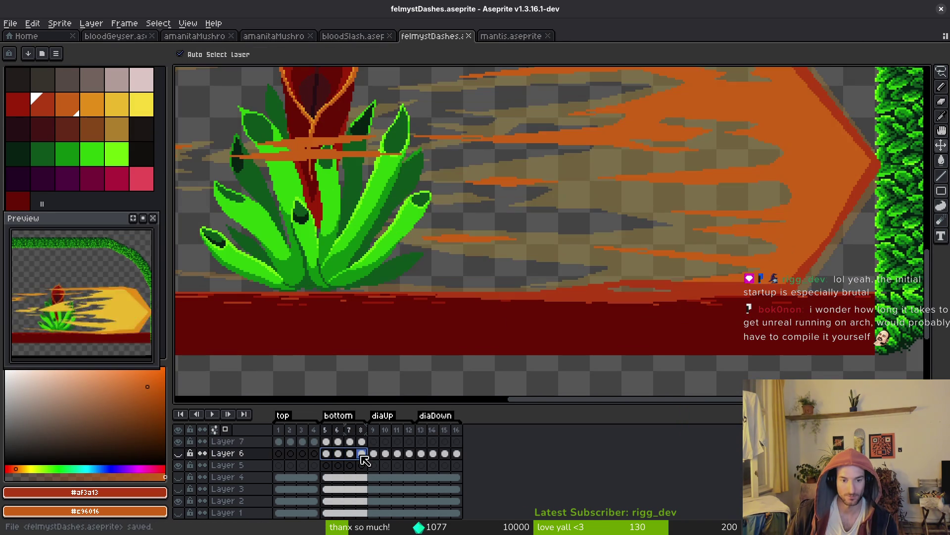
key(Up)
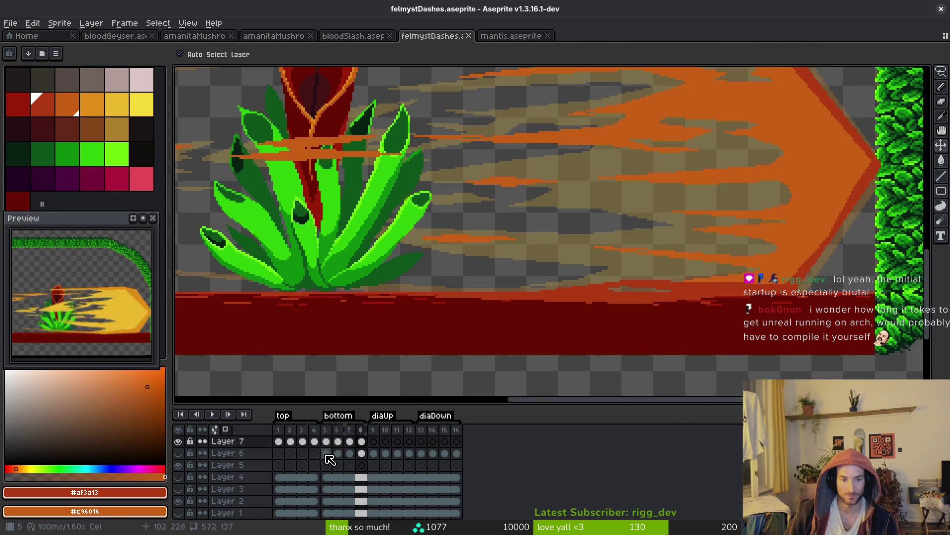
key(w)
scroll(424, 336, down, 3)
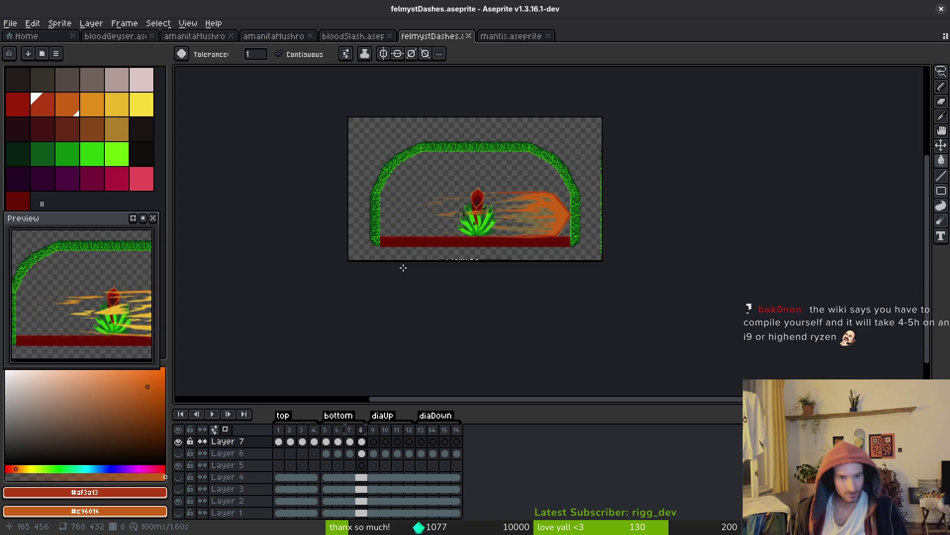
key(Return)
key(i)
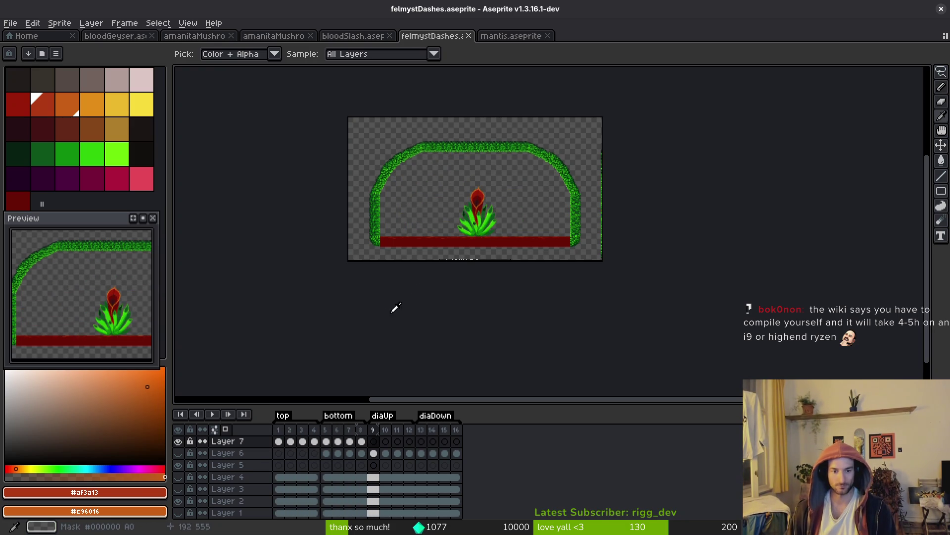
- Unhide Layer 6 and play the animation to review the slashes, returning to frame 9
click(178, 453)
key(w)
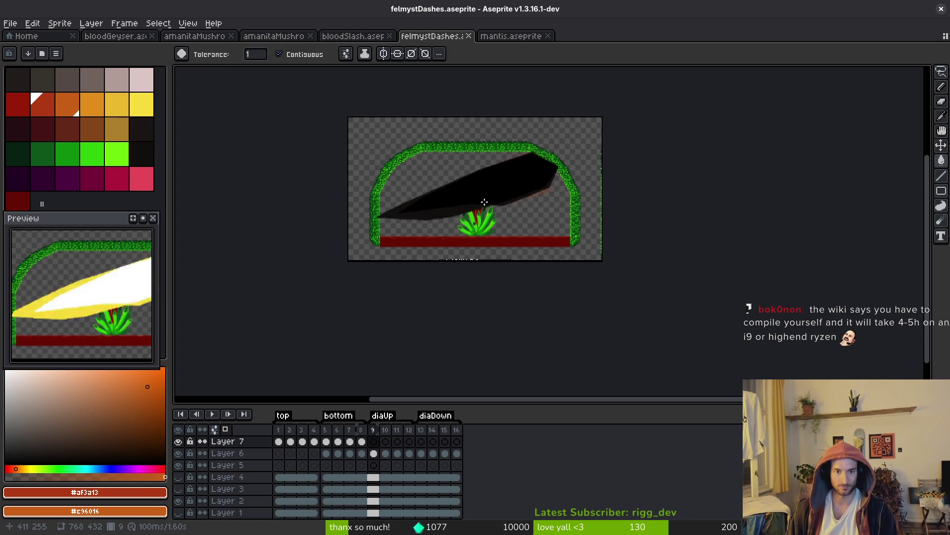
scroll(480, 238, up, 3)
key(i)
key(Right)
key(Right)
key(Right)
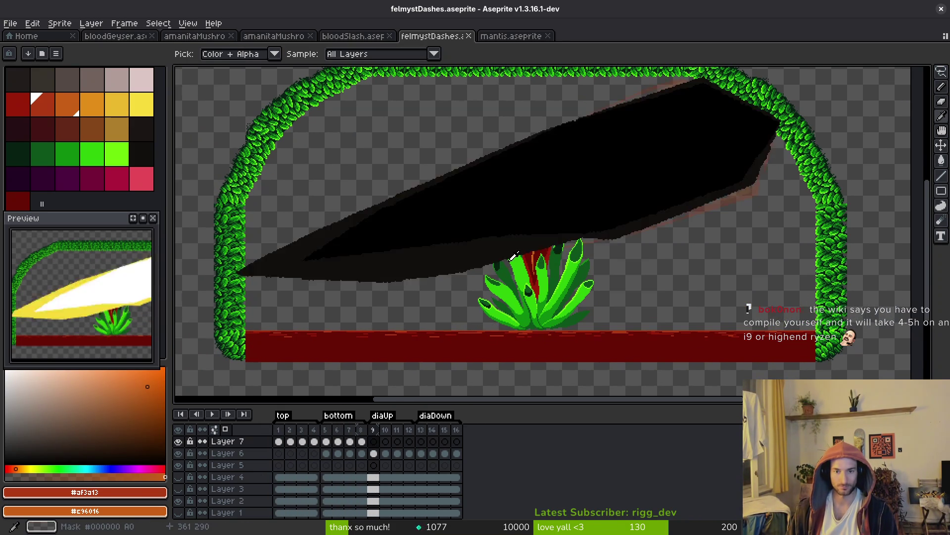
key(Return)
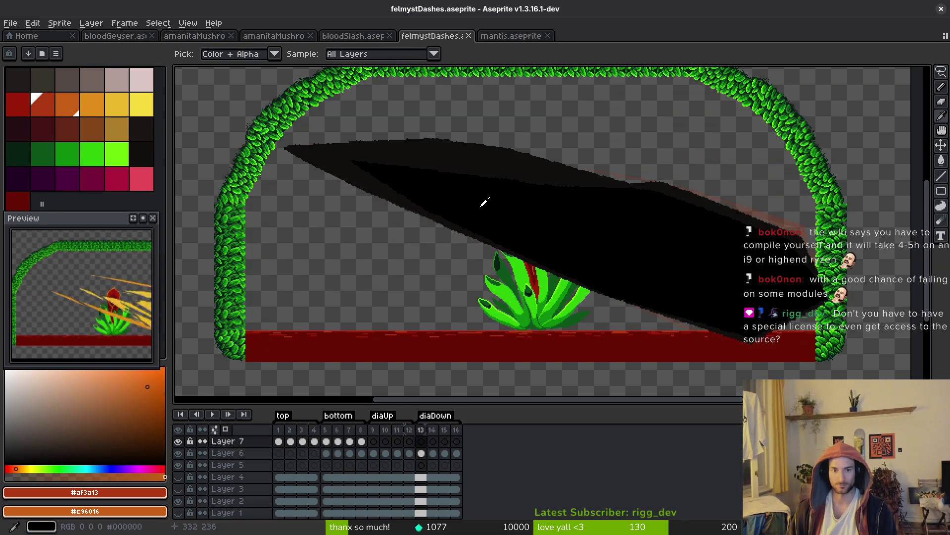
key(w)
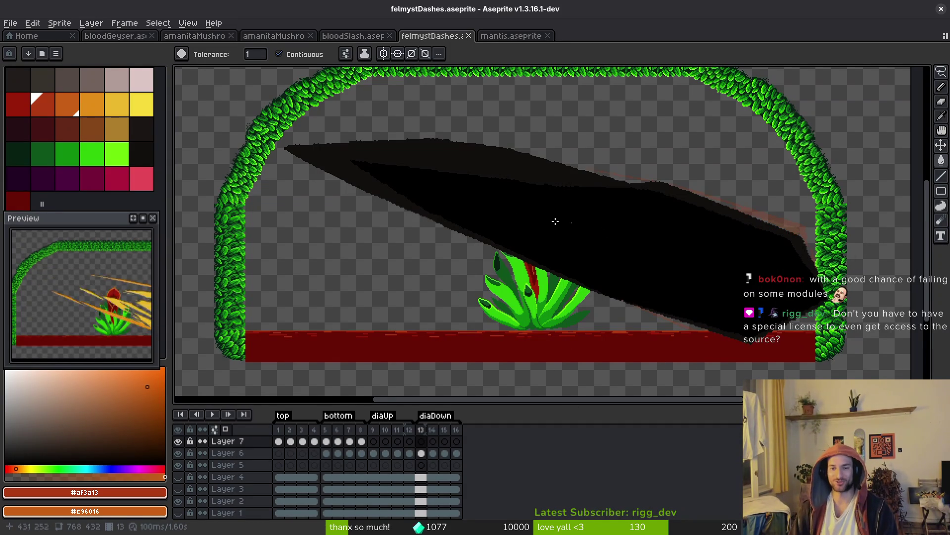
key(Return)
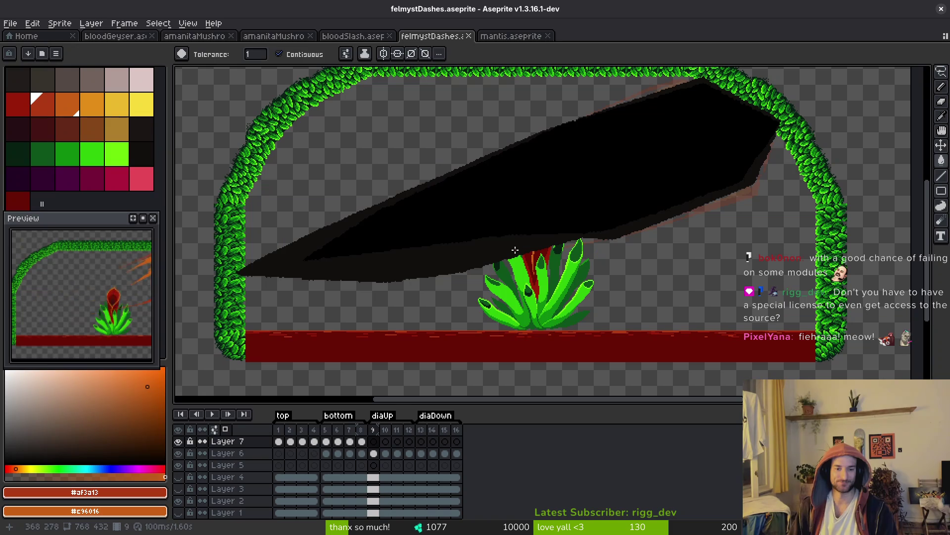
- Choose the pale pink palette swatch as the pencil colour
scroll(466, 262, up, 1)
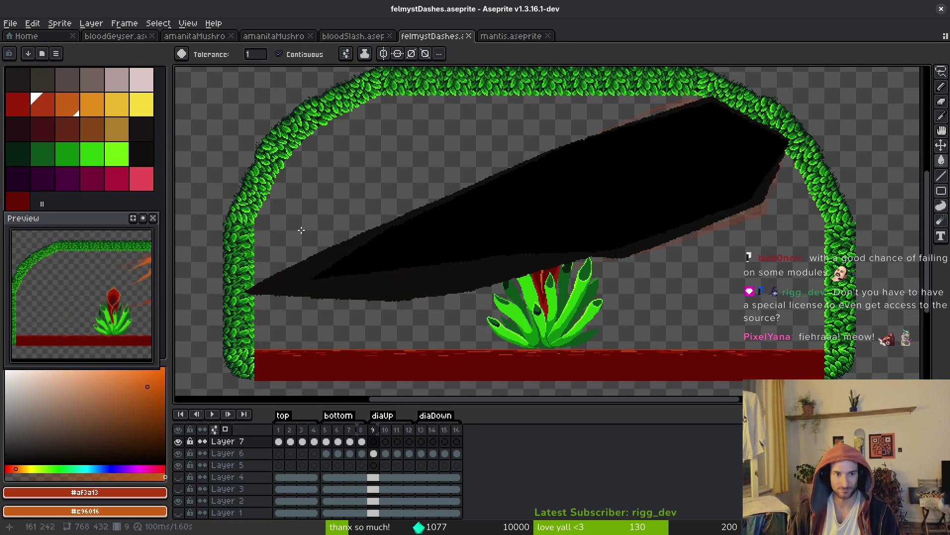
click(142, 79)
key(b)
scroll(736, 183, up, 1)
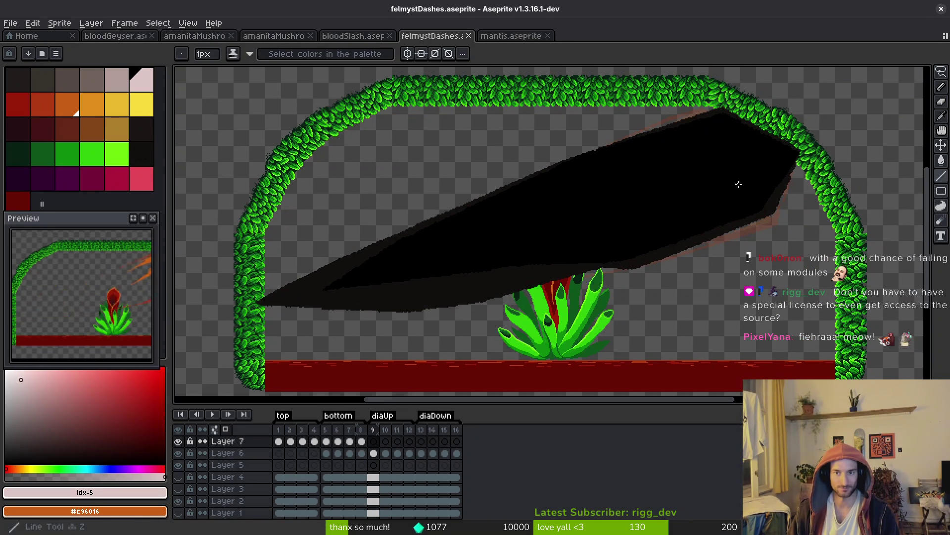
- Draw a pale line along the blade's top edge to its left tip
scroll(791, 142, up, 2)
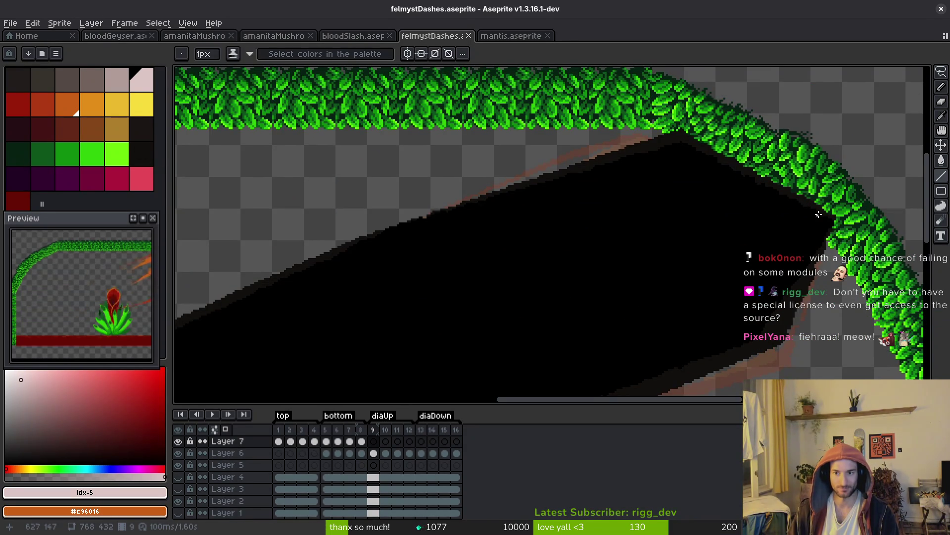
click(823, 211)
shift+click(683, 130)
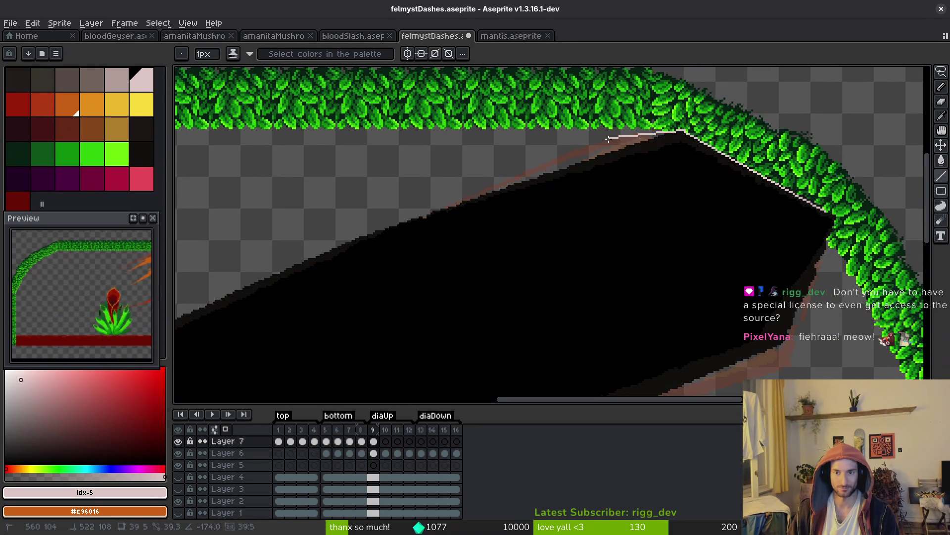
scroll(612, 133, down, 3)
scroll(737, 105, up, 3)
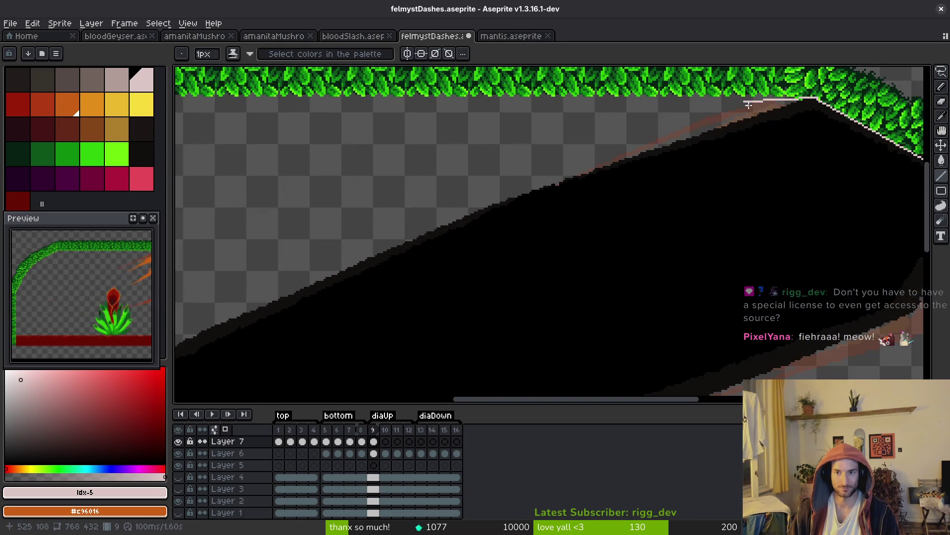
drag(510, 163, 742, 94)
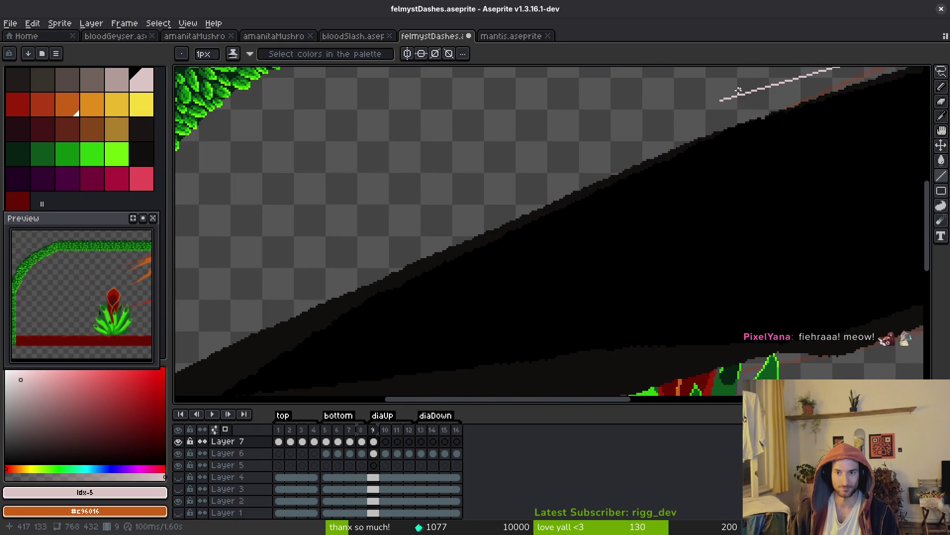
shift+click(449, 235)
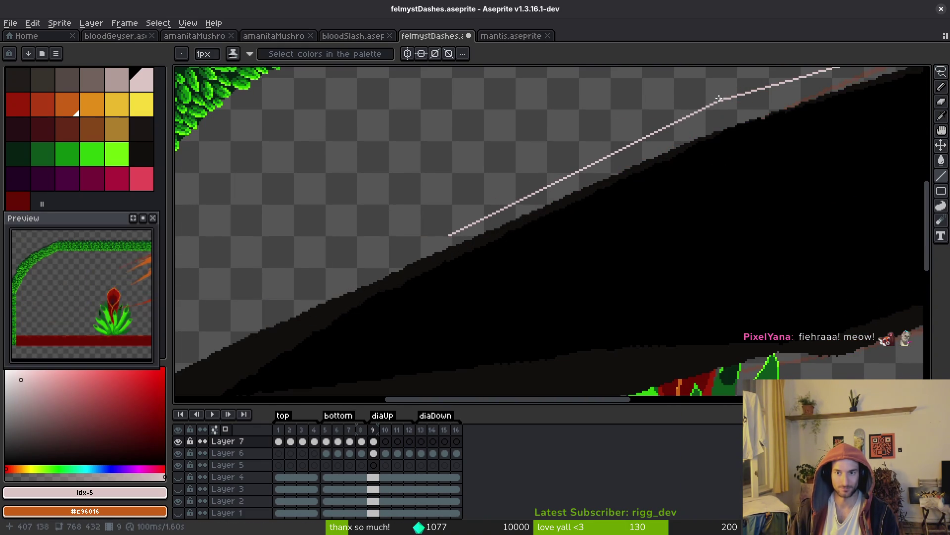
scroll(654, 149, down, 2)
scroll(636, 165, up, 2)
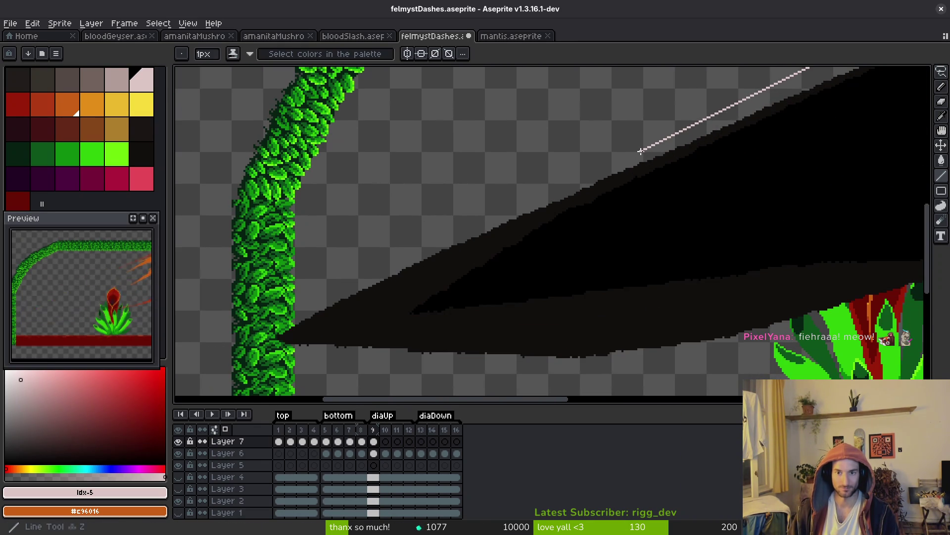
shift+click(308, 305)
scroll(549, 215, down, 3)
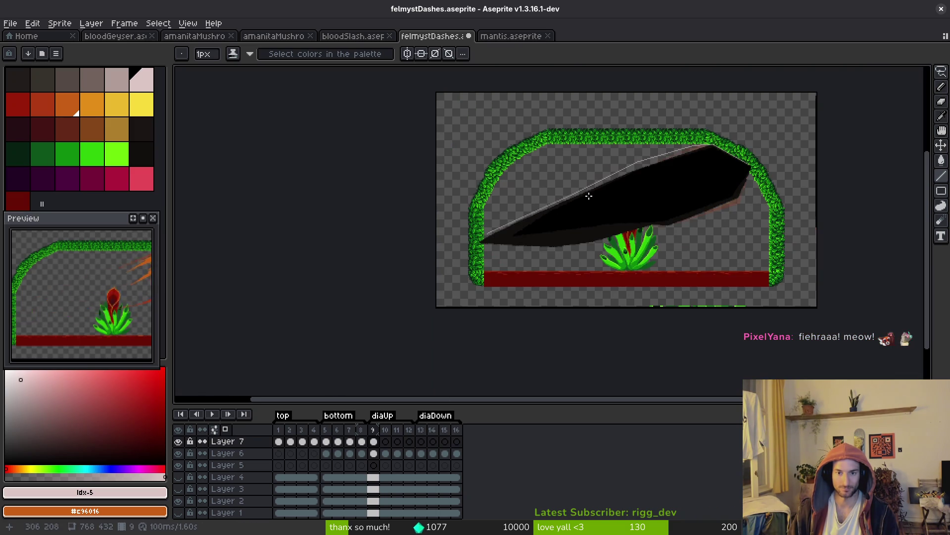
scroll(608, 183, up, 4)
- Continue the pale outline from the kink down to the vine and along the blade's lower edge
shift+click(634, 142)
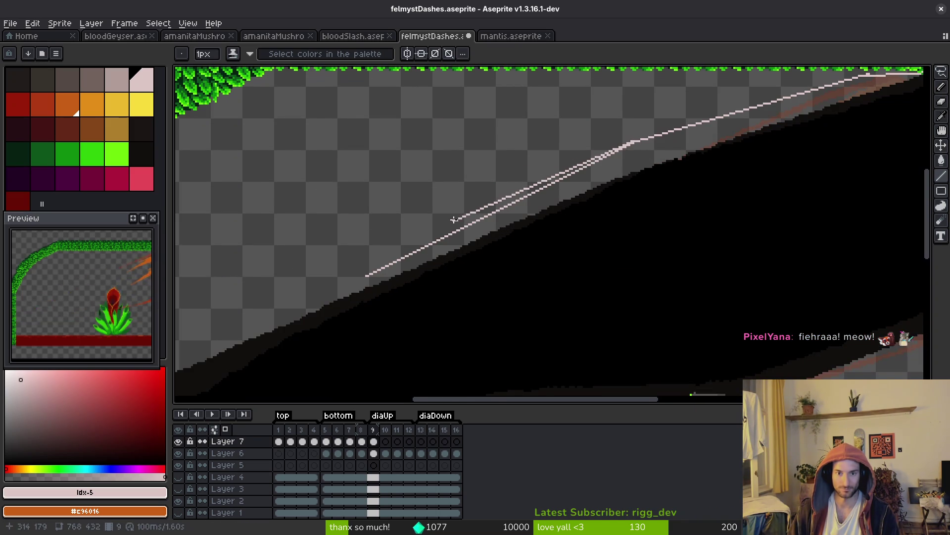
drag(455, 218, 748, 139)
shift+click(318, 340)
drag(514, 346, 420, 197)
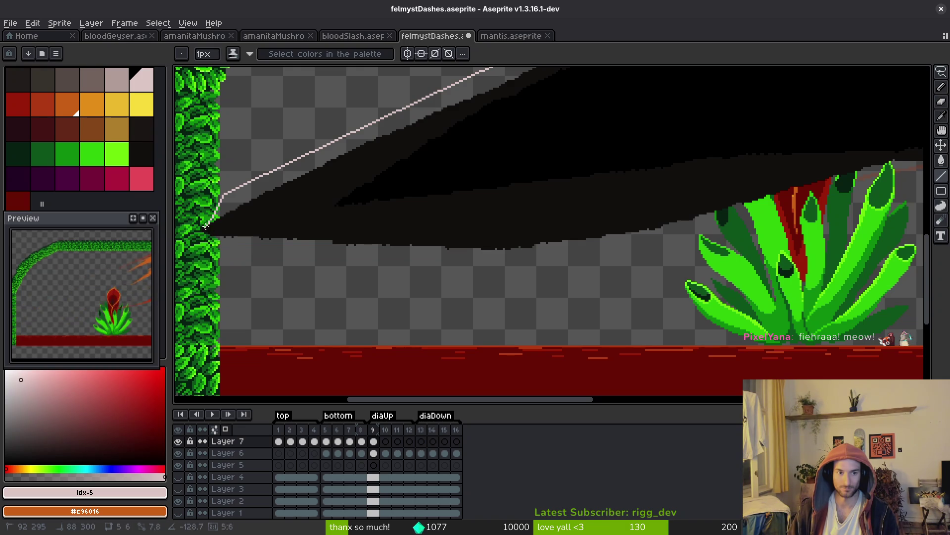
shift+click(209, 223)
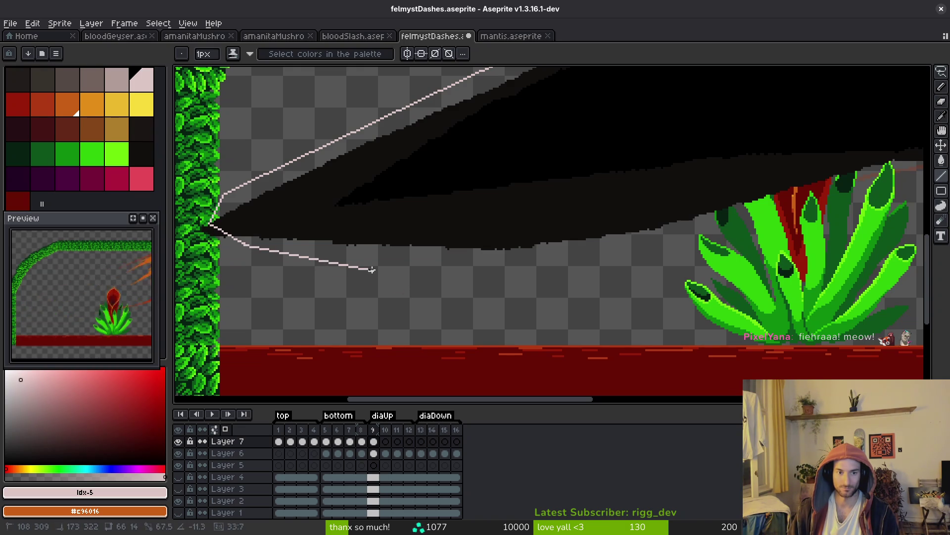
drag(367, 271, 336, 300)
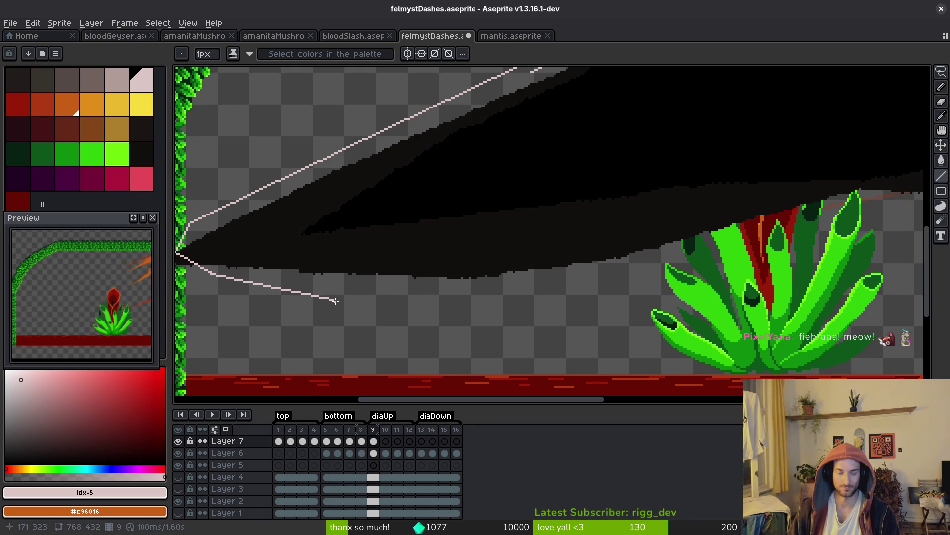
shift+click(335, 300)
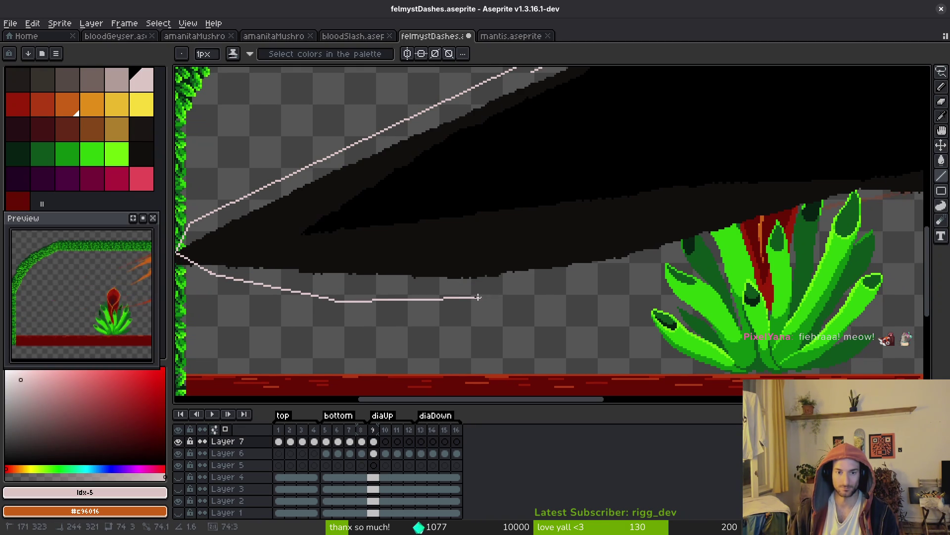
scroll(601, 254, down, 3)
scroll(602, 253, up, 3)
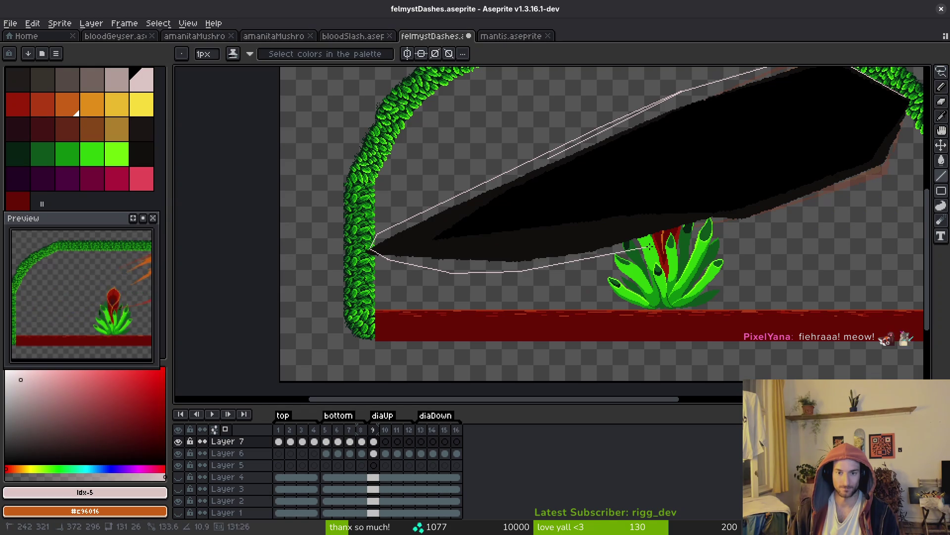
scroll(626, 252, up, 3)
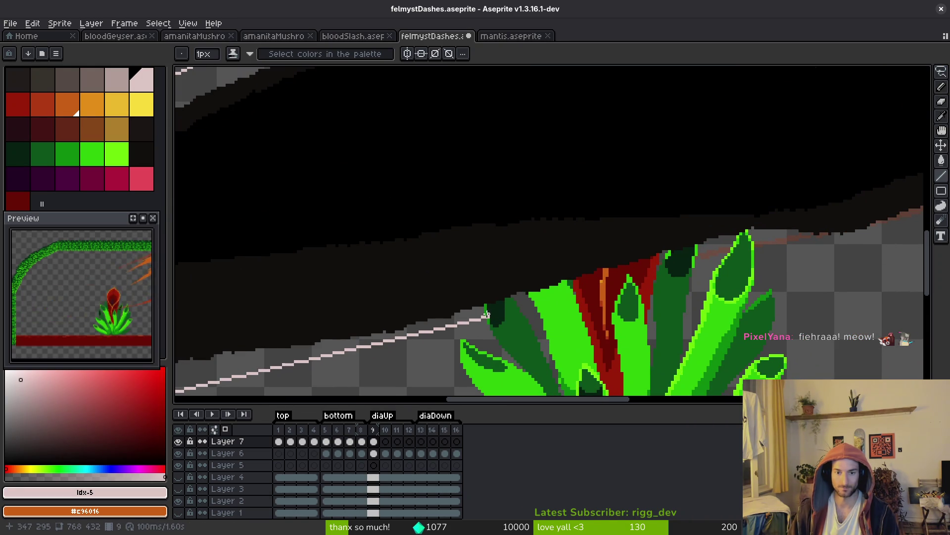
shift+click(535, 287)
shift+click(649, 287)
scroll(793, 242, down, 3)
scroll(643, 297, up, 1)
- Undo the stray segment across the plant and fill the blade's lower areas black
key(ctrl+z)
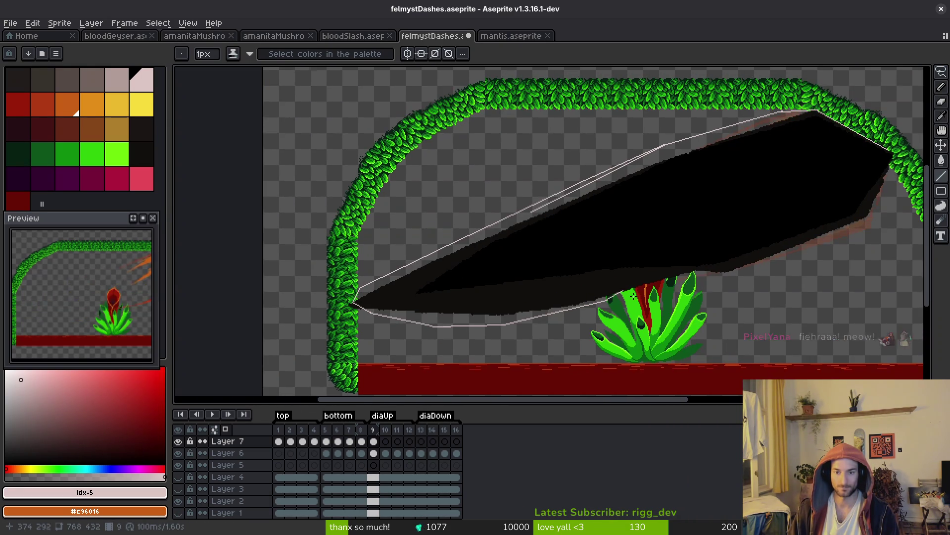
scroll(569, 306, up, 2)
scroll(669, 272, down, 4)
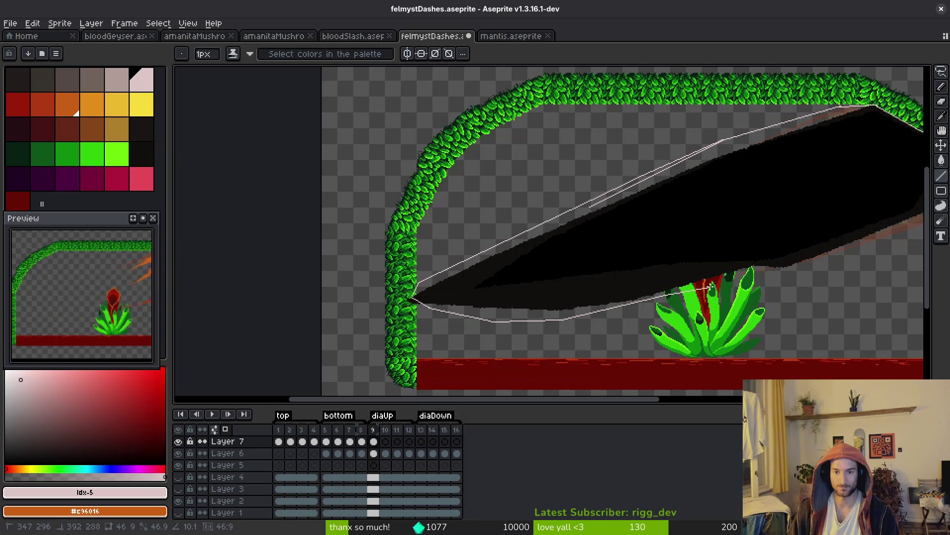
scroll(710, 287, down, 1)
scroll(603, 300, right, 1)
click(577, 287)
click(575, 284)
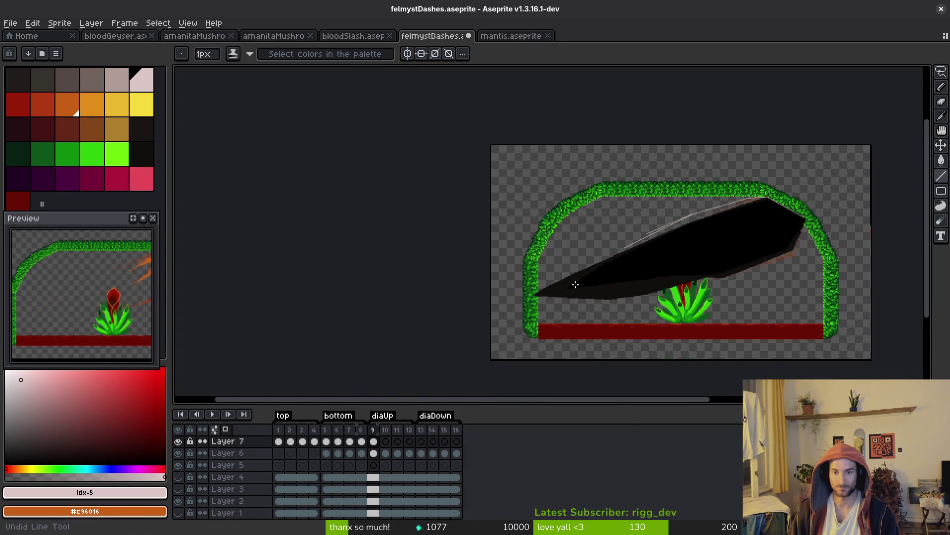
- Refill the blade as a black polygon tapering to a sharp left tip, then unhide the mantis layer
click(668, 233)
scroll(696, 212, up, 6)
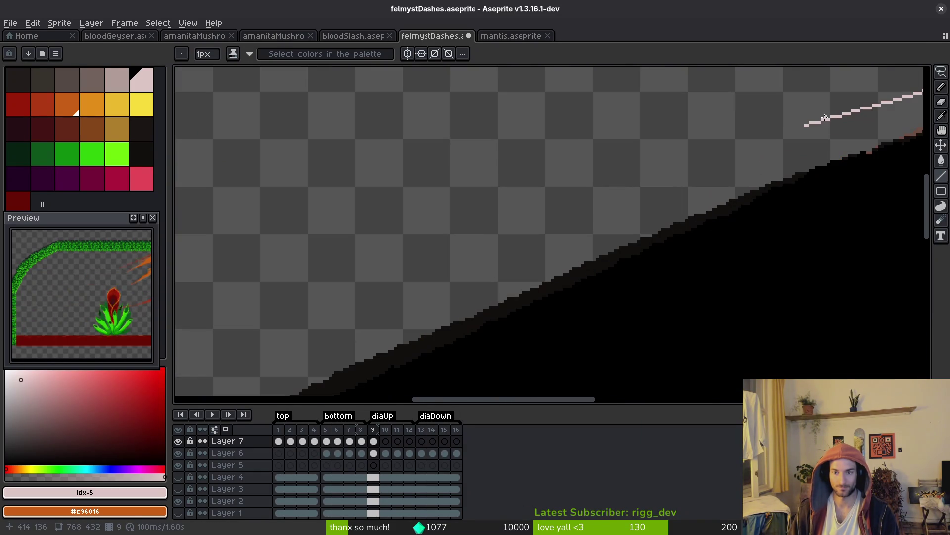
scroll(803, 126, down, 6)
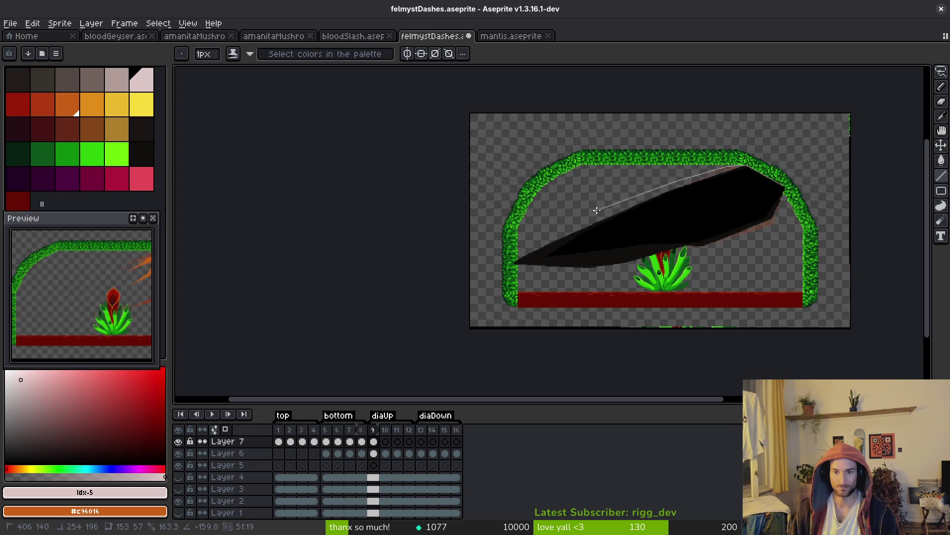
drag(601, 212, 518, 260)
scroll(518, 260, up, 3)
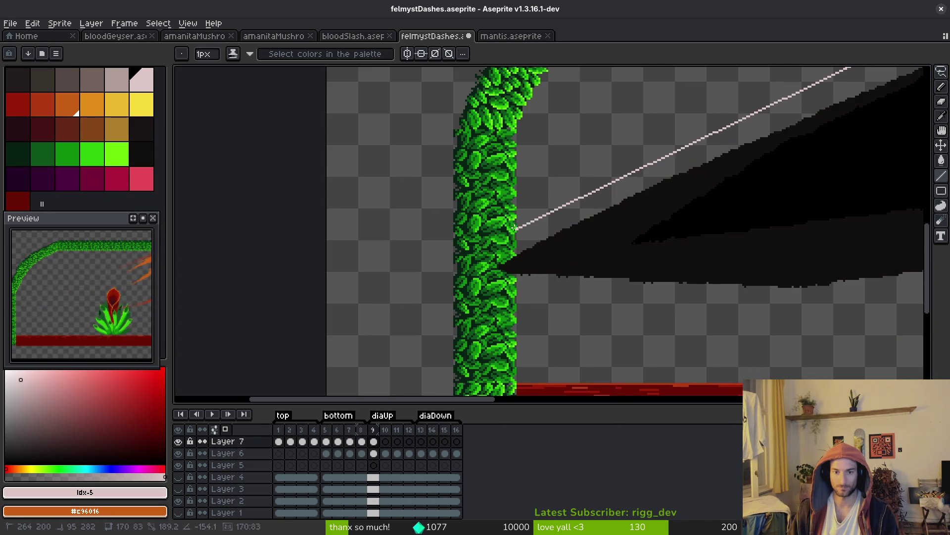
click(545, 210)
click(508, 268)
scroll(567, 302, down, 3)
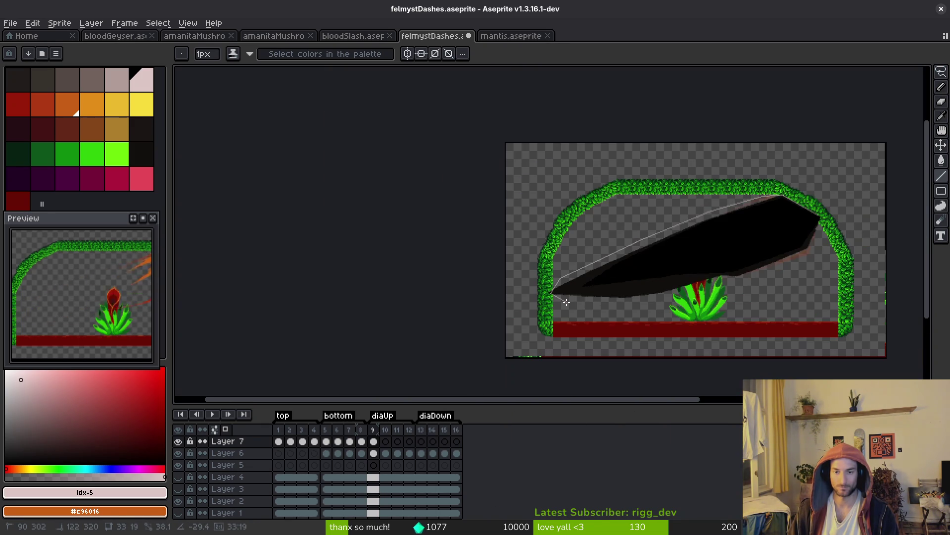
click(818, 218)
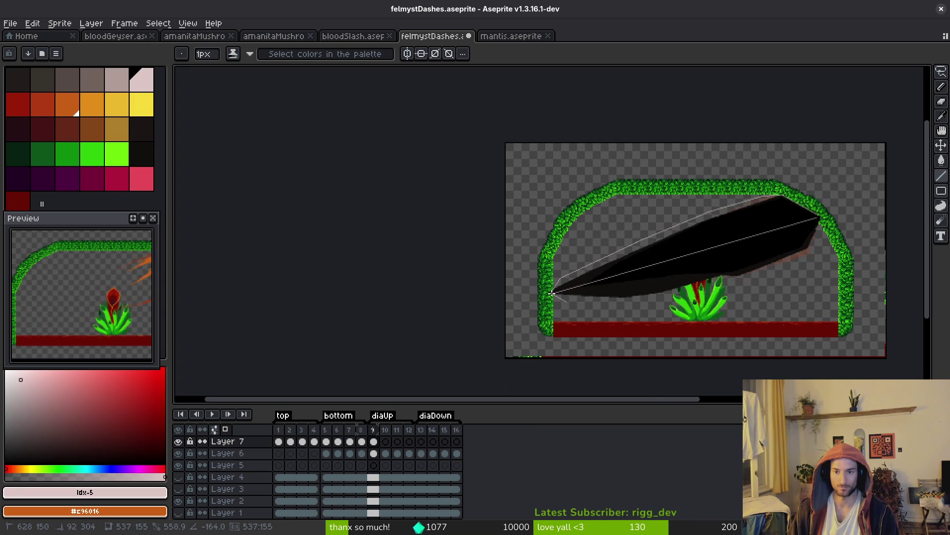
click(551, 293)
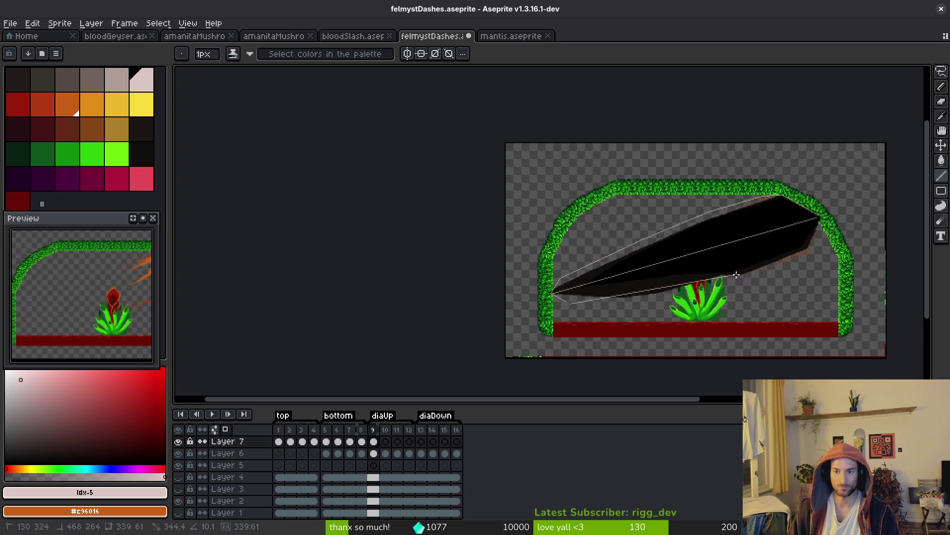
click(565, 296)
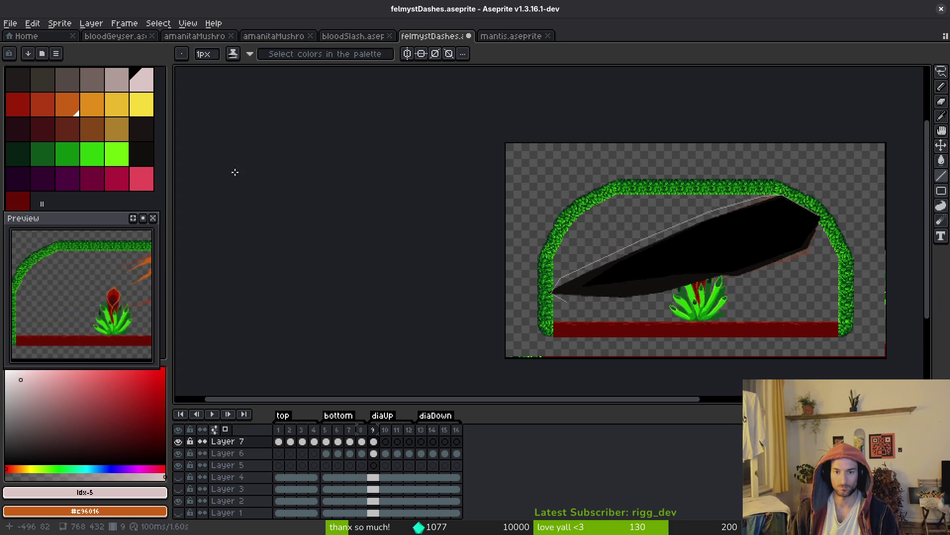
click(178, 500)
- Unhide the second mantis layer and extend the pale top-edge line a few pixels toward the right vine
click(179, 477)
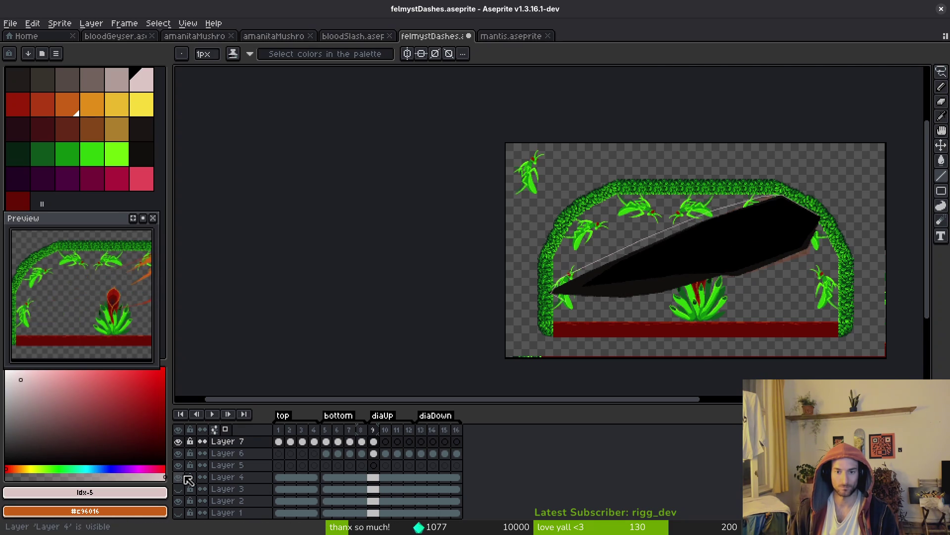
scroll(574, 293, up, 1)
scroll(577, 331, right, 3)
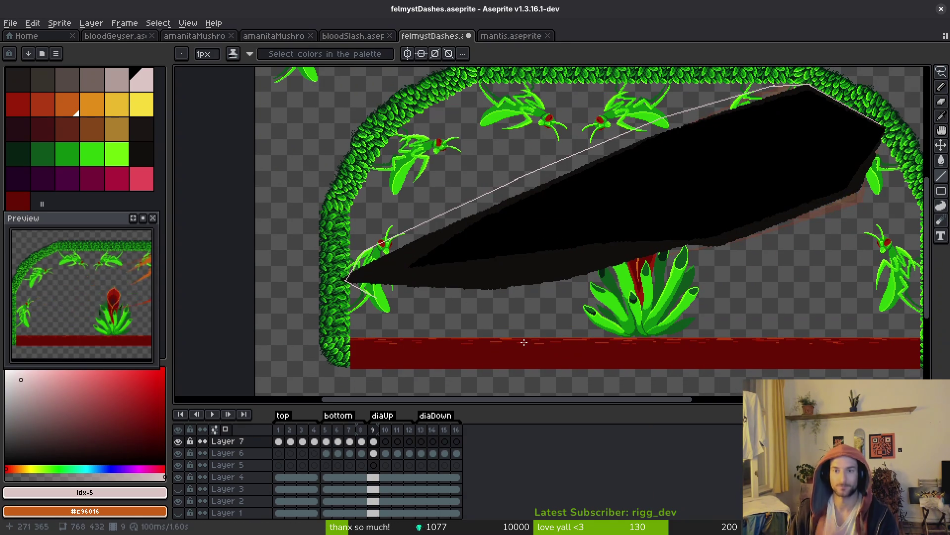
scroll(525, 342, up, 3)
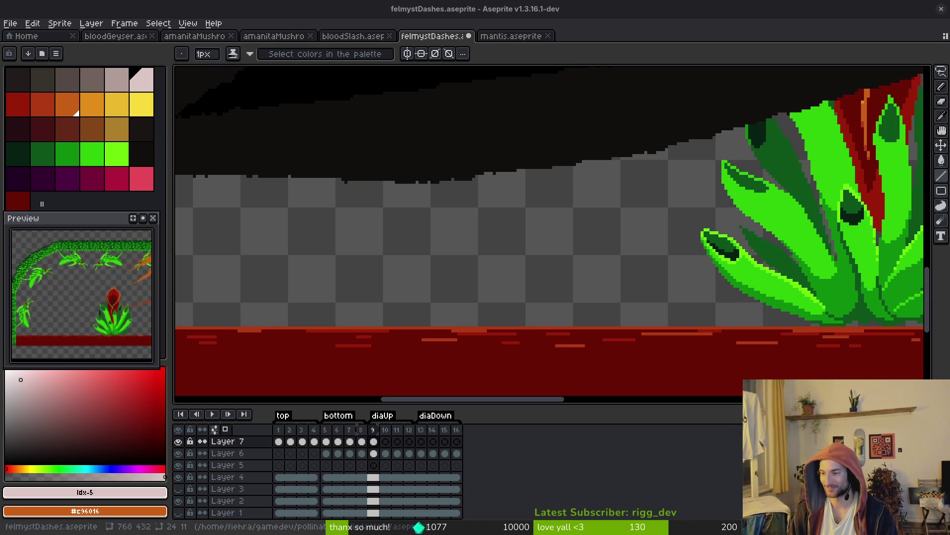
scroll(444, 330, down, 3)
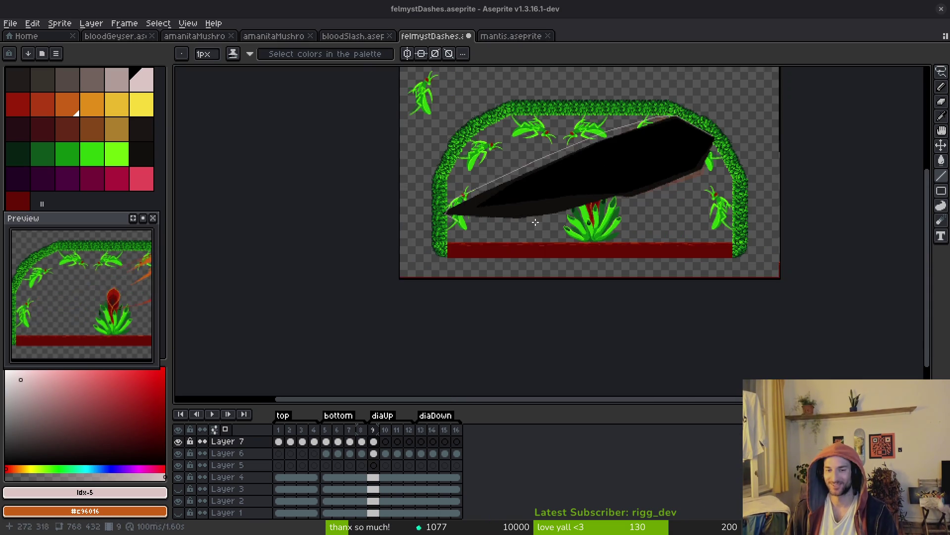
scroll(570, 210, up, 5)
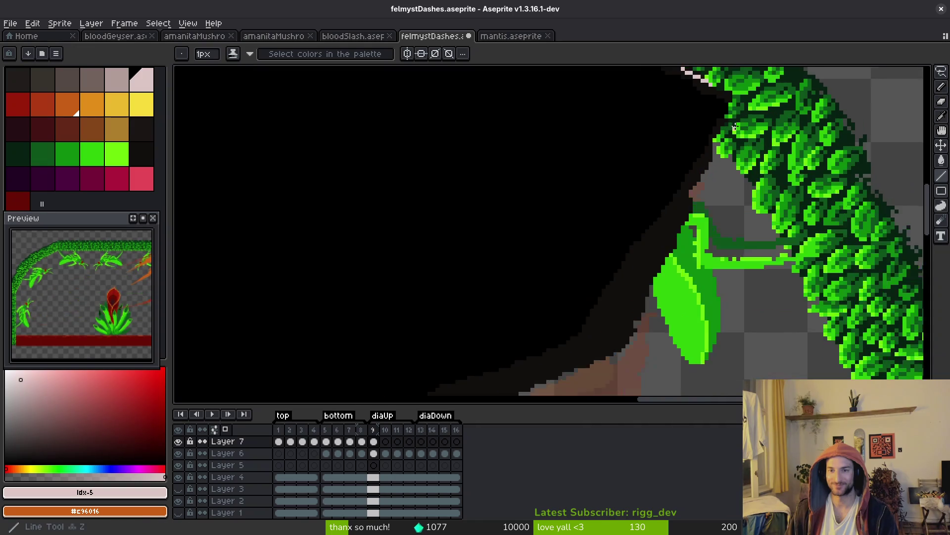
drag(708, 245, 709, 250)
mouse_move(704, 194)
mouse_down()
mouse_move(719, 210)
mouse_move(713, 192)
mouse_up()
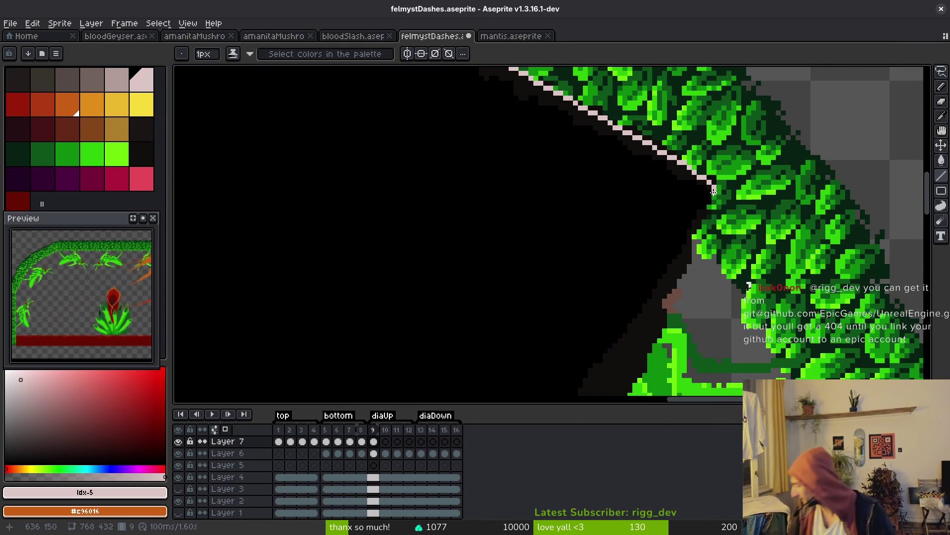
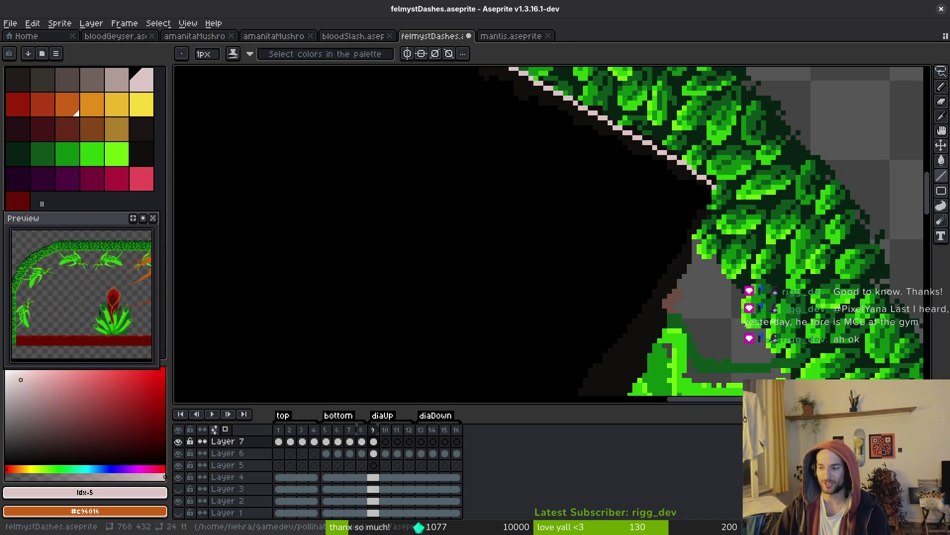
- Replace the stray right-corner segment with a light line running down-left along the dash's lower-right edge
scroll(690, 193, down, 2)
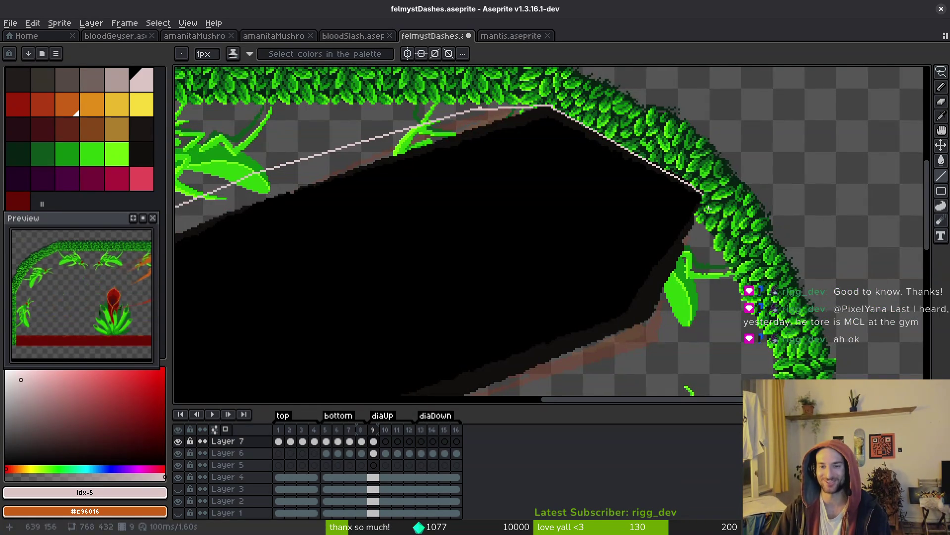
scroll(711, 203, up, 2)
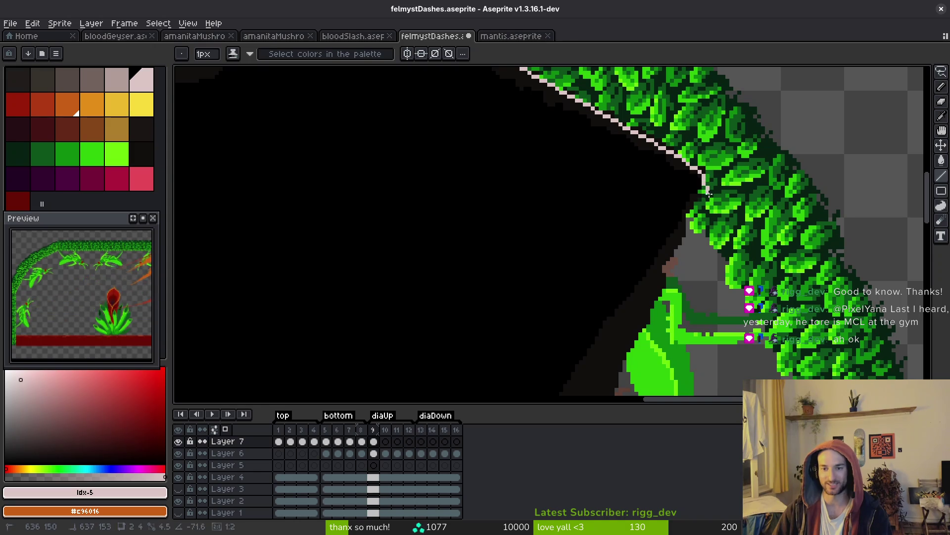
scroll(711, 203, down, 1)
scroll(696, 231, down, 2)
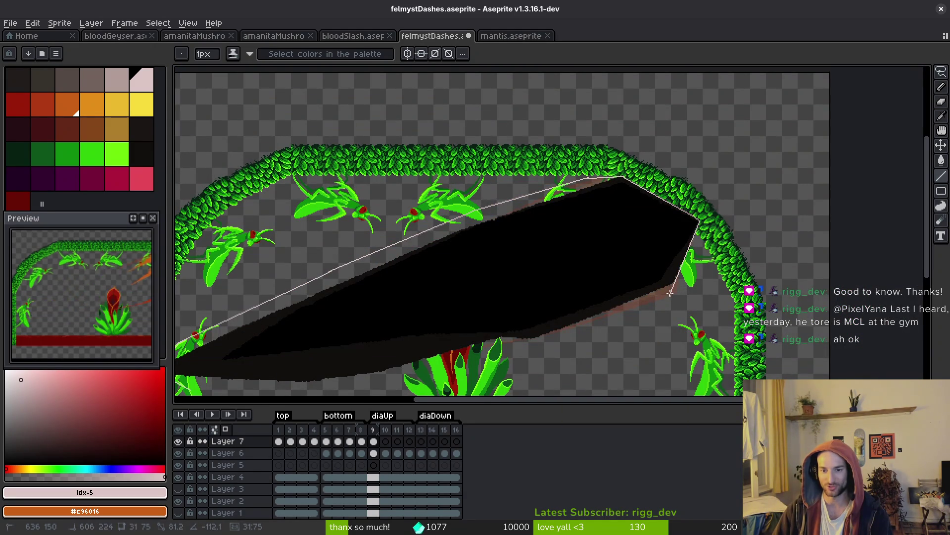
drag(673, 293, 733, 245)
scroll(792, 225, up, 2)
scroll(792, 226, down, 1)
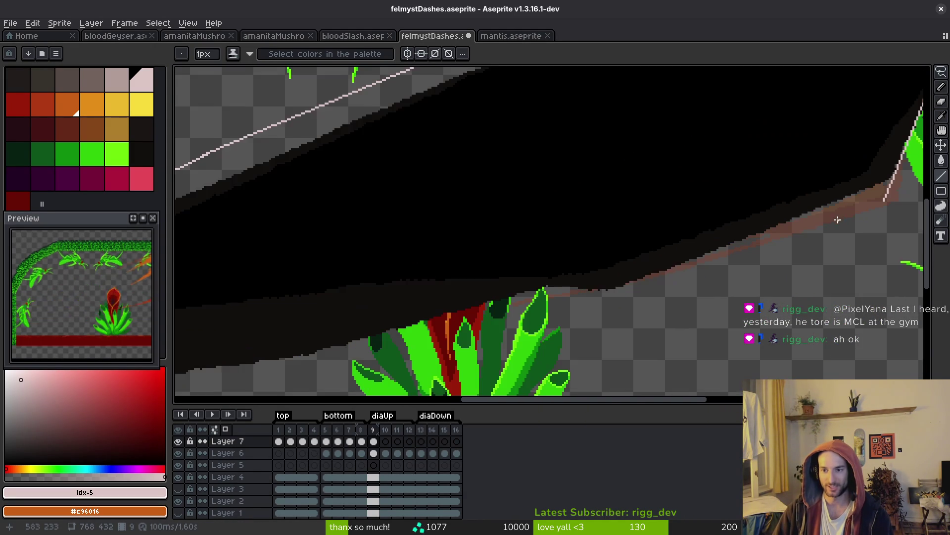
scroll(787, 239, down, 3)
scroll(787, 239, up, 3)
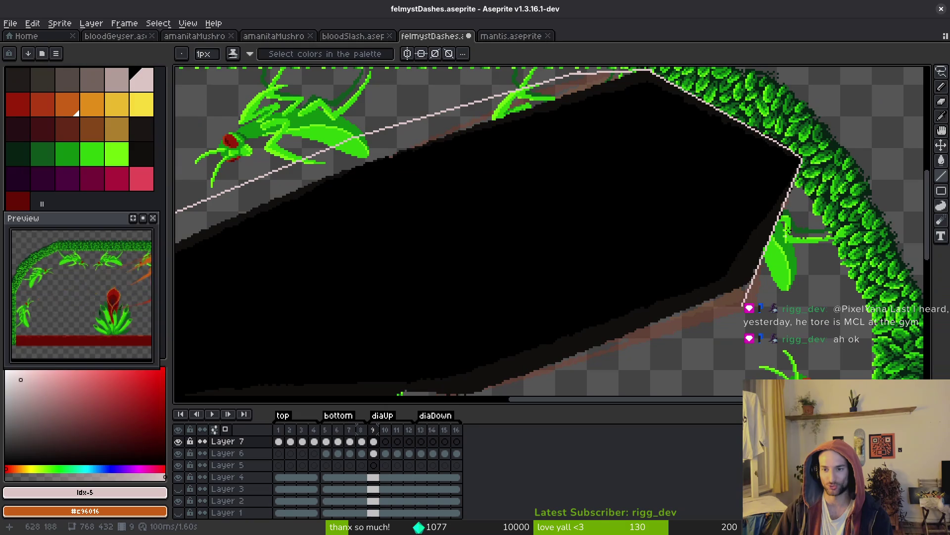
key(ctrl+z)
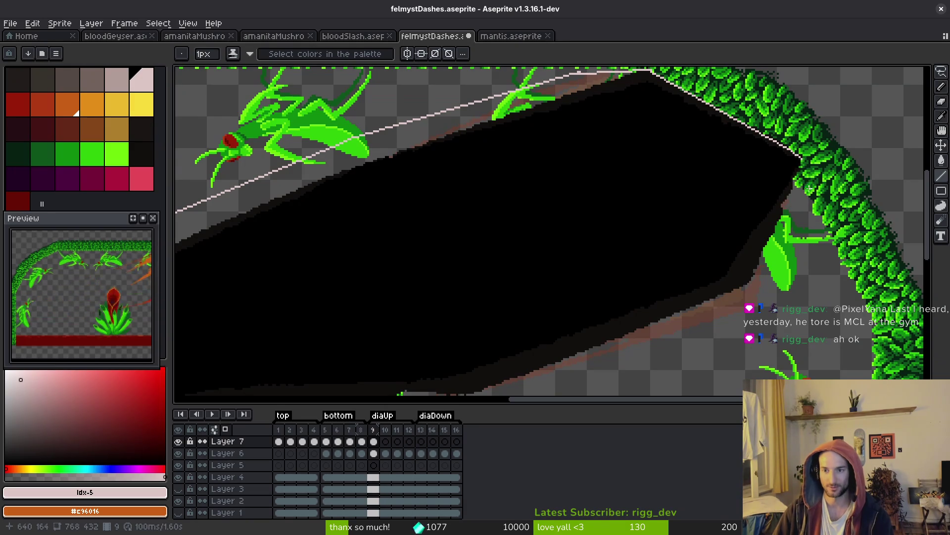
drag(800, 157, 755, 286)
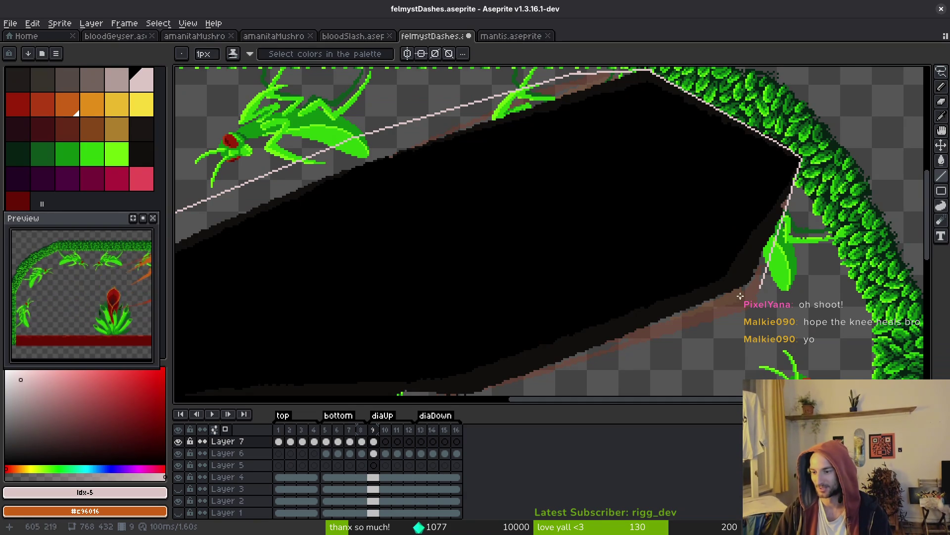
- Draw the first light outline segment from the dash's left tip along its lower edge
scroll(738, 275, down, 3)
scroll(738, 276, left, 3)
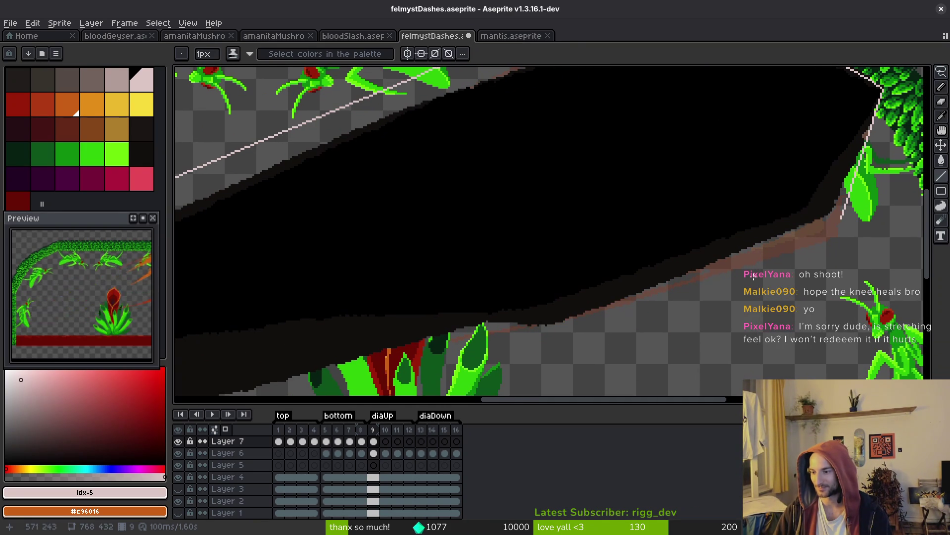
scroll(697, 270, right, 2)
scroll(707, 272, down, 3)
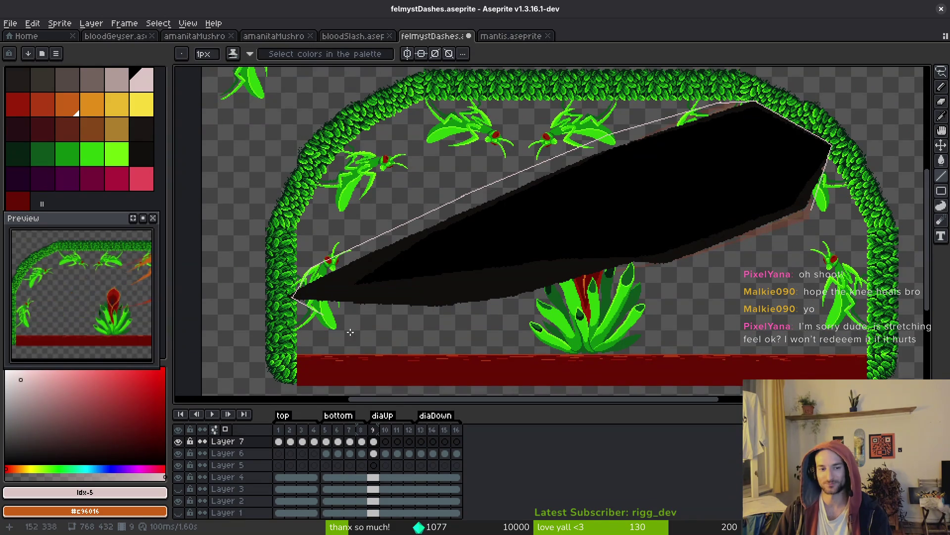
scroll(316, 308, up, 3)
drag(315, 308, 499, 310)
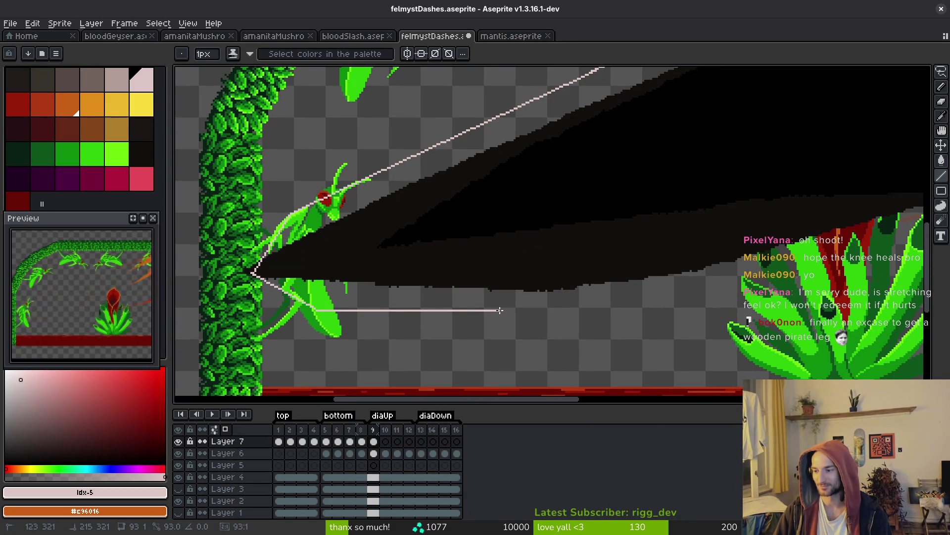
drag(506, 308, 548, 302)
scroll(520, 304, down, 2)
drag(559, 296, 499, 317)
- Cancel a misplaced preview and draw the next lower-edge segment further right past the plant
scroll(491, 322, up, 3)
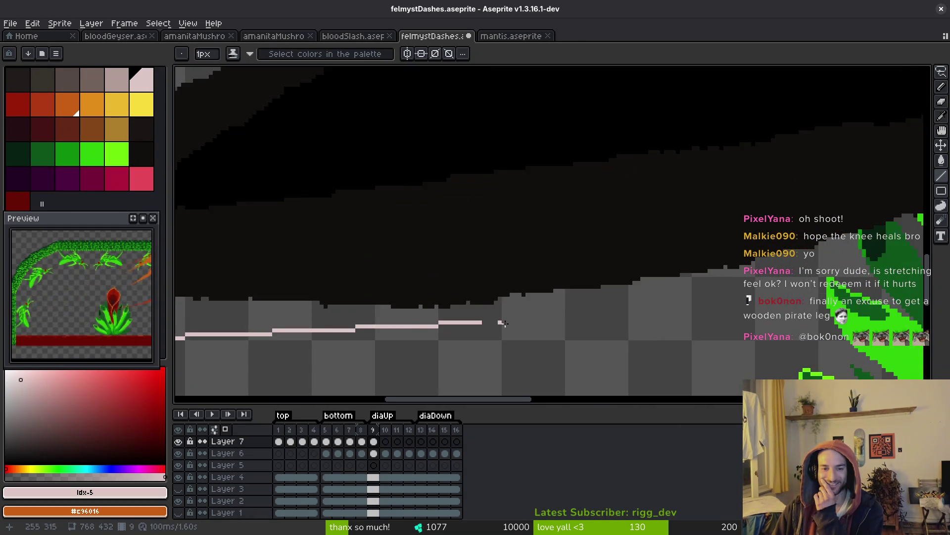
scroll(551, 322, up, 2)
scroll(337, 315, down, 3)
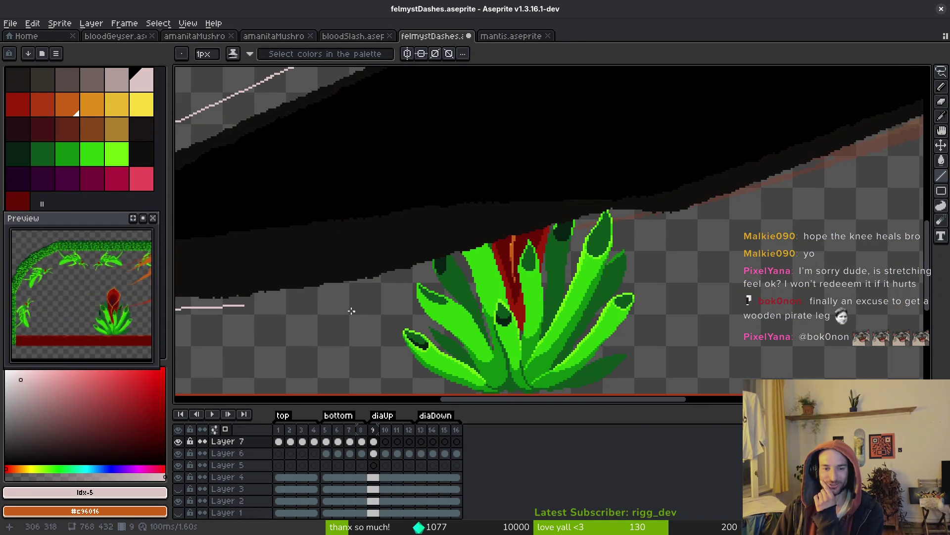
mouse_move(246, 307)
mouse_down()
mouse_move(523, 254)
mouse_move(510, 253)
mouse_up()
key(Escape)
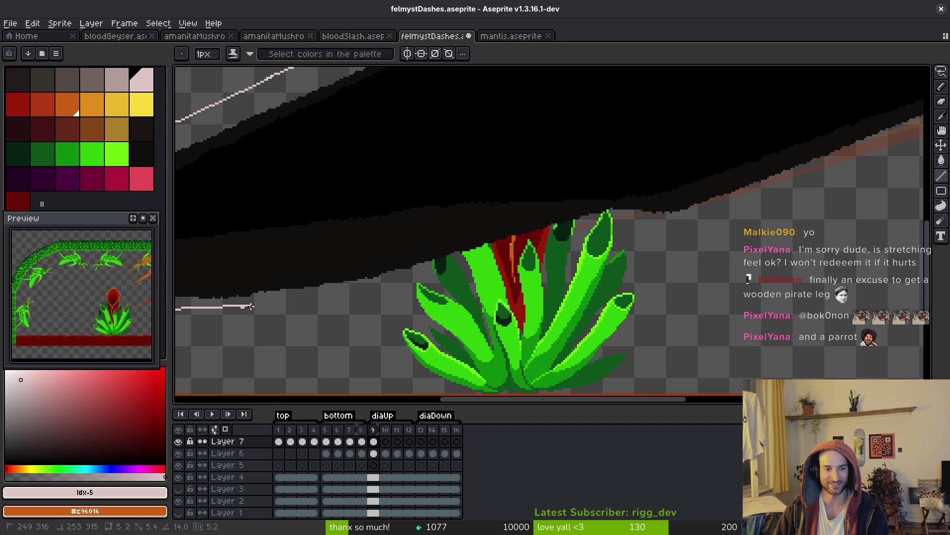
mouse_move(243, 306)
mouse_down()
mouse_move(341, 300)
mouse_move(565, 260)
mouse_move(545, 242)
mouse_move(599, 224)
mouse_move(690, 223)
mouse_move(656, 239)
mouse_move(665, 233)
mouse_up()
scroll(665, 233, down, 2)
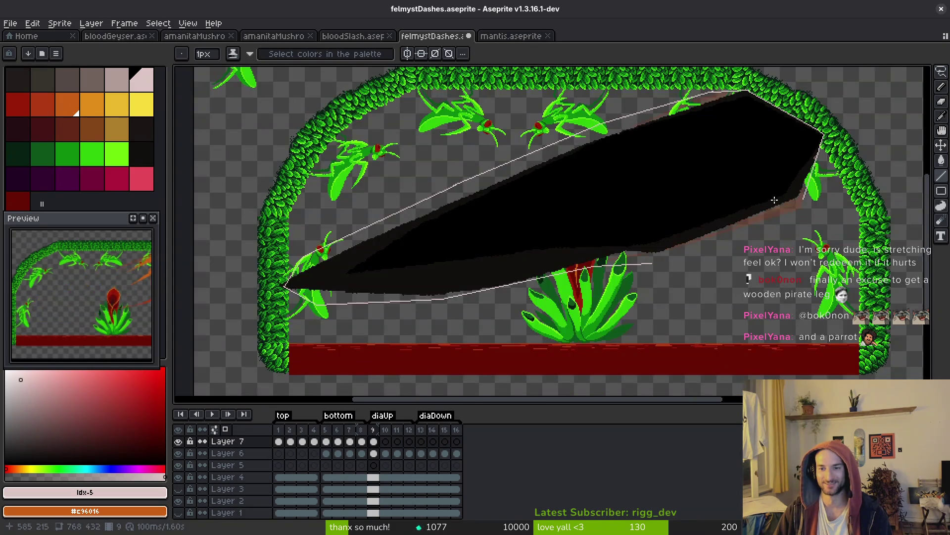
- Join the lower-edge outline to the right-corner line and save felmystDashes.aseprite
scroll(812, 198, up, 2)
mouse_move(827, 198)
mouse_down()
mouse_move(773, 232)
mouse_move(527, 324)
mouse_up()
scroll(528, 324, down, 2)
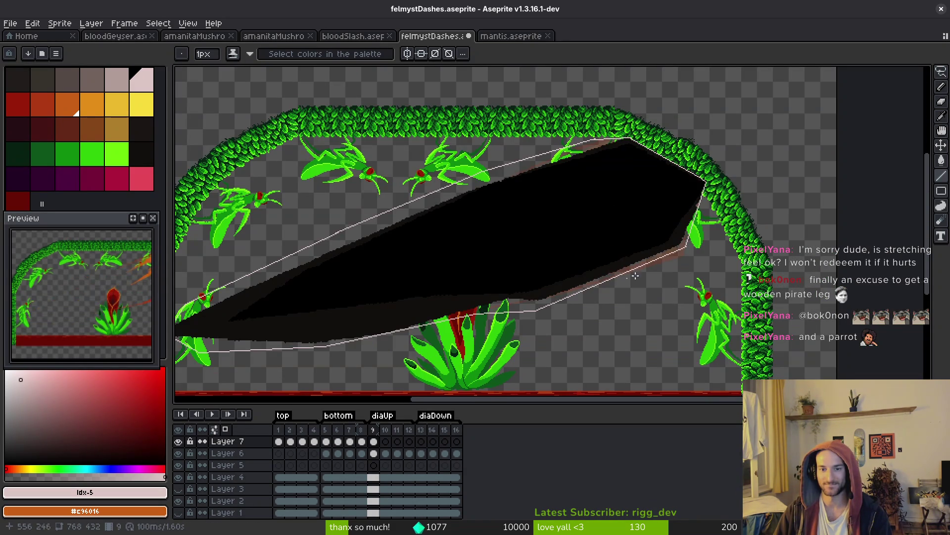
scroll(703, 240, up, 3)
scroll(755, 172, down, 2)
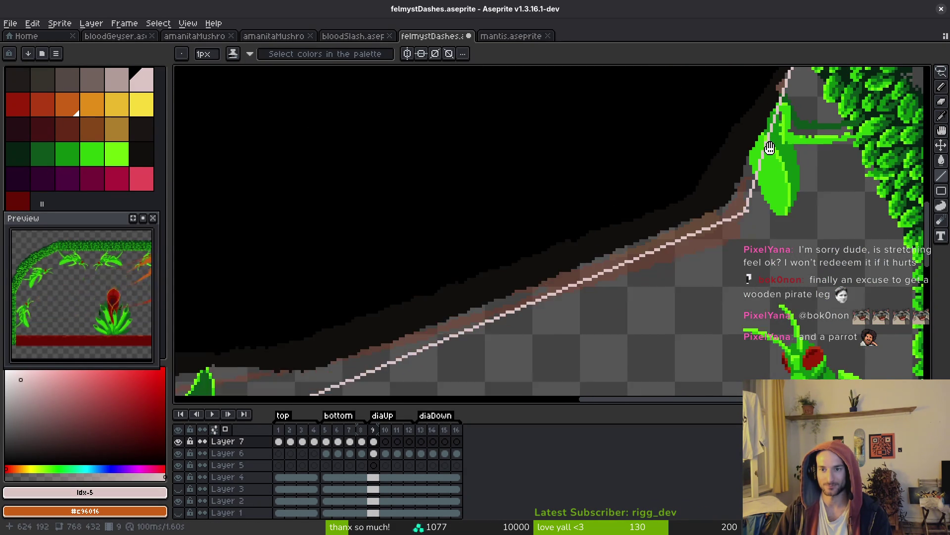
scroll(790, 91, up, 1)
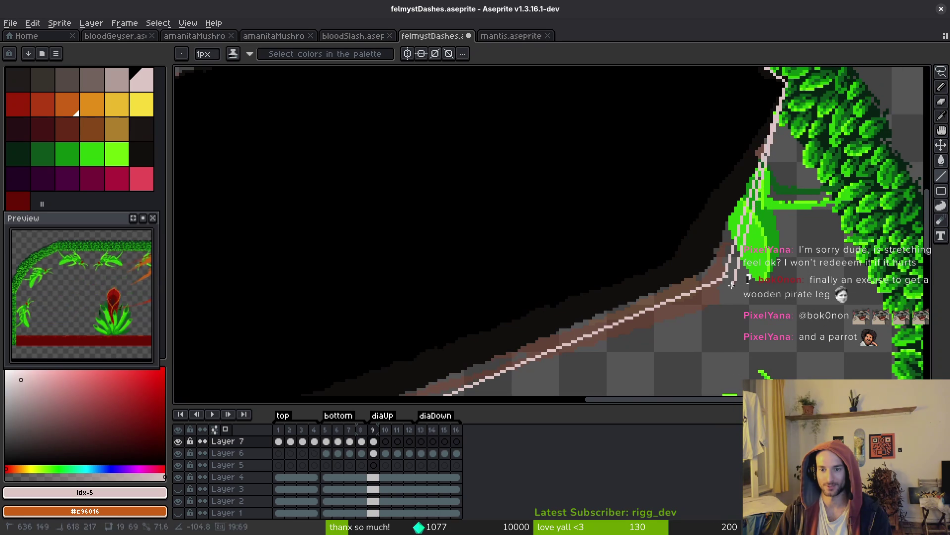
mouse_move(722, 282)
mouse_down()
mouse_move(847, 182)
mouse_move(564, 305)
mouse_move(400, 363)
mouse_up()
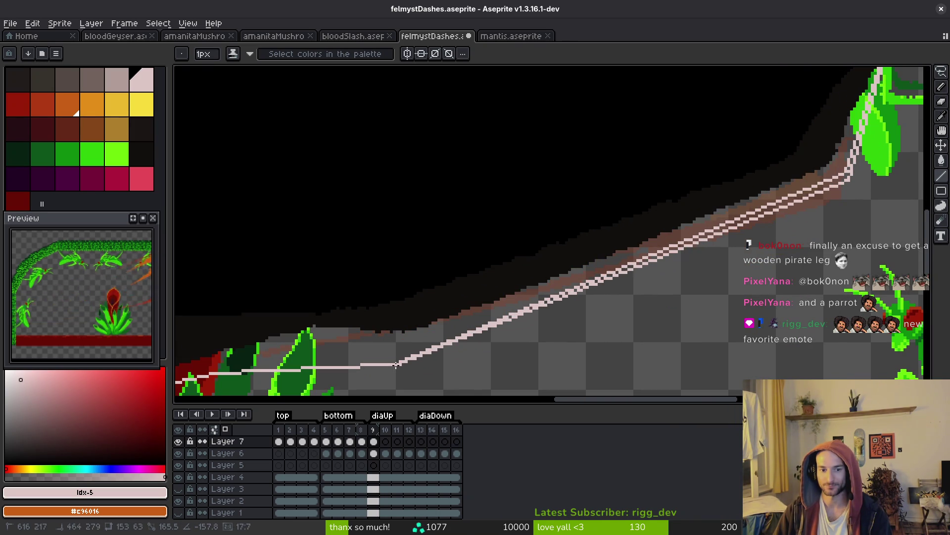
key(ctrl+s)
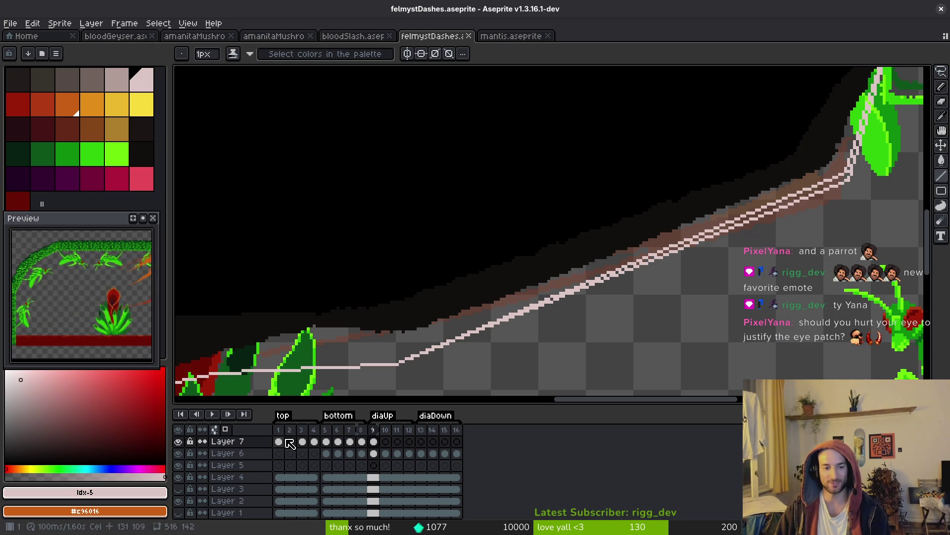
- Return to frame 9 with the dash's left tip in view
key(Home)
scroll(545, 194, down, 8)
scroll(542, 196, up, 5)
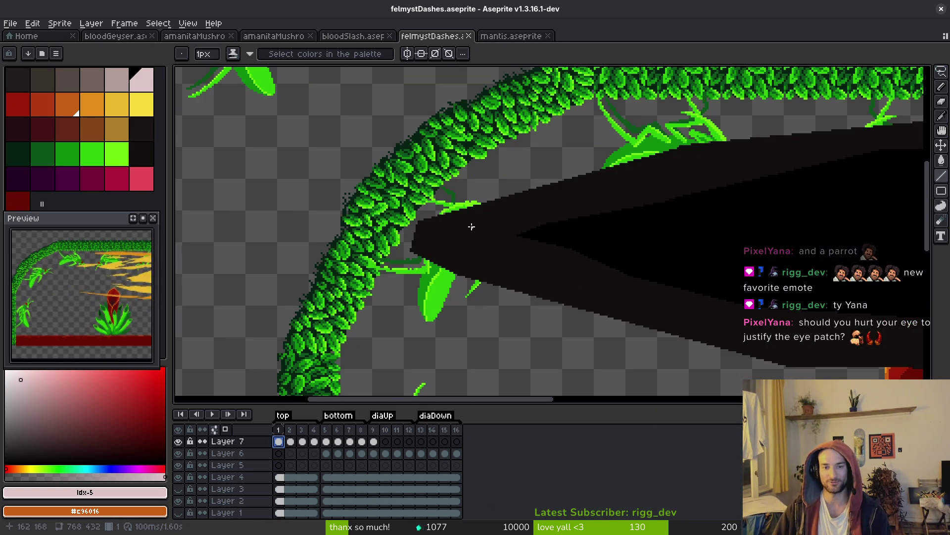
drag(618, 376, 438, 263)
click(385, 429)
click(373, 442)
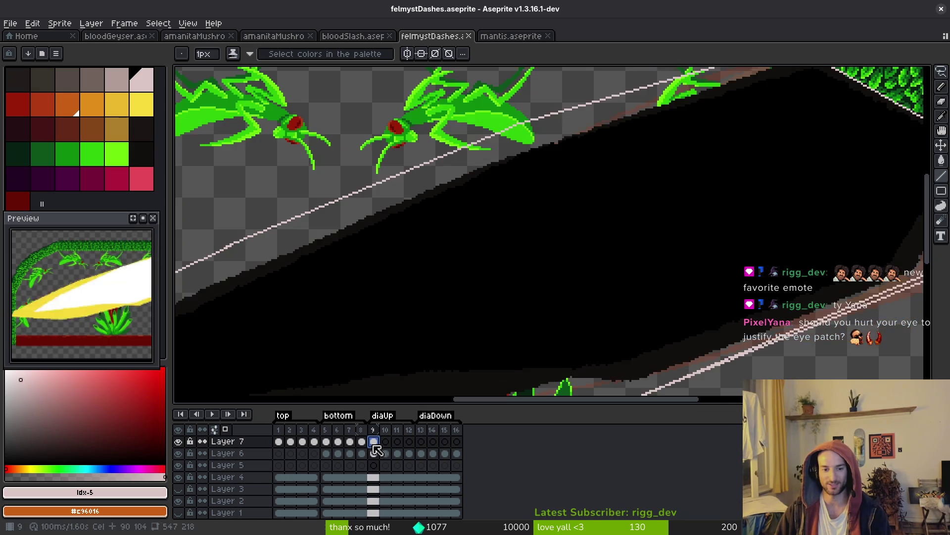
- Touch up the outline pixels at the dash's left tip and save the file
scroll(578, 263, up, 3)
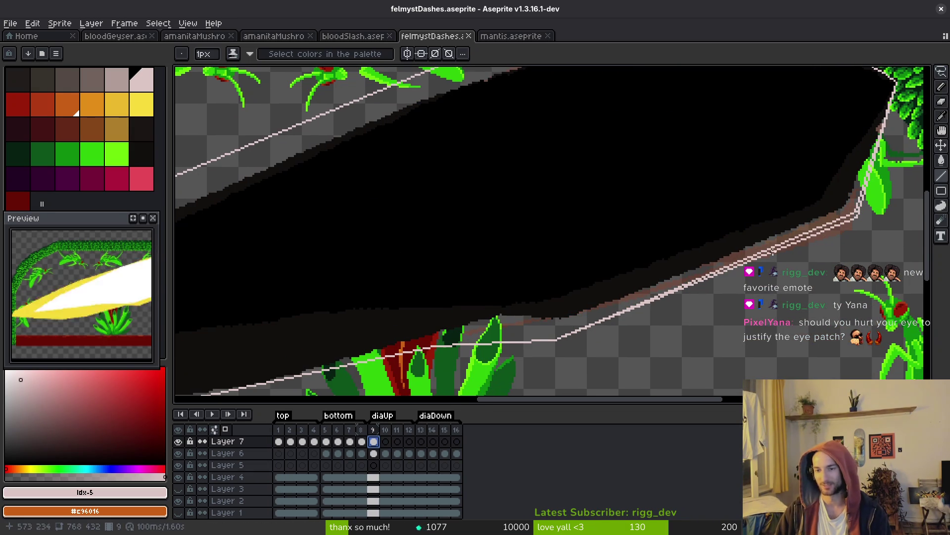
scroll(696, 242, left, 10)
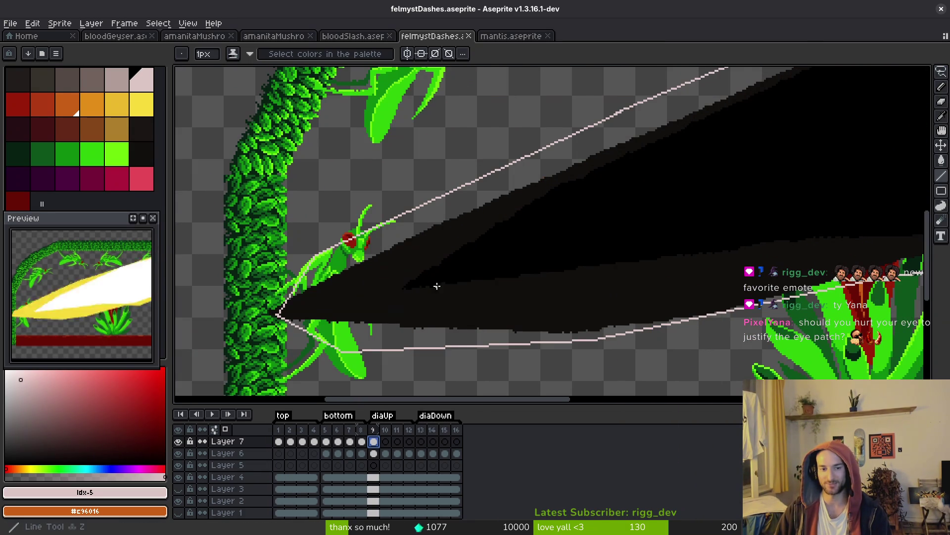
scroll(357, 305, right, 4)
scroll(357, 304, up, 2)
scroll(235, 348, up, 2)
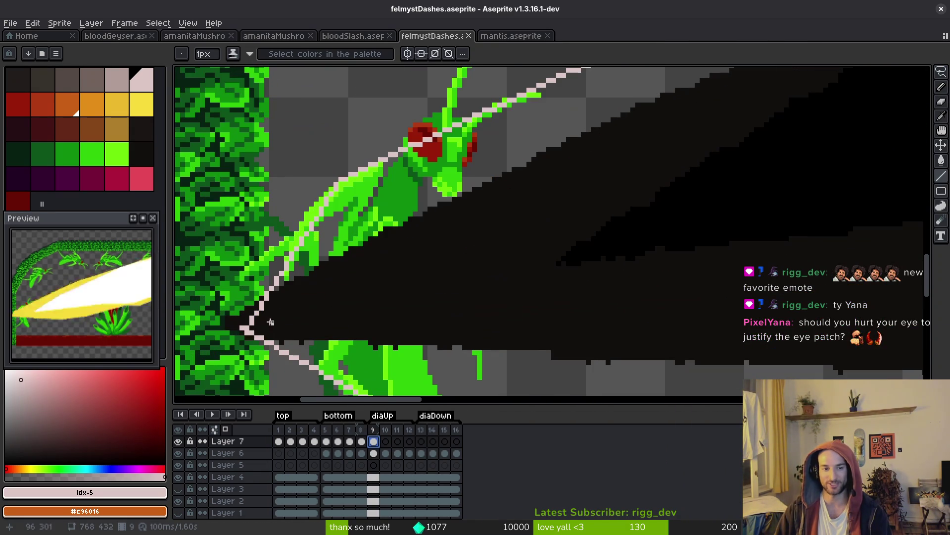
click(241, 325)
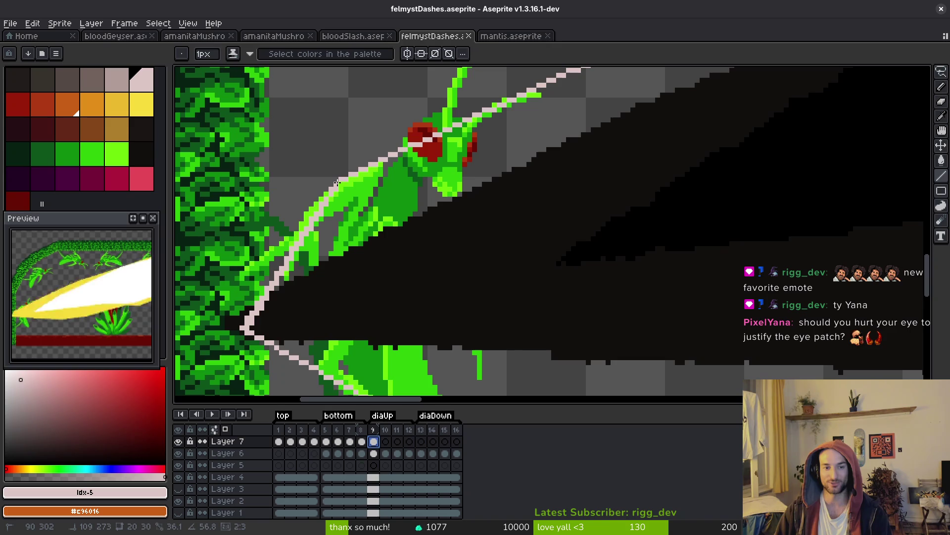
key(ctrl+s)
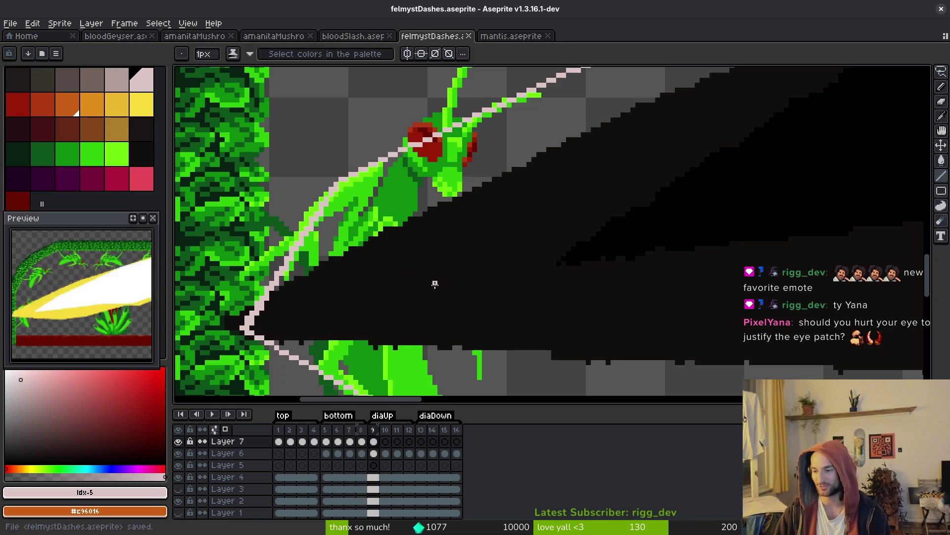
scroll(555, 276, down, 1)
- Try curved pink strokes around the mantis, undo the arc stroke, and save the file
mouse_move(556, 275)
mouse_down()
mouse_move(503, 297)
mouse_move(484, 321)
mouse_move(440, 496)
mouse_up()
drag(665, 110, 265, 238)
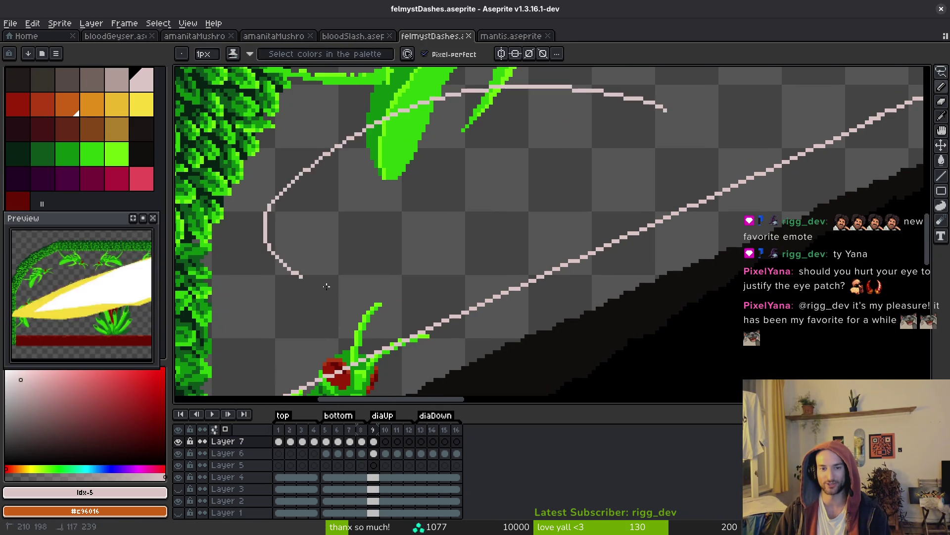
scroll(271, 252, down, 2)
scroll(695, 305, down, 3)
scroll(641, 298, up, 6)
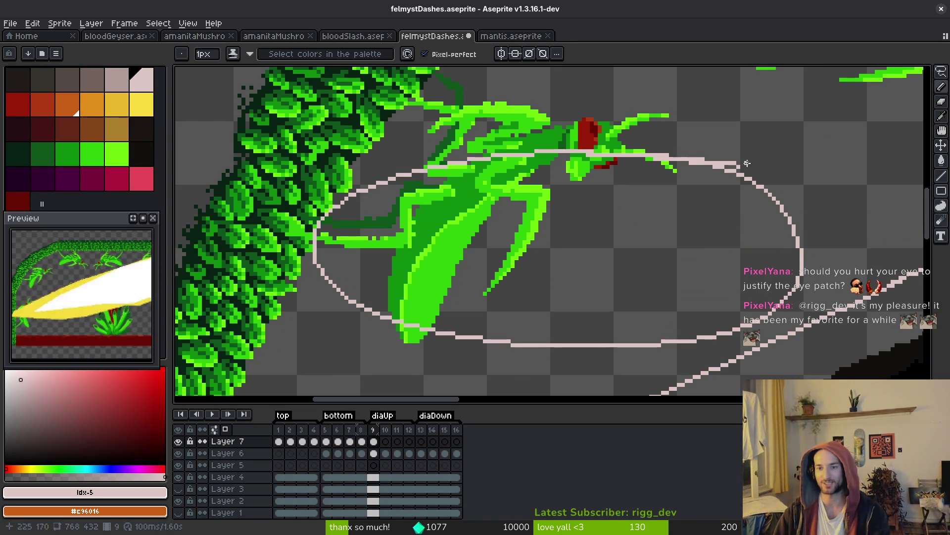
scroll(747, 163, up, 1)
mouse_move(717, 146)
mouse_down()
mouse_move(785, 191)
mouse_move(784, 203)
mouse_move(778, 185)
mouse_up()
key(ctrl+z)
key(ctrl+z)
key(ctrl+z)
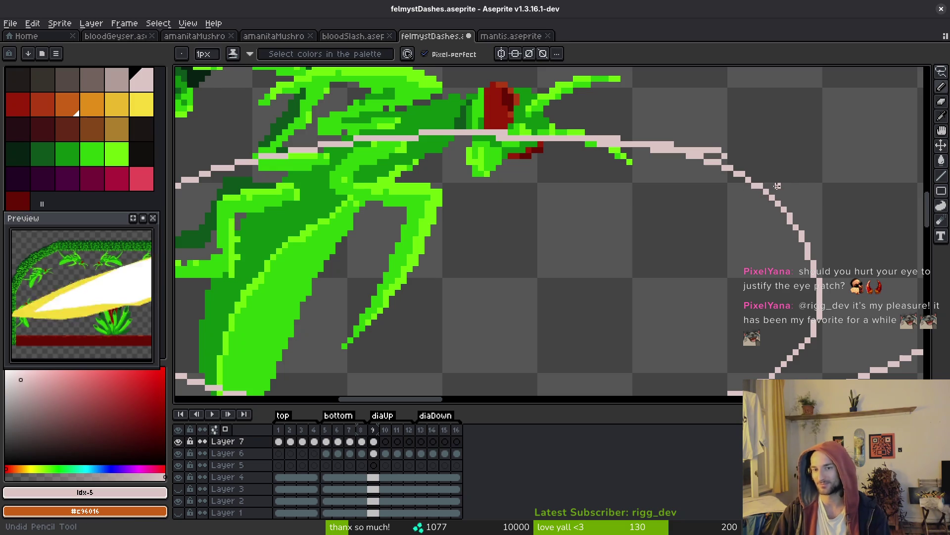
key(ctrl+s)
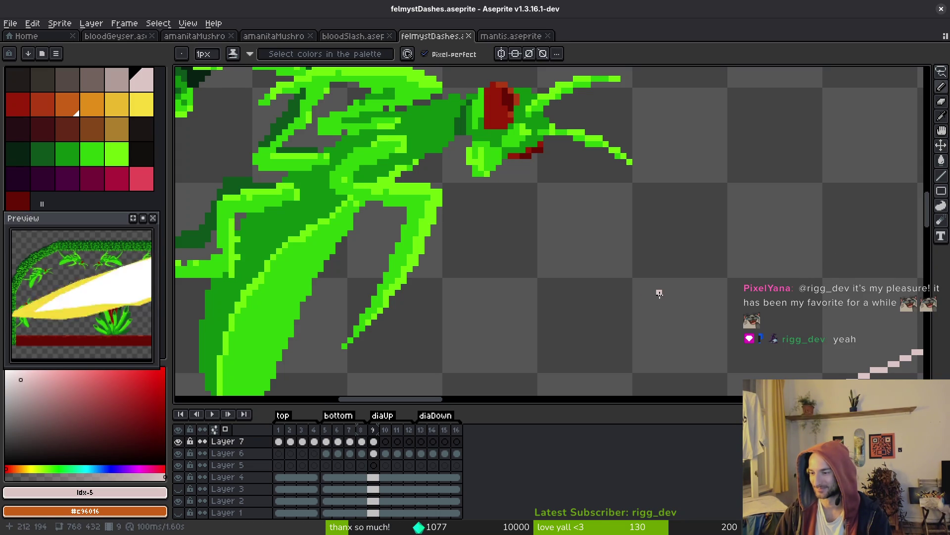
scroll(660, 291, down, 1)
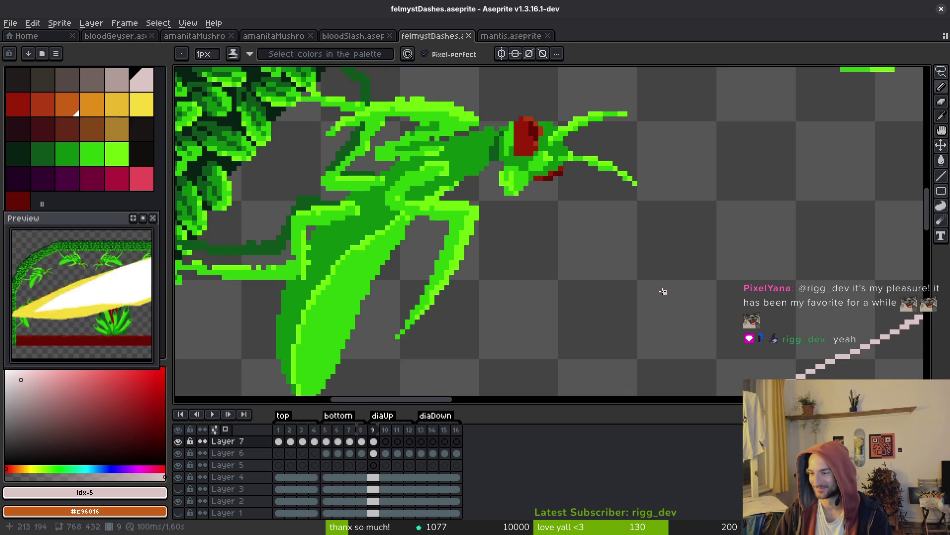
scroll(697, 301, down, 6)
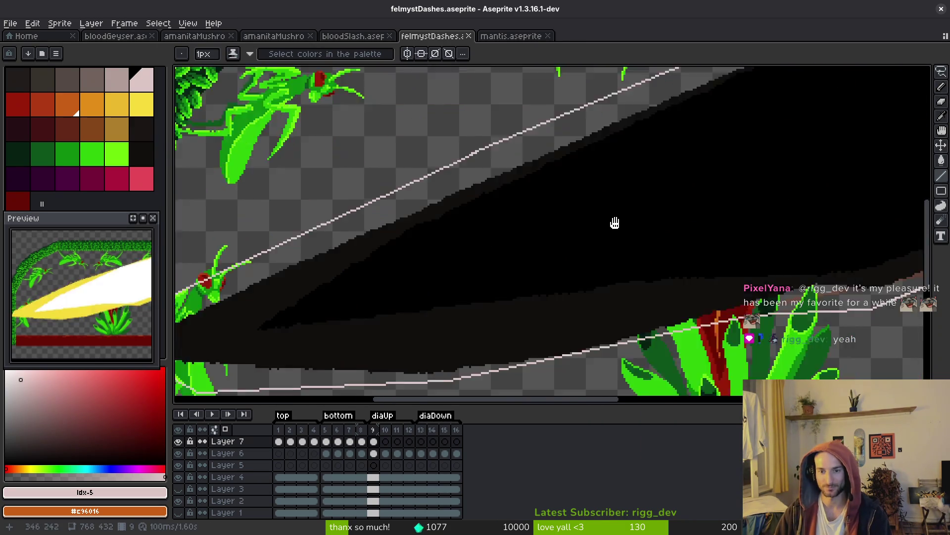
scroll(674, 272, up, 3)
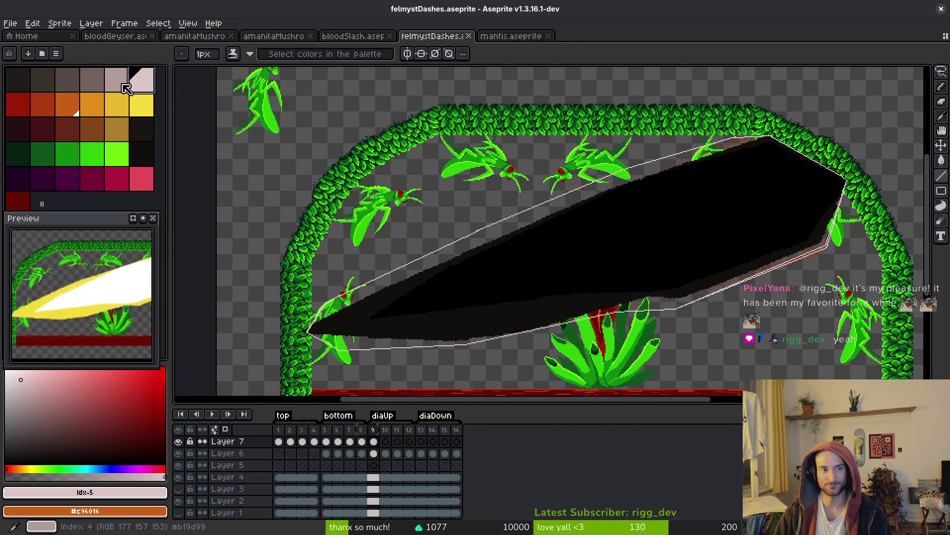
scroll(814, 198, up, 4)
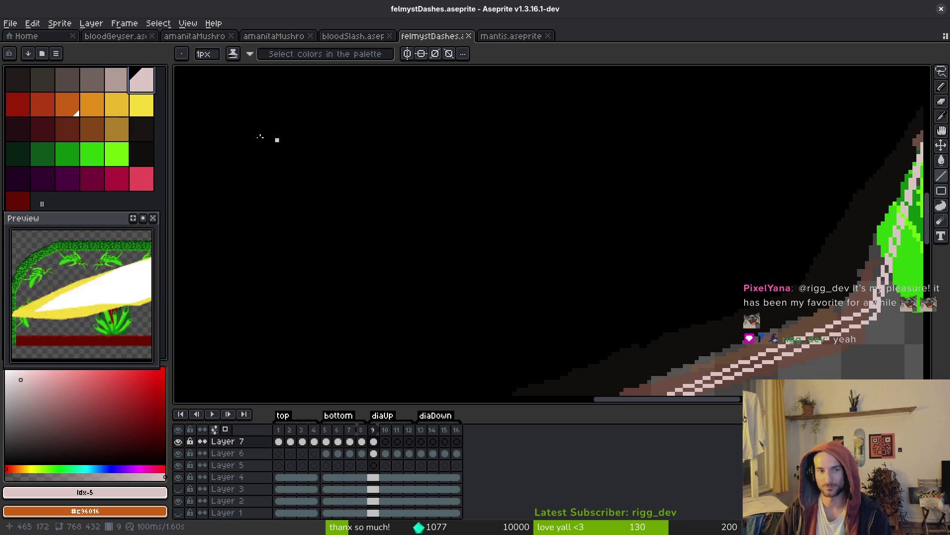
- With the greyish-pink colour, draw inner lines from the slash's upper-right corner toward the mantis
scroll(329, 149, down, 4)
key(bracketleft)
scroll(637, 195, up, 3)
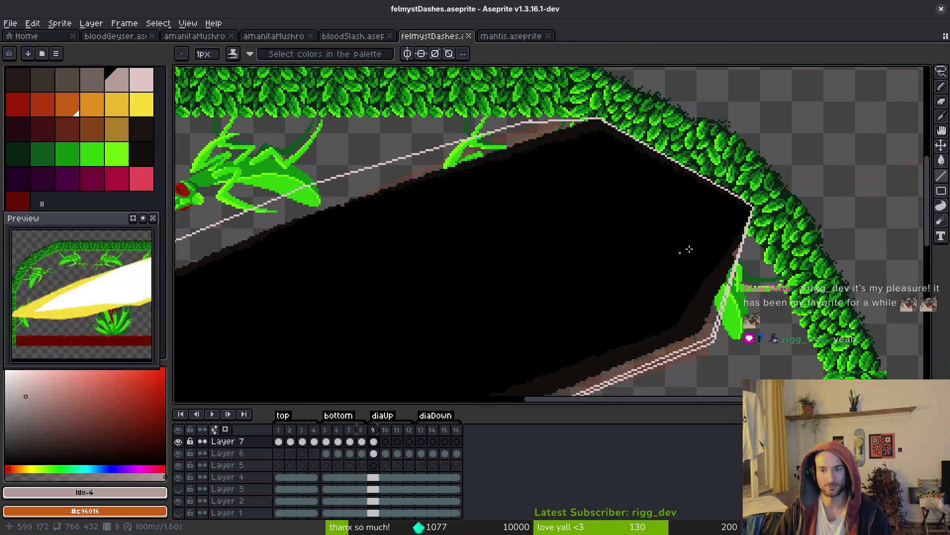
scroll(600, 191, up, 2)
mouse_move(781, 286)
mouse_down()
mouse_move(551, 187)
mouse_move(743, 195)
mouse_move(830, 169)
mouse_up()
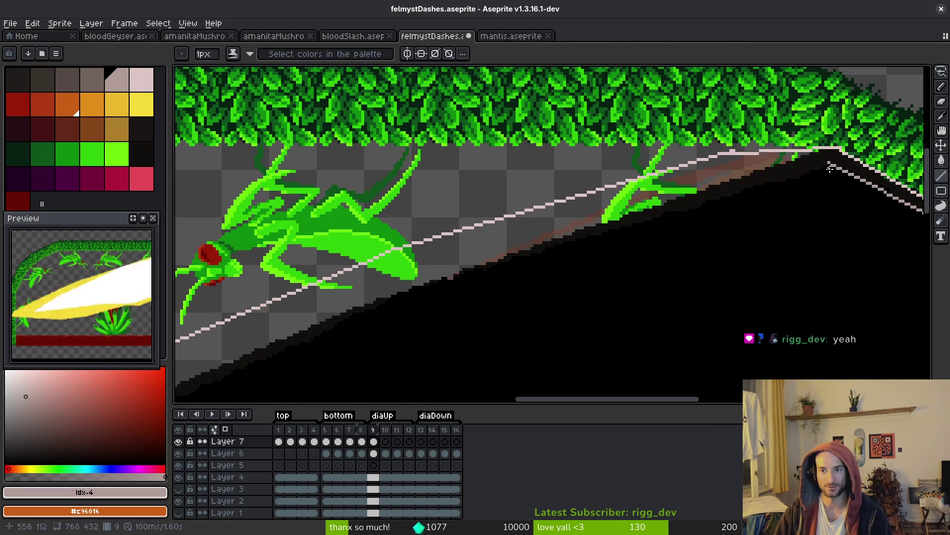
drag(710, 199, 859, 170)
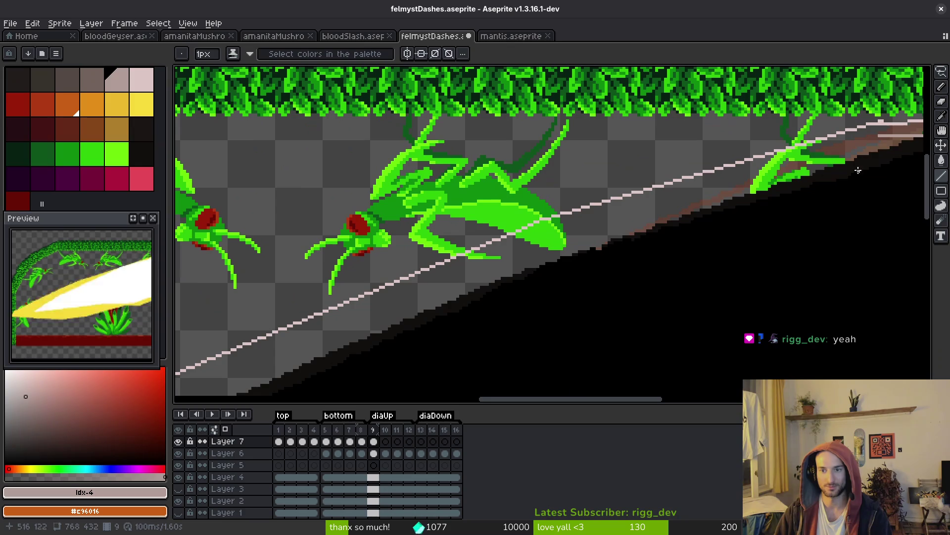
mouse_move(878, 136)
mouse_down()
mouse_move(558, 235)
mouse_move(772, 180)
mouse_move(526, 243)
mouse_up()
- Follow the slash's upper edge to its left point and undo the upper-edge line
drag(574, 251, 782, 202)
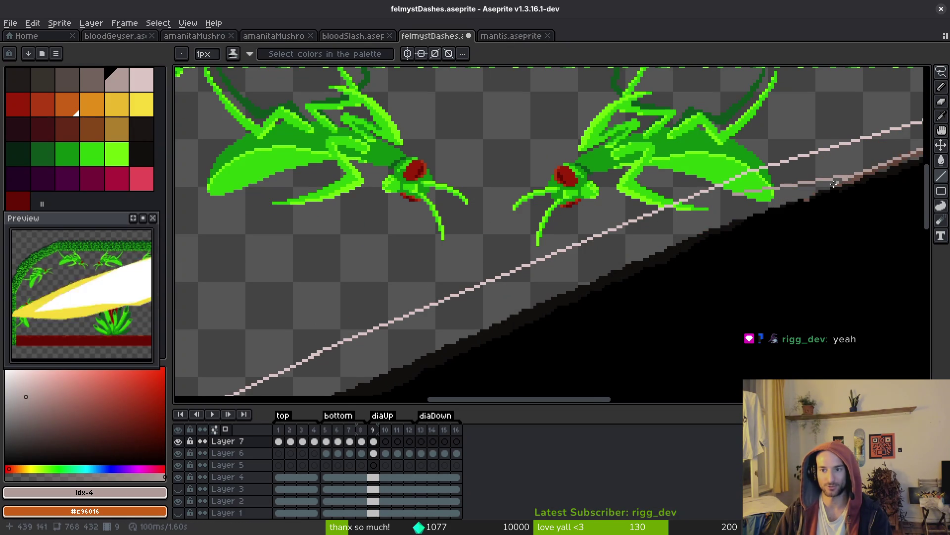
drag(845, 176, 861, 167)
drag(446, 198, 833, 110)
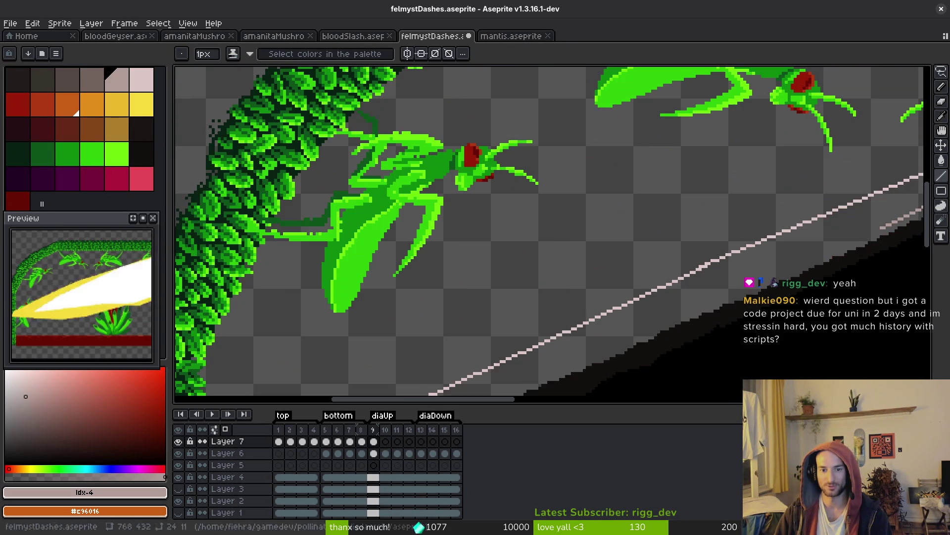
mouse_move(884, 229)
mouse_down()
mouse_move(562, 187)
mouse_move(608, 157)
mouse_move(381, 263)
mouse_move(391, 252)
mouse_move(370, 271)
mouse_up()
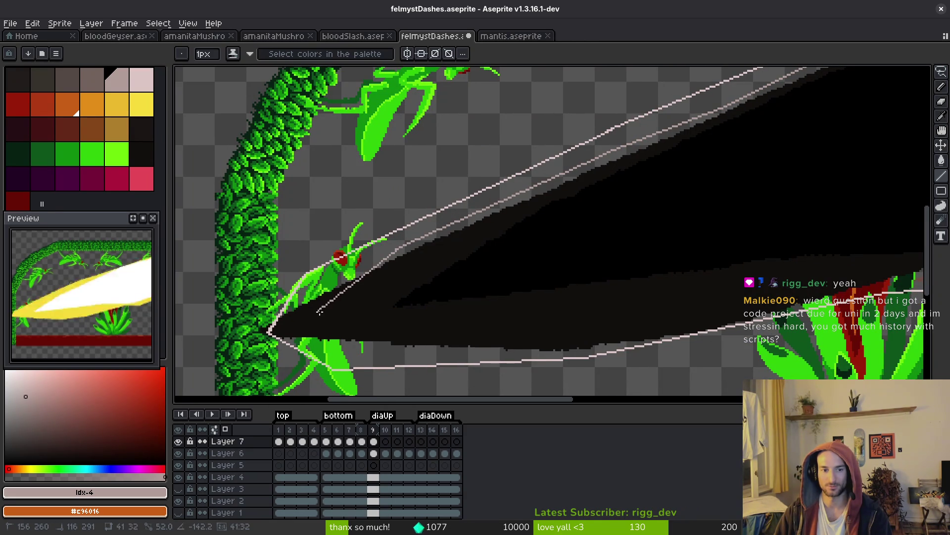
key(ctrl+z)
- Redraw the inner line along the upper edge and draw a straight line inside the lower edge
mouse_move(605, 154)
mouse_down()
mouse_move(361, 309)
mouse_move(536, 308)
mouse_move(737, 275)
mouse_move(470, 292)
mouse_up()
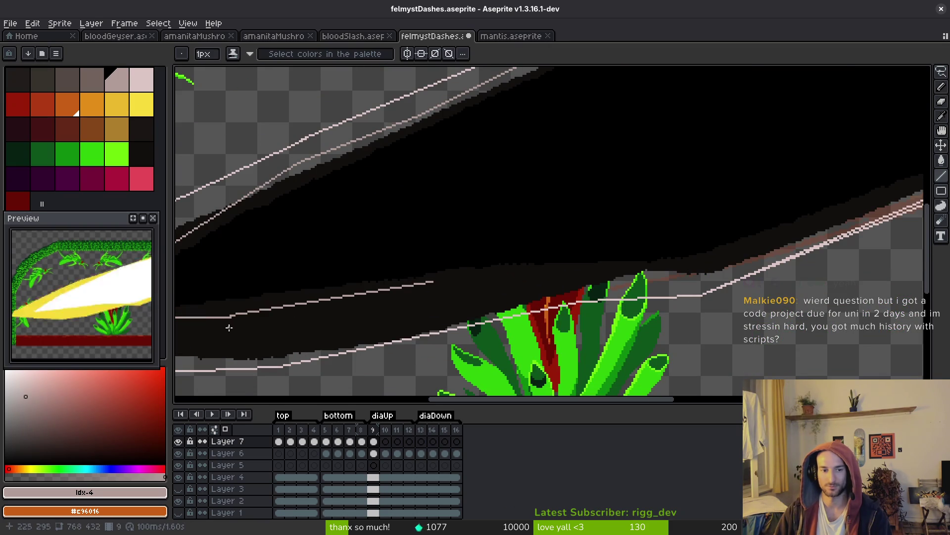
mouse_move(232, 316)
mouse_down()
mouse_move(569, 264)
mouse_move(585, 272)
mouse_move(667, 246)
mouse_up()
scroll(588, 282, up, 3)
key(e)
key(b)
- Extend the inner line rightward, down the right slope, and up along the lower edge
scroll(589, 249, right, 10)
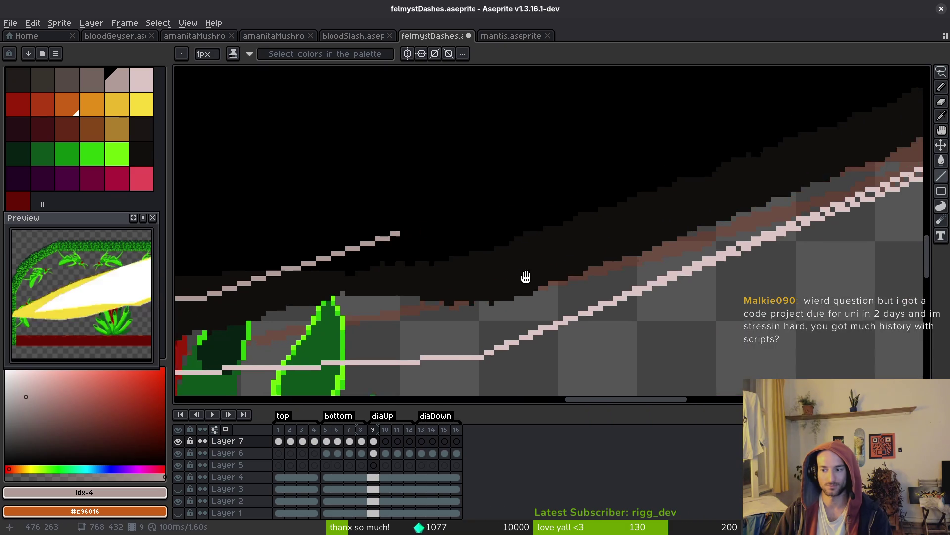
drag(558, 238, 570, 248)
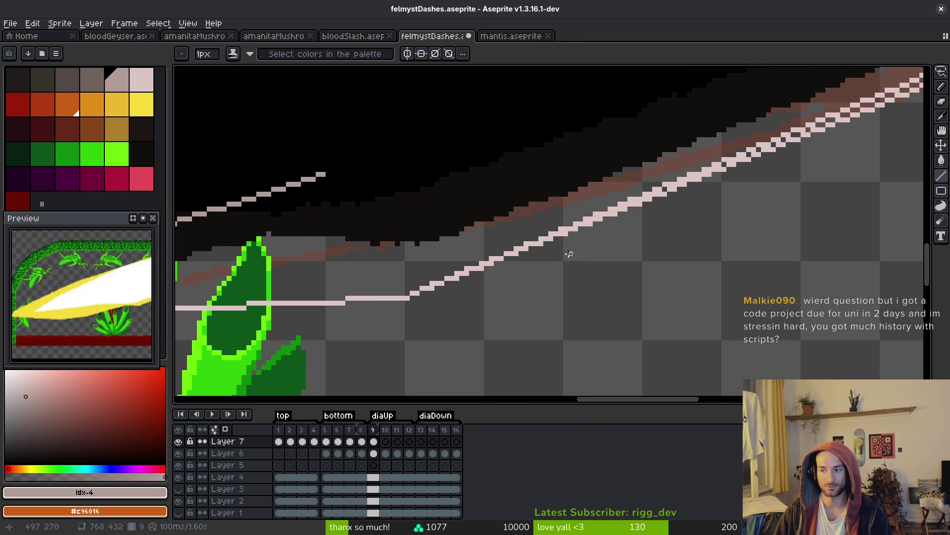
scroll(569, 254, down, 1)
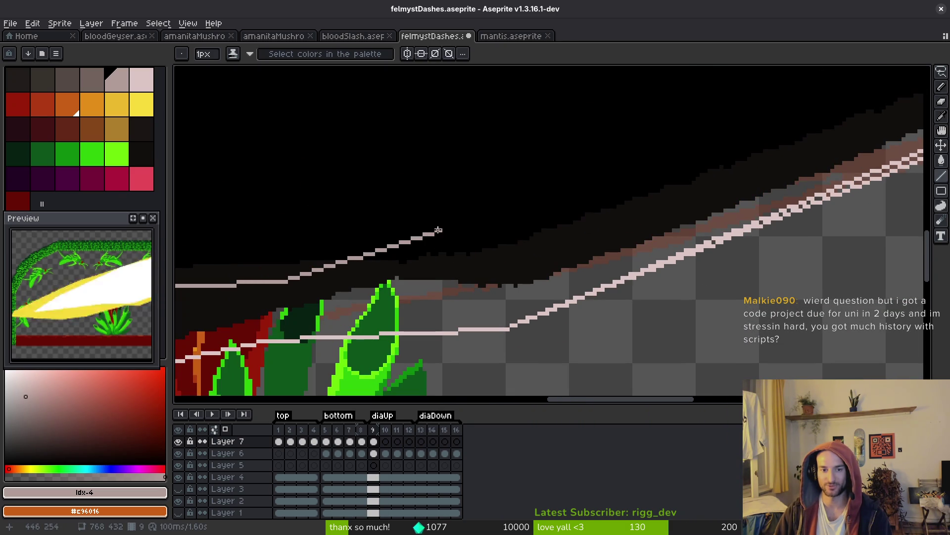
click(533, 237)
scroll(533, 247, down, 1)
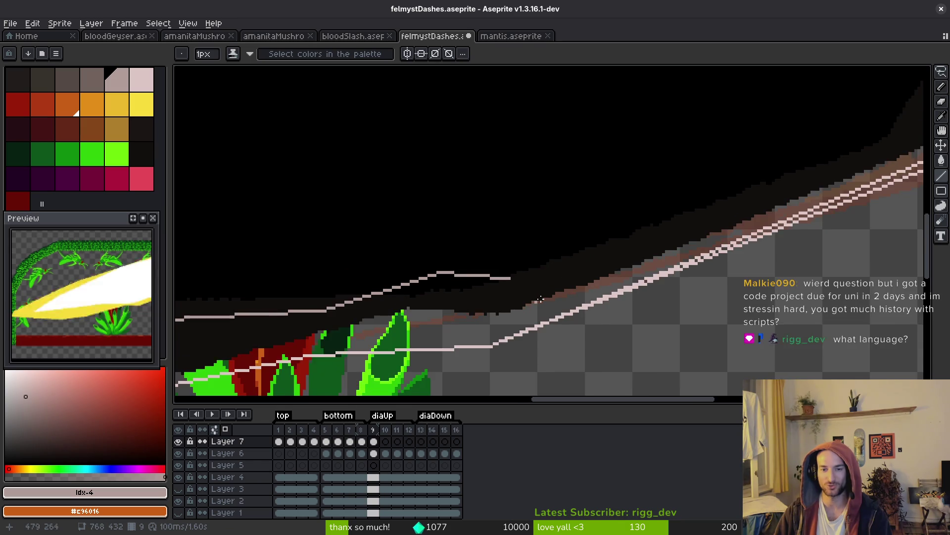
scroll(530, 304, down, 2)
scroll(752, 164, up, 2)
mouse_move(812, 84)
mouse_down()
mouse_move(708, 265)
mouse_move(743, 233)
mouse_move(721, 208)
mouse_up()
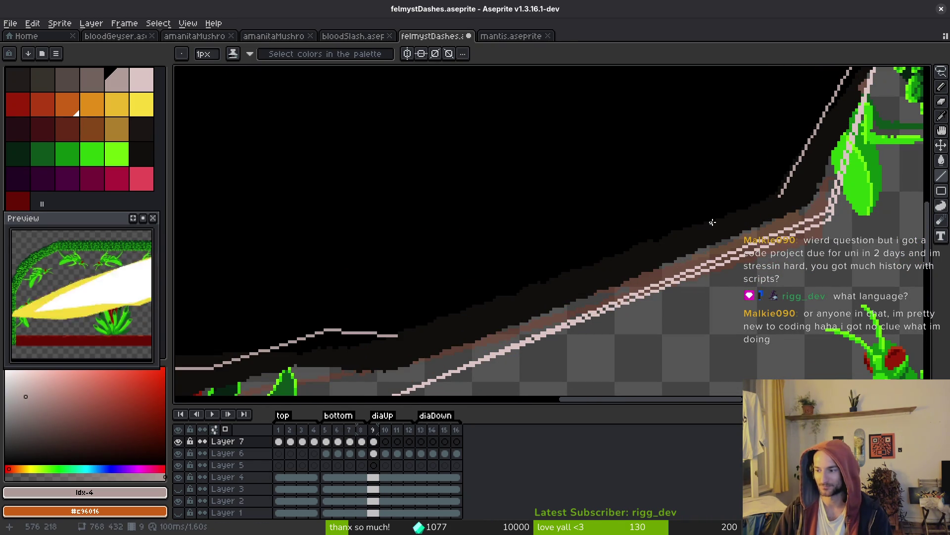
drag(396, 335, 782, 201)
scroll(673, 228, down, 2)
scroll(673, 227, down, 2)
- Bucket-fill the slash interior with pale greyish-pink
key(g)
scroll(545, 241, up, 1)
click(545, 241)
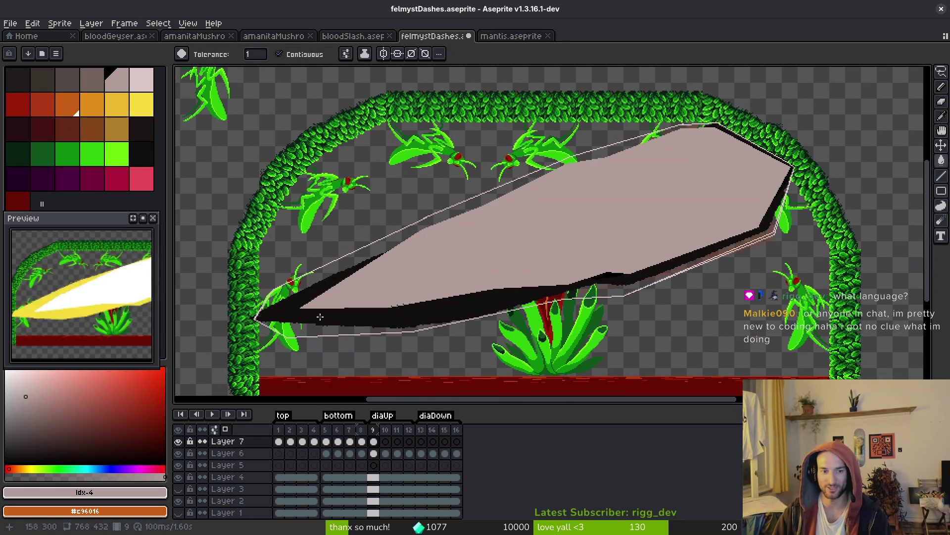
- Fill the slash's black rim with pale pink, replacing an undone orange fill
click(322, 316)
key(ctrl+z)
right_click(147, 84)
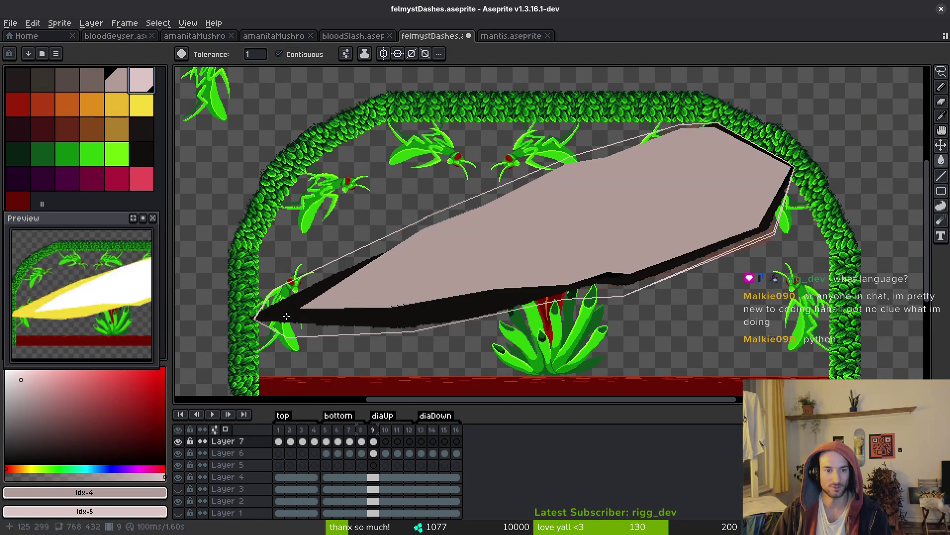
right_click(297, 316)
- Paint over stray dark pixels on the slash's lower edge and save the file
scroll(776, 237, up, 5)
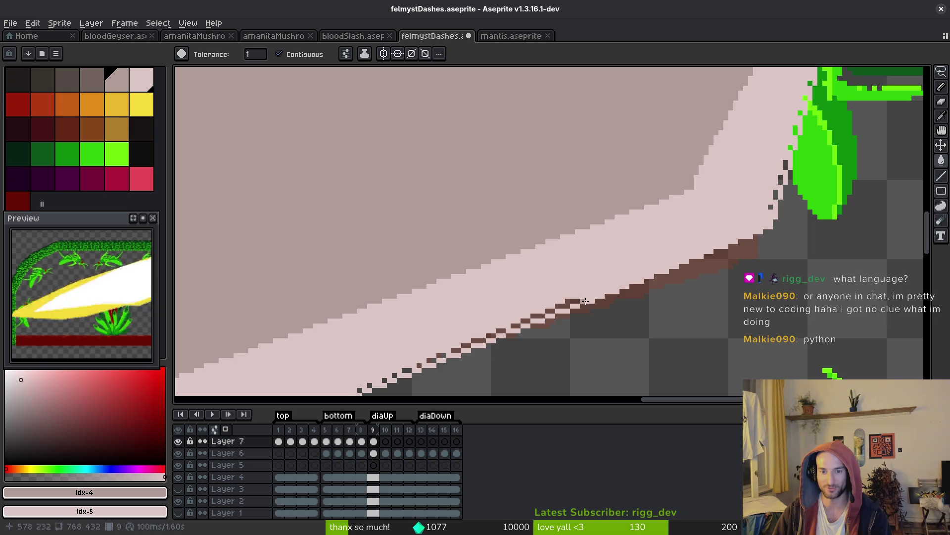
scroll(678, 238, down, 1)
scroll(622, 244, up, 1)
key(b)
drag(339, 370, 600, 261)
mouse_move(708, 200)
mouse_down()
mouse_move(667, 221)
mouse_move(600, 332)
mouse_up()
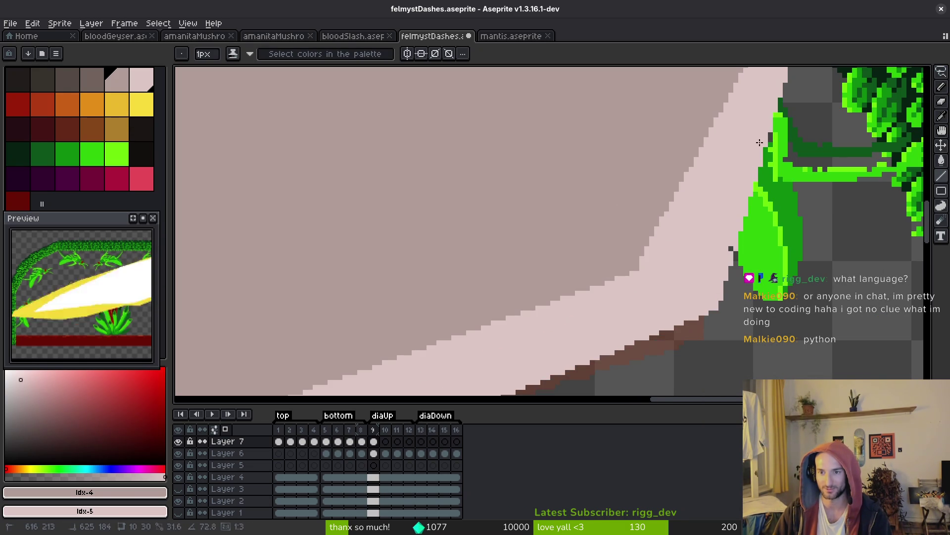
key(ctrl+s)
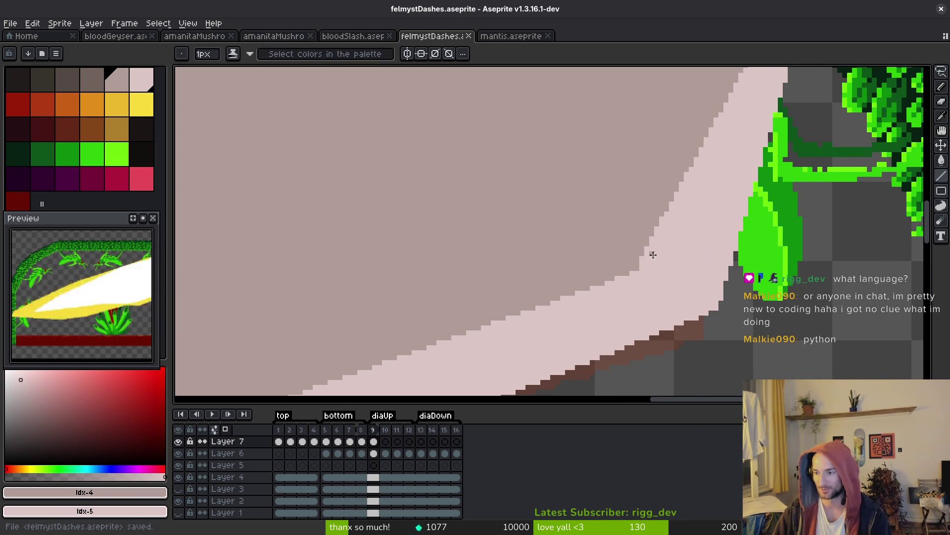
drag(658, 255, 697, 248)
scroll(680, 251, down, 4)
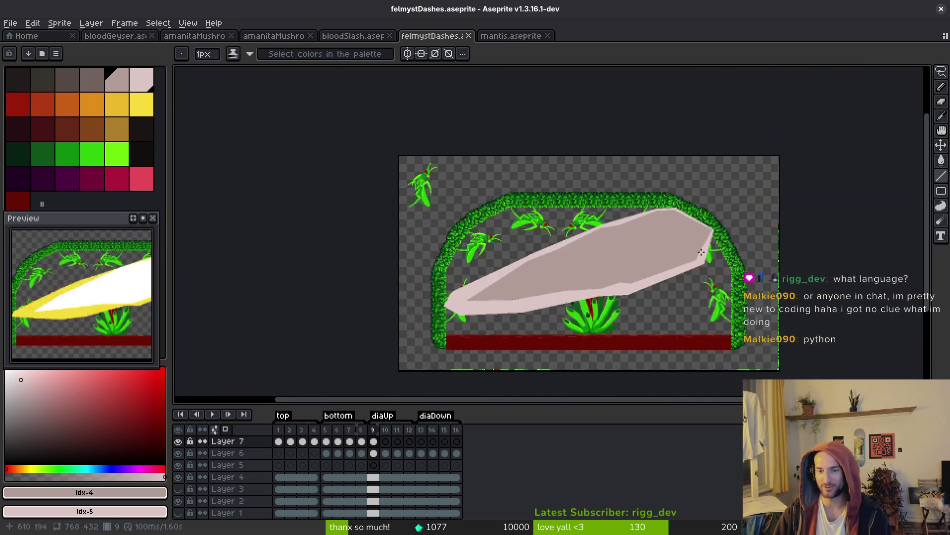
- Save felmystDashes.aseprite before reworking the lower edge
scroll(603, 272, up, 2)
key(v)
key(b)
scroll(467, 255, up, 4)
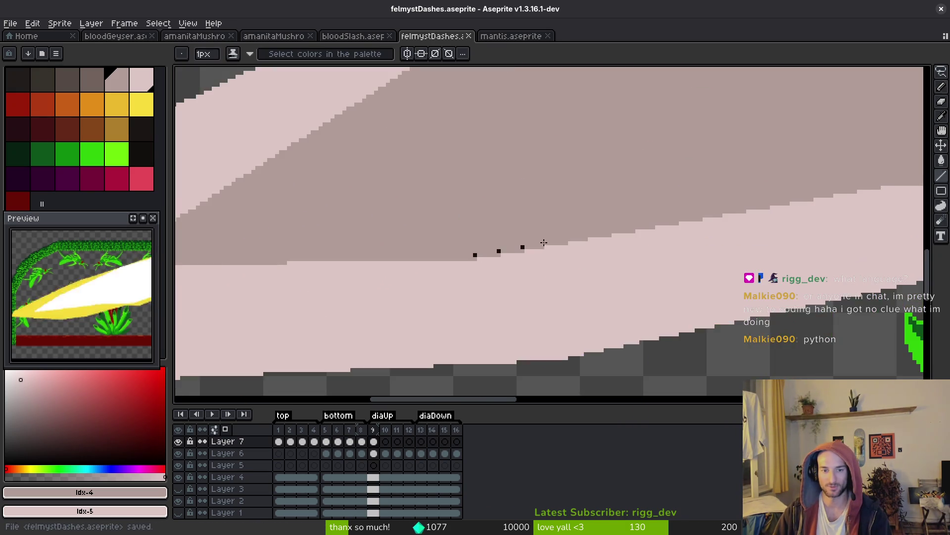
key(ctrl+s)
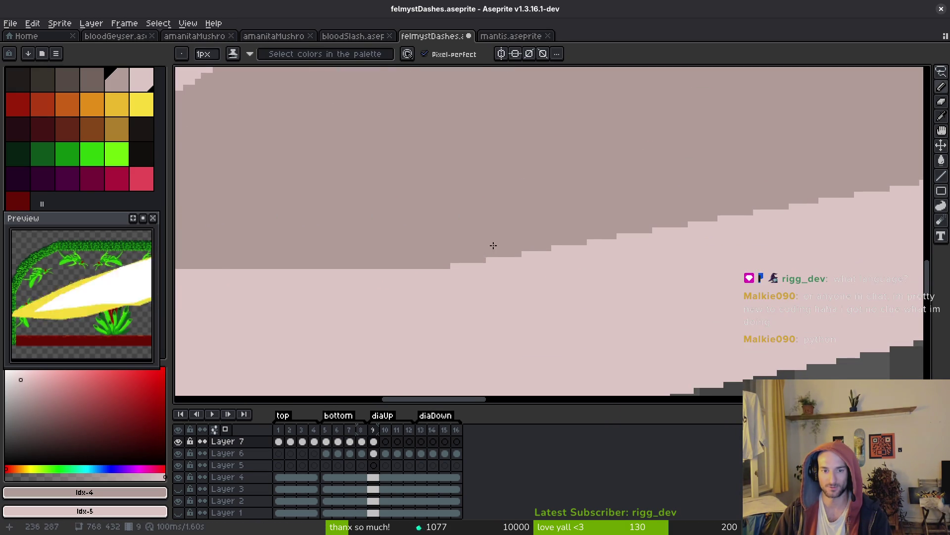
scroll(483, 252, down, 3)
scroll(627, 249, down, 5)
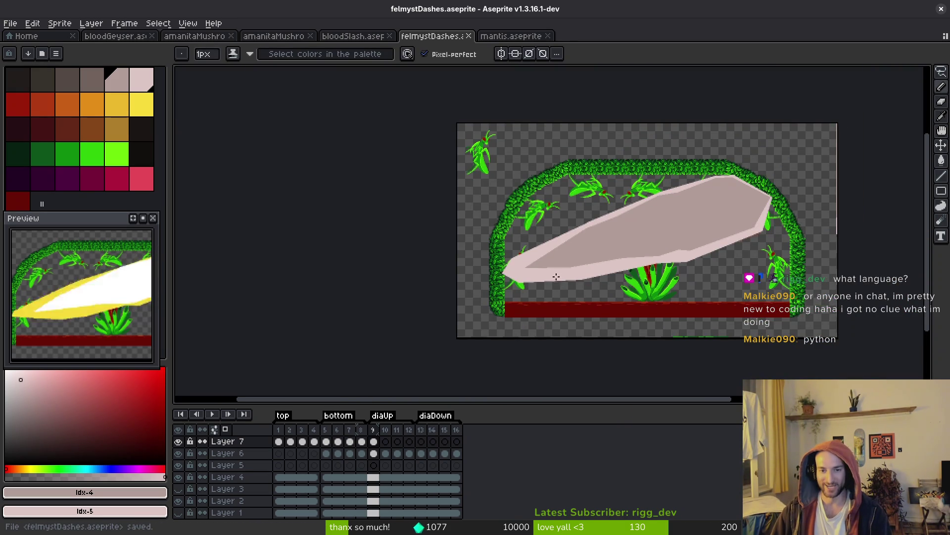
scroll(782, 244, up, 5)
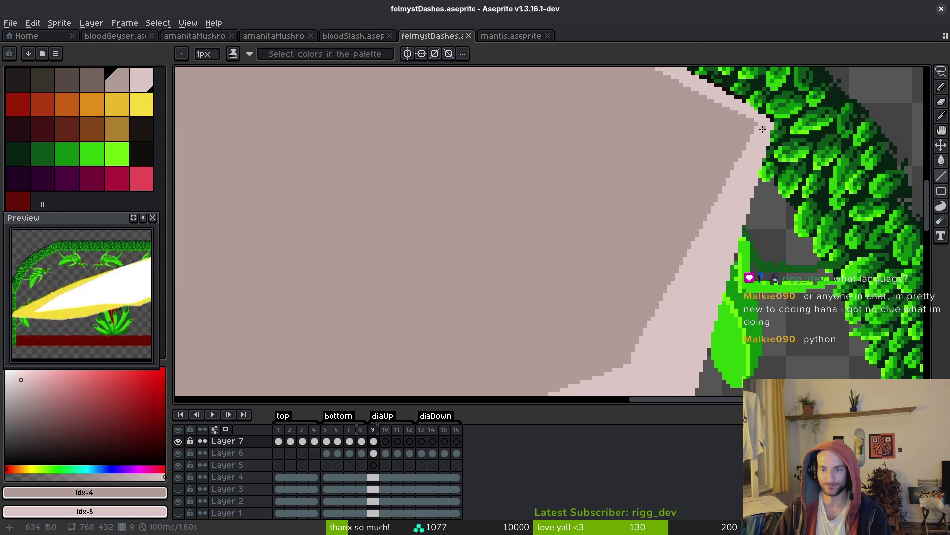
- Draw a darker line inside the slash's lower edge and bucket-fill the light stripe darker
mouse_move(759, 128)
mouse_down()
mouse_move(658, 361)
mouse_move(639, 366)
mouse_move(767, 226)
mouse_up()
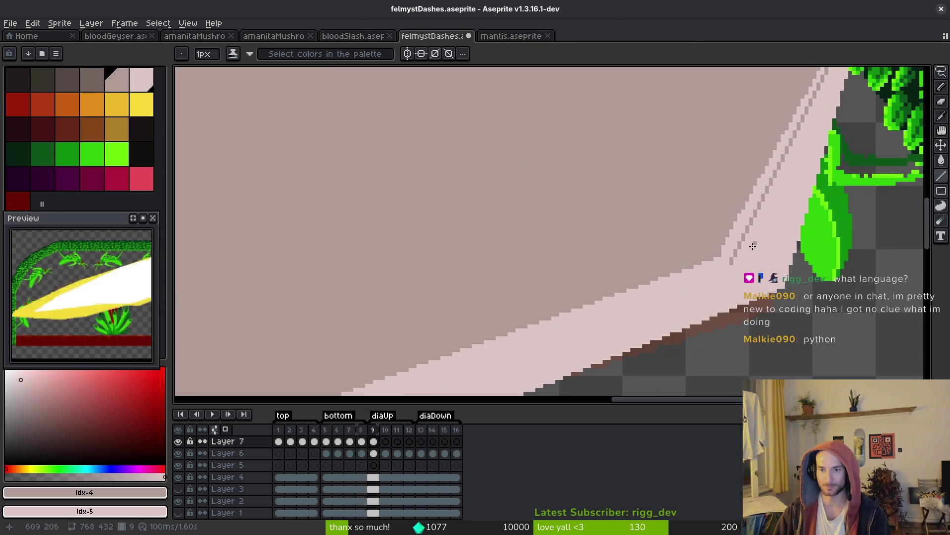
drag(719, 277, 838, 185)
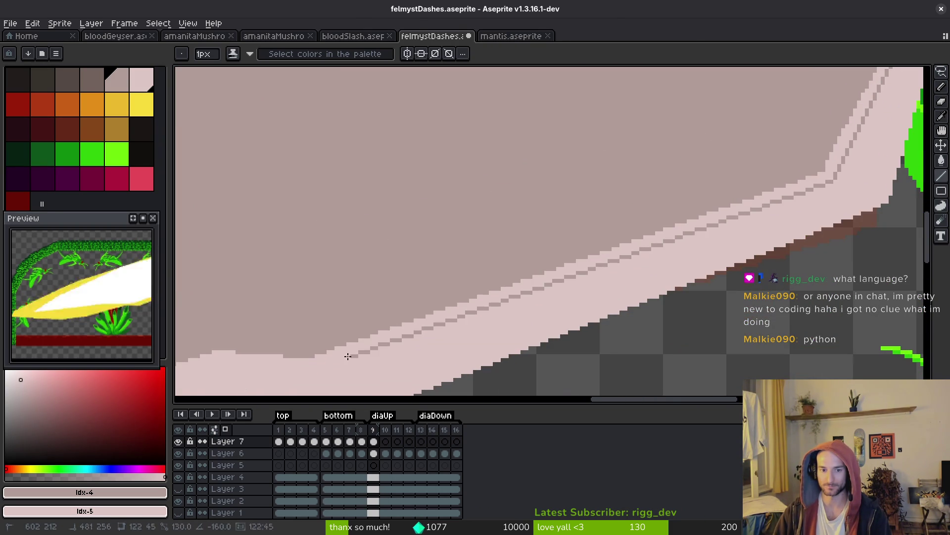
shift+click(317, 352)
key(g)
click(782, 174)
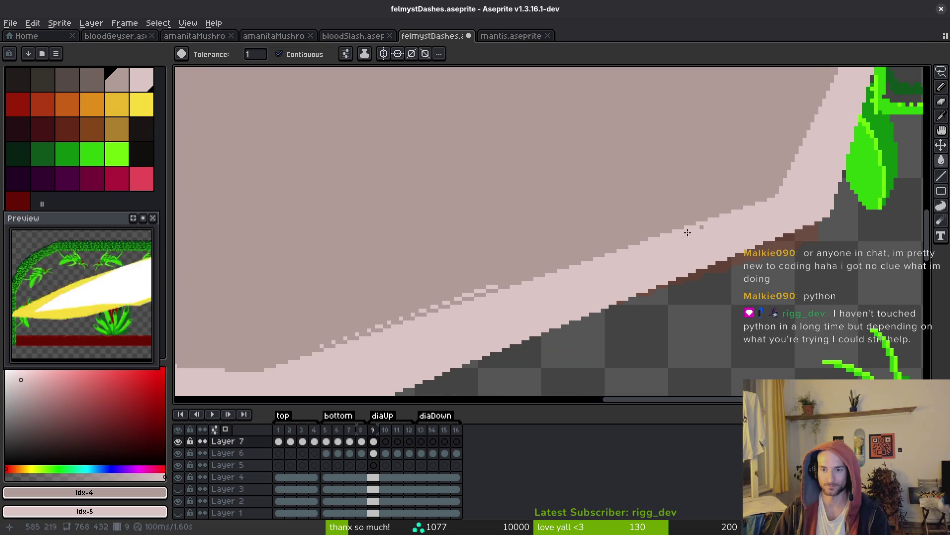
- Pencil over leftover light pixels along the edge and save the file
scroll(763, 193, up, 2)
key(b)
drag(750, 208, 567, 267)
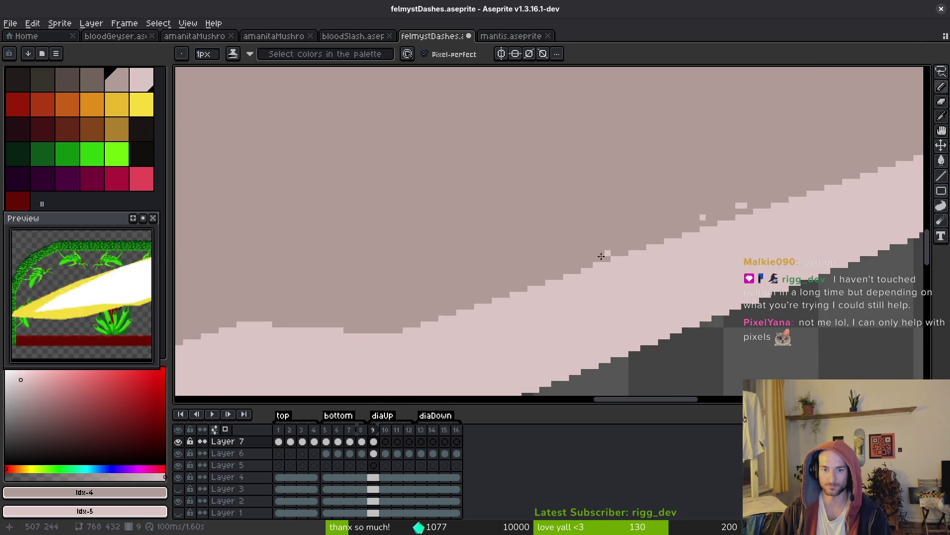
mouse_move(781, 177)
mouse_down()
mouse_move(573, 233)
mouse_move(604, 231)
mouse_up()
scroll(601, 297, down, 2)
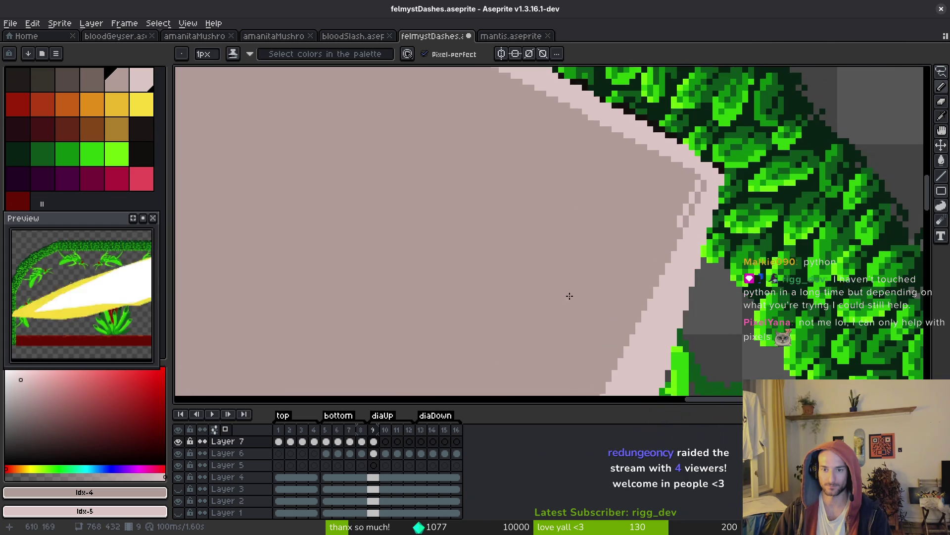
scroll(684, 225, up, 3)
scroll(659, 260, down, 3)
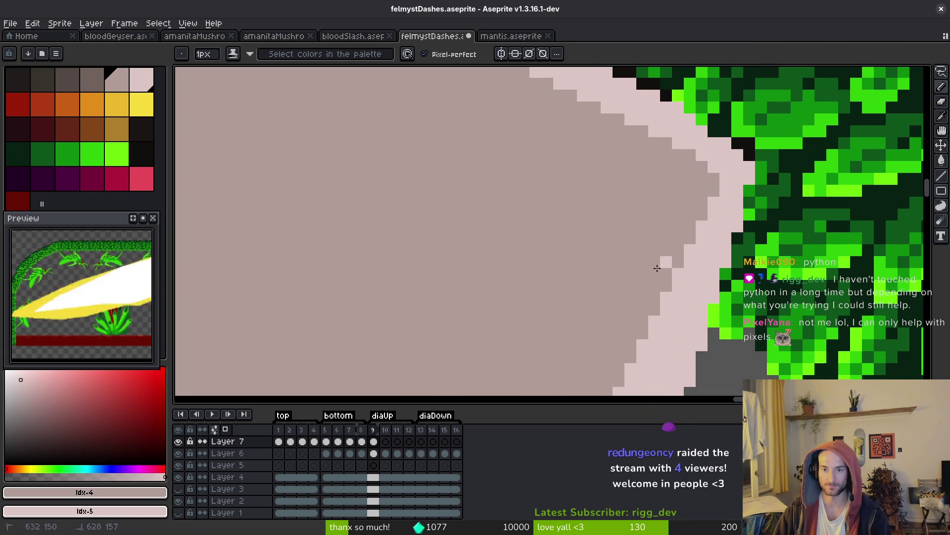
scroll(486, 297, up, 3)
key(ctrl+s)
scroll(533, 206, up, 1)
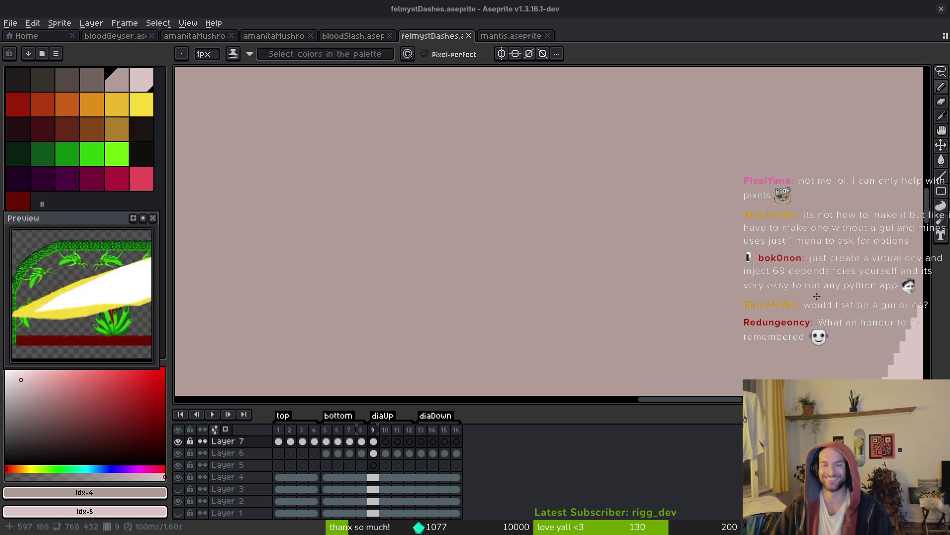
- Fill the slash interior in frame 9 with black from the palette
scroll(529, 227, down, 3)
key(v)
key(b)
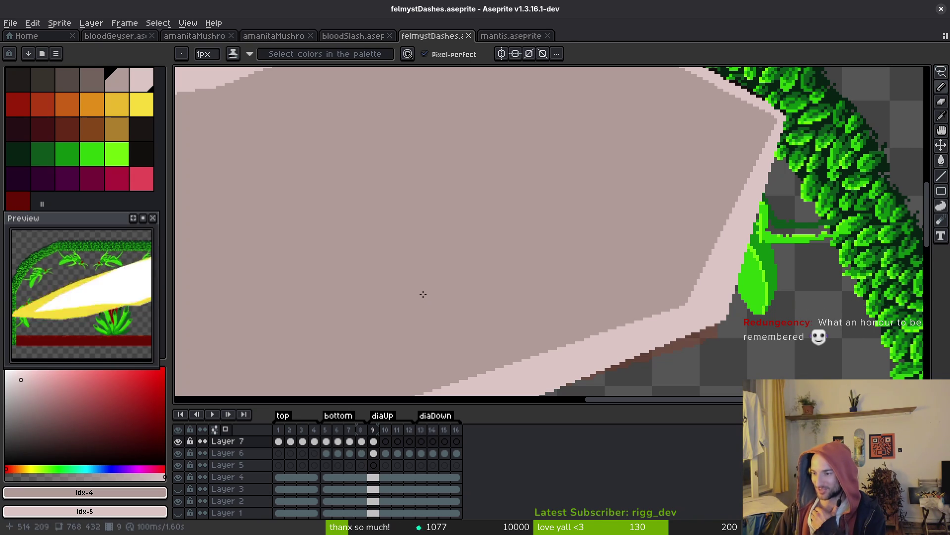
scroll(422, 290, down, 4)
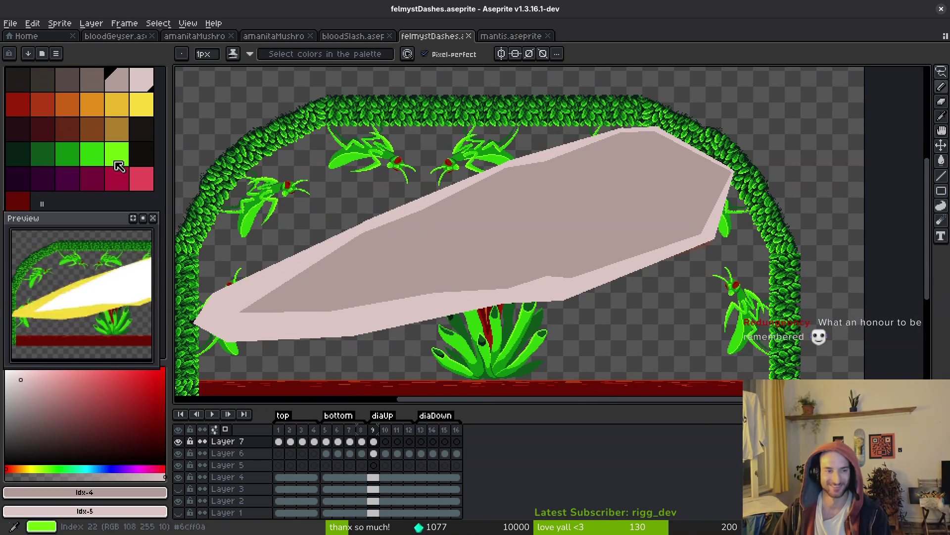
click(143, 162)
key(g)
click(505, 254)
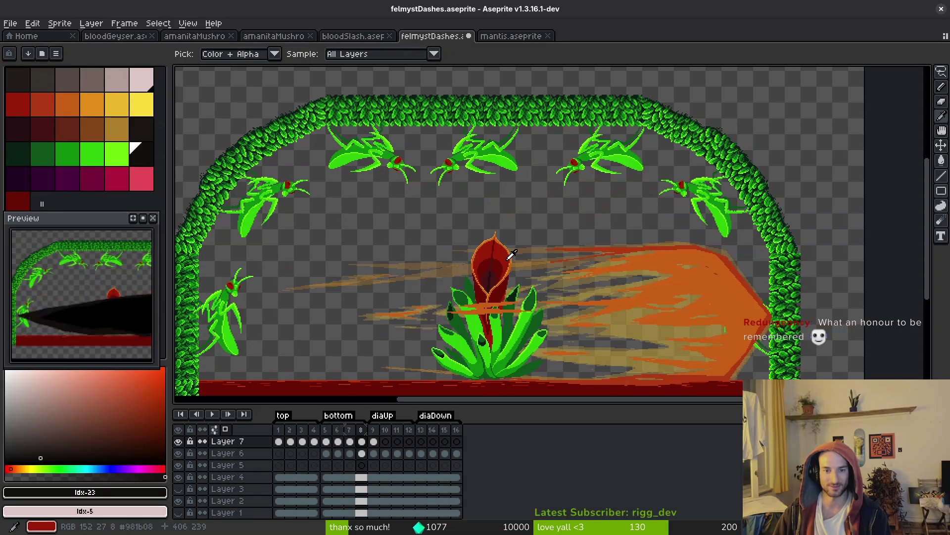
- Sample black and near-black #120f0c from an earlier frame's slash, then step forward through frames
key(Left)
key(Left)
key(Left)
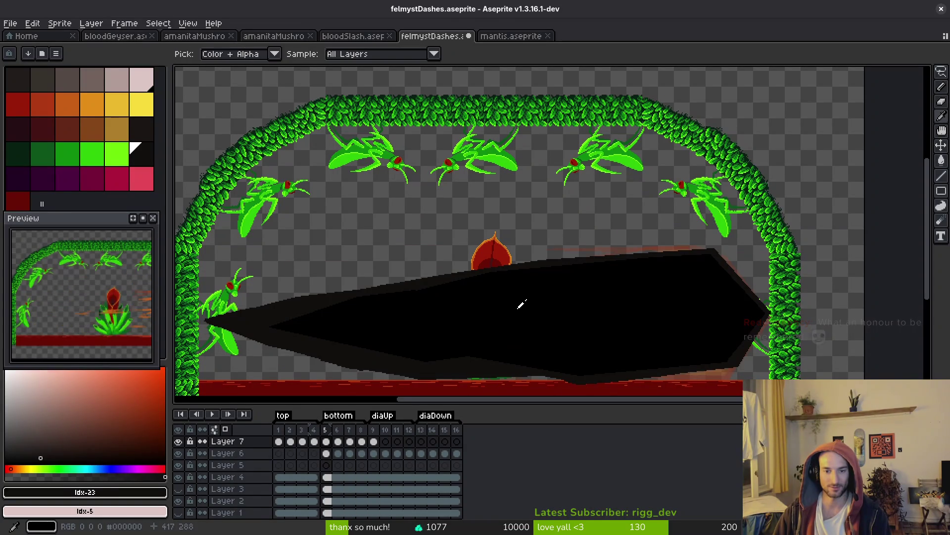
alt+click(505, 315)
key(i)
right_click(254, 320)
key(Right)
key(Right)
key(Right)
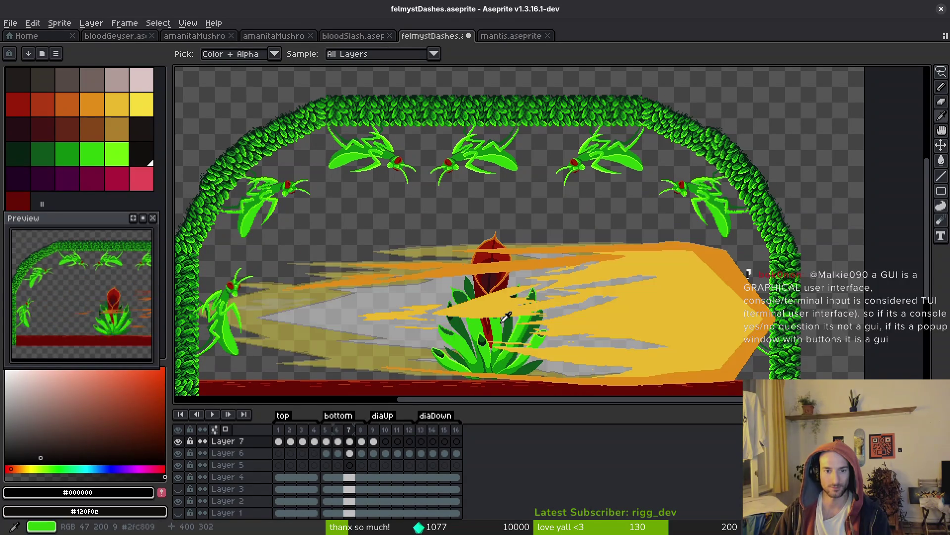
- On frame 9, replace the pale pink #dcc6c5 slash outline with near-black #120f0c and save
key(Right)
alt+click(269, 273)
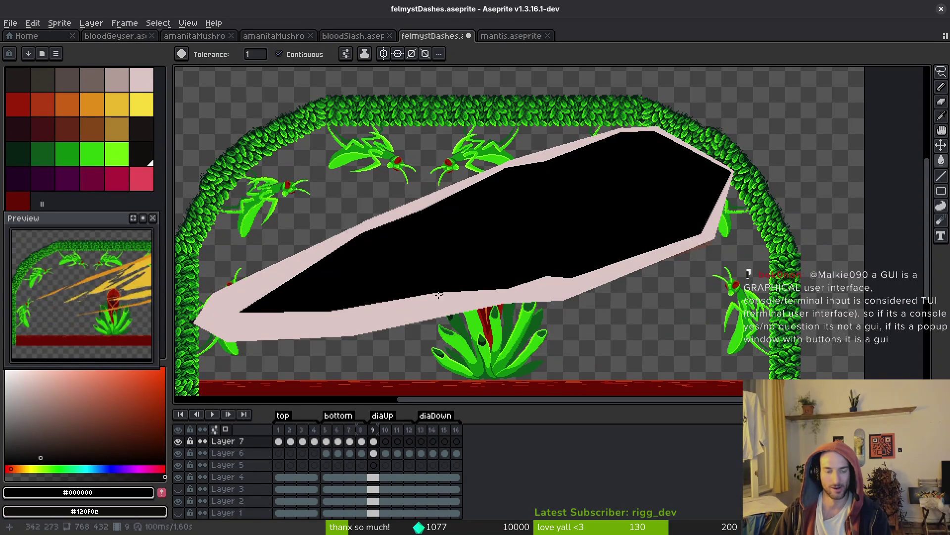
alt+click(270, 273)
key(shift+r)
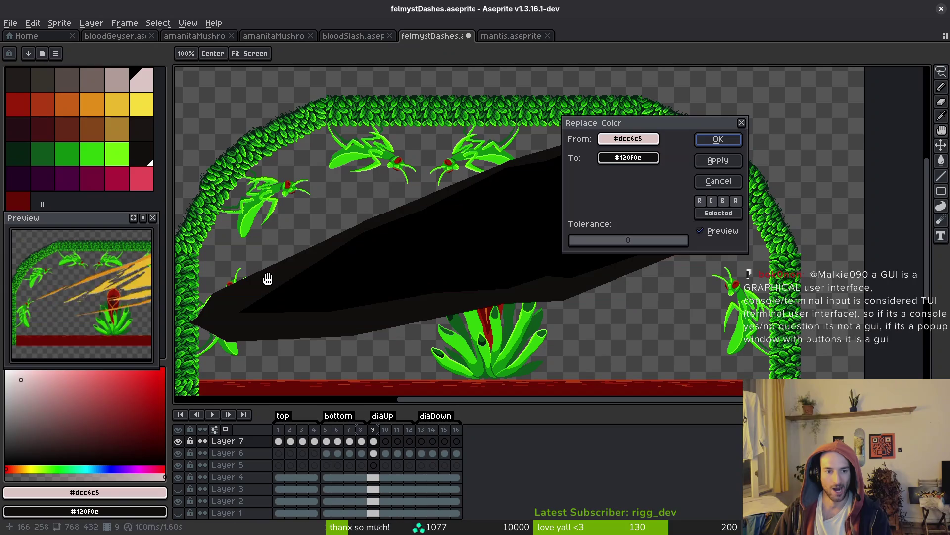
click(718, 140)
scroll(525, 282, down, 2)
key(ctrl+s)
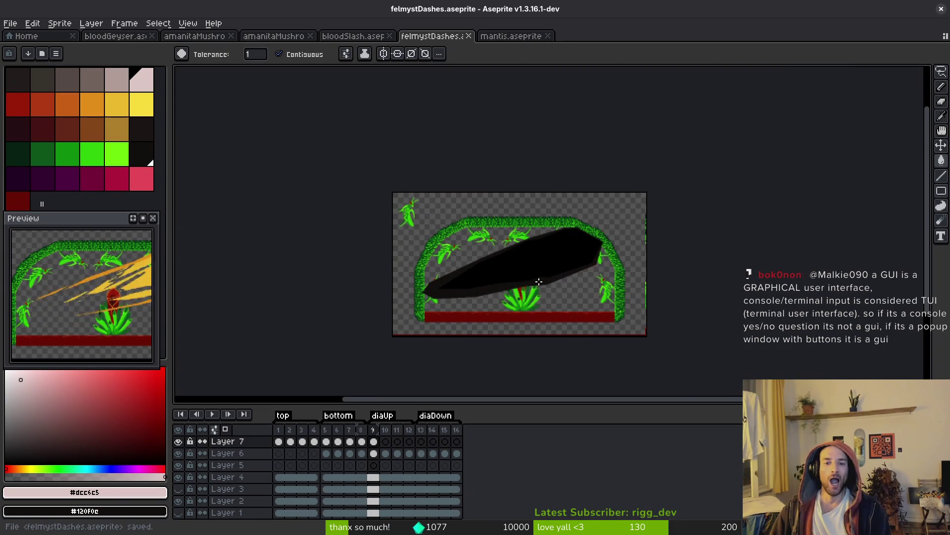
- Advance to the next frame and switch back to the Paint Bucket fill tool
key(Right)
key(Left)
key(Right)
key(g)
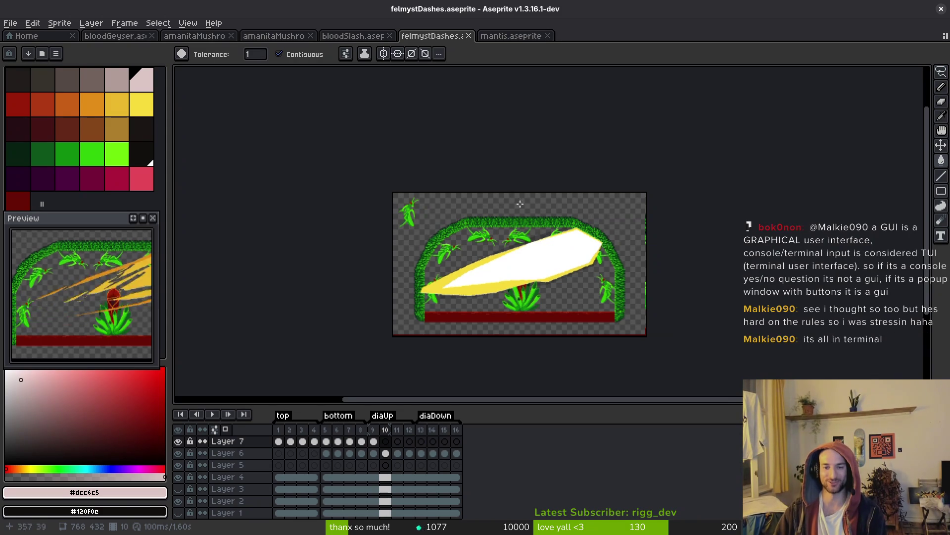
- Back on the white slash frame, set pink and crimson as the colours and swap them
key(Right)
scroll(569, 255, up, 3)
key(i)
key(Left)
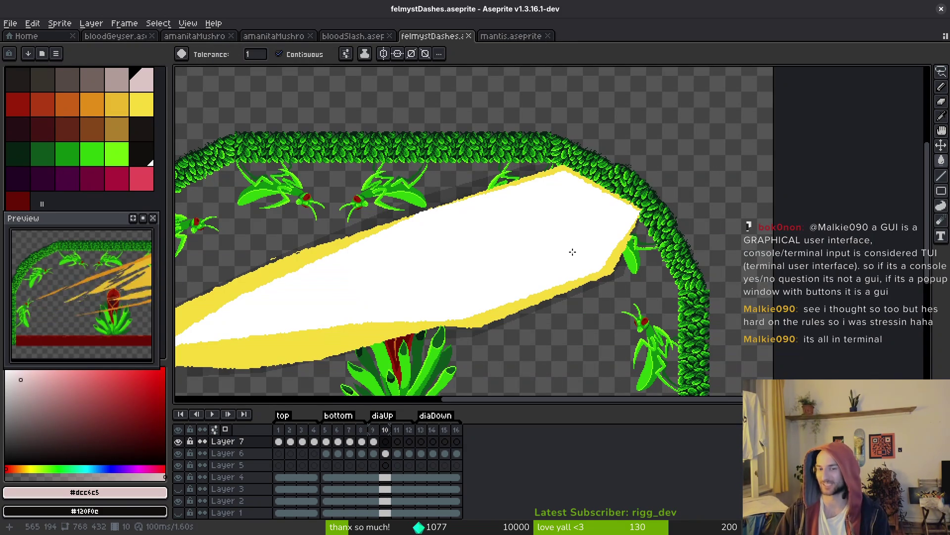
key(b)
click(127, 157)
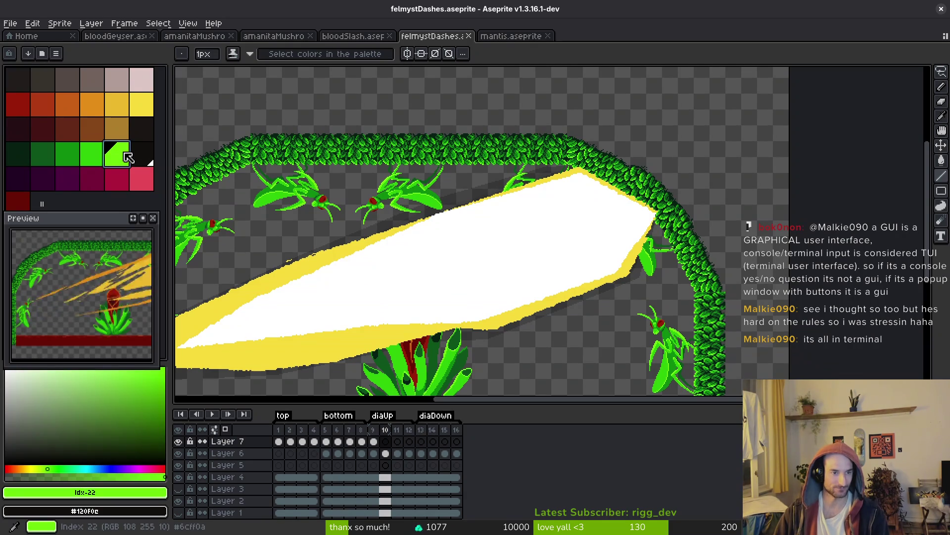
click(147, 186)
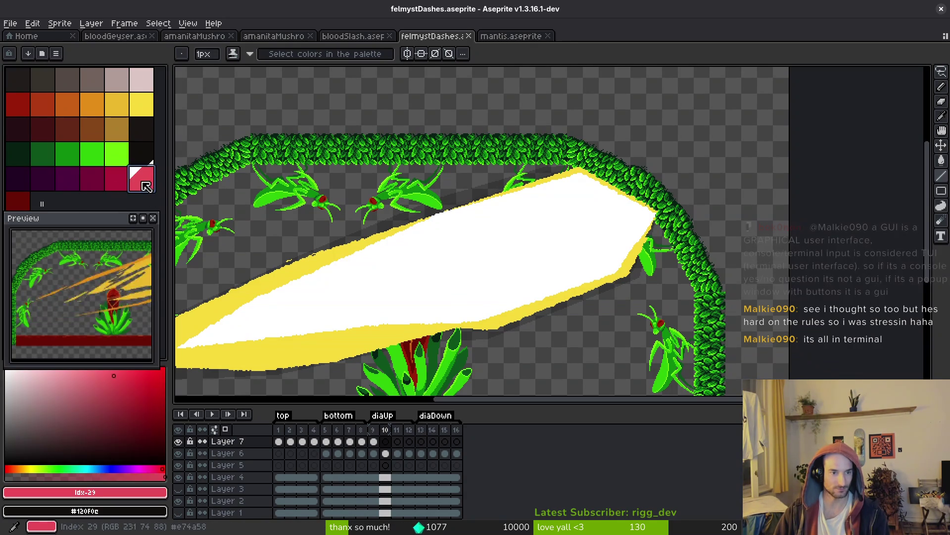
right_click(118, 180)
scroll(573, 198, down, 1)
scroll(653, 276, up, 3)
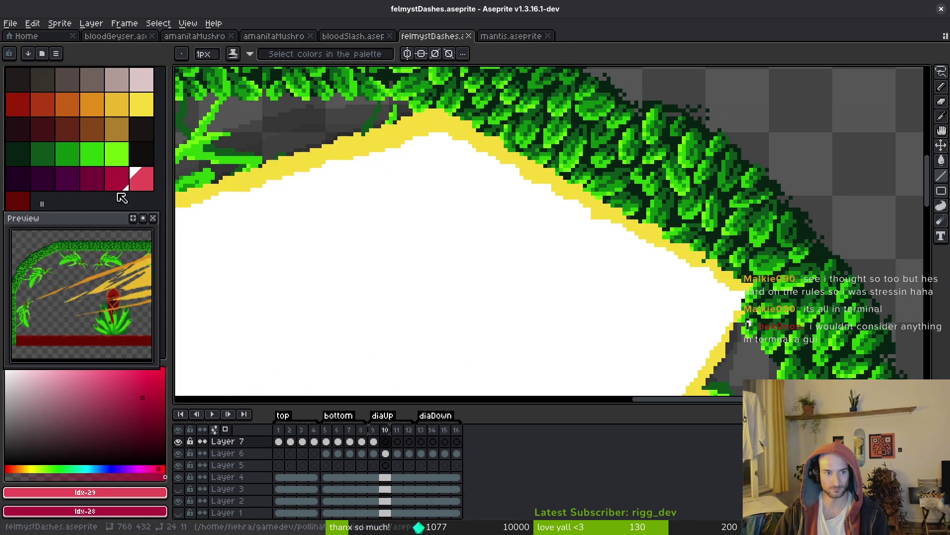
key(x)
- Draw thin crimson lines along the slash's upper edge and down its right edge
key(z)
scroll(507, 270, up, 1)
scroll(626, 291, down, 1)
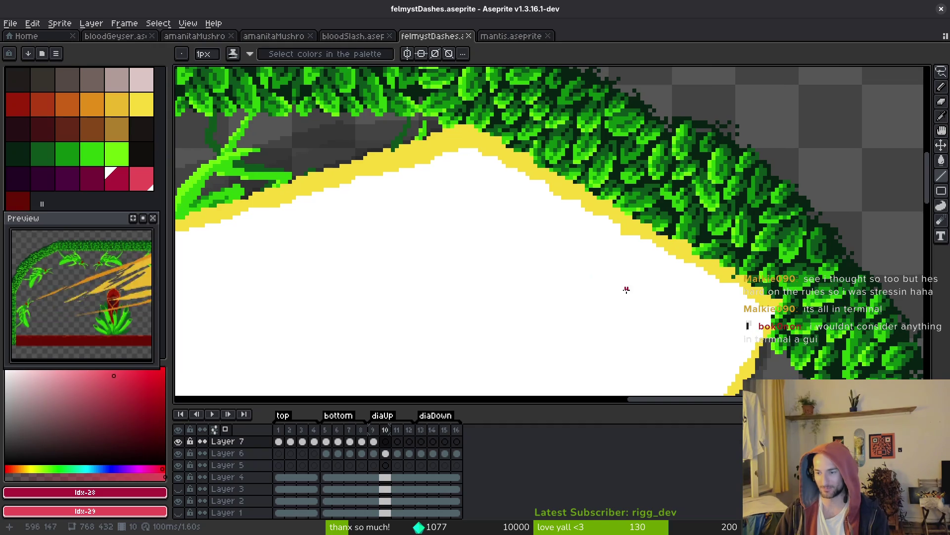
mouse_move(791, 297)
mouse_down()
mouse_move(505, 166)
mouse_move(542, 155)
mouse_move(461, 111)
mouse_up()
key(Return)
mouse_move(699, 96)
mouse_down()
mouse_move(609, 104)
mouse_move(628, 105)
mouse_up()
scroll(693, 105, left, 3)
mouse_move(777, 84)
mouse_down()
mouse_move(473, 176)
mouse_move(520, 164)
mouse_up()
scroll(638, 148, down, 3)
scroll(655, 137, up, 1)
key(Left)
key(Left)
key(Left)
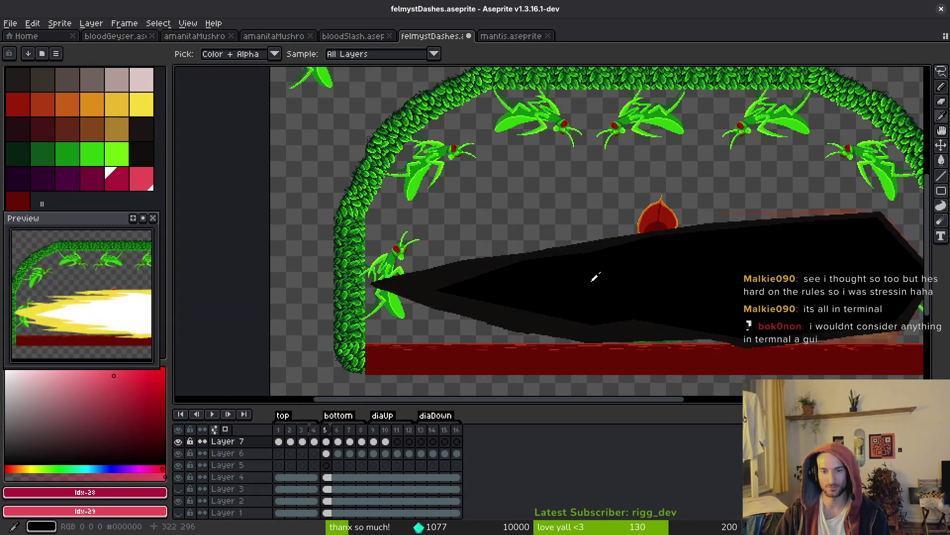
- Flip between frame 5's black slash and the yellow-slash frame, then return to frame 1
key(Right)
key(Left)
drag(604, 301, 552, 301)
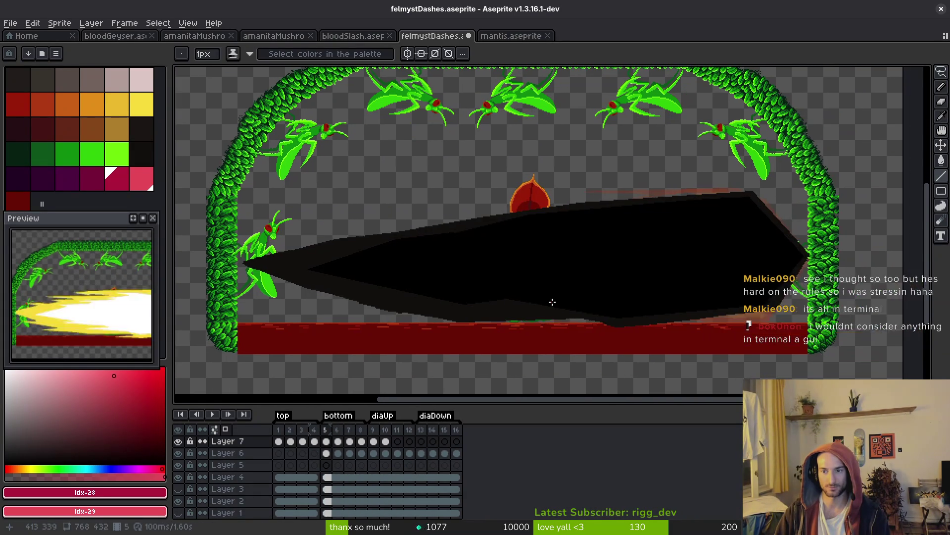
key(Right)
key(Left)
key(Right)
key(Left)
key(Right)
key(Left)
key(Left)
key(Left)
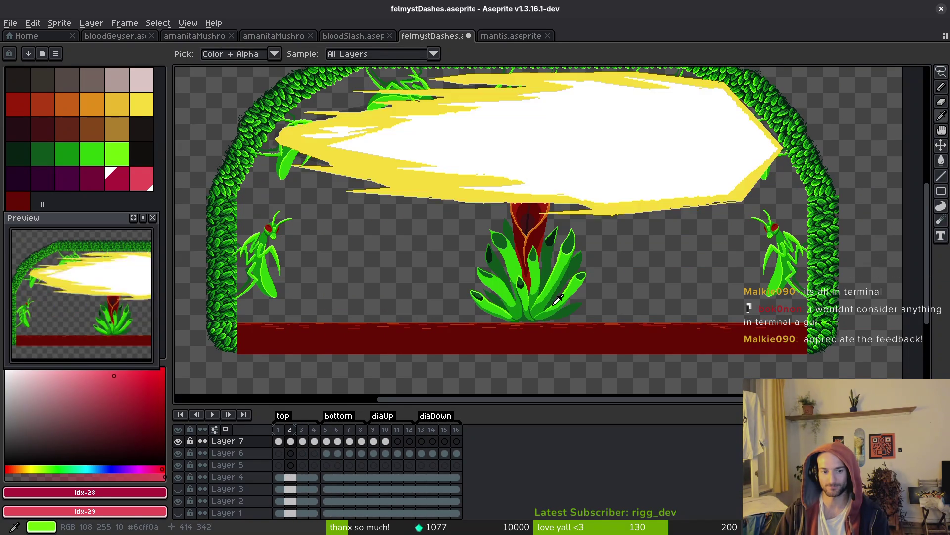
key(b)
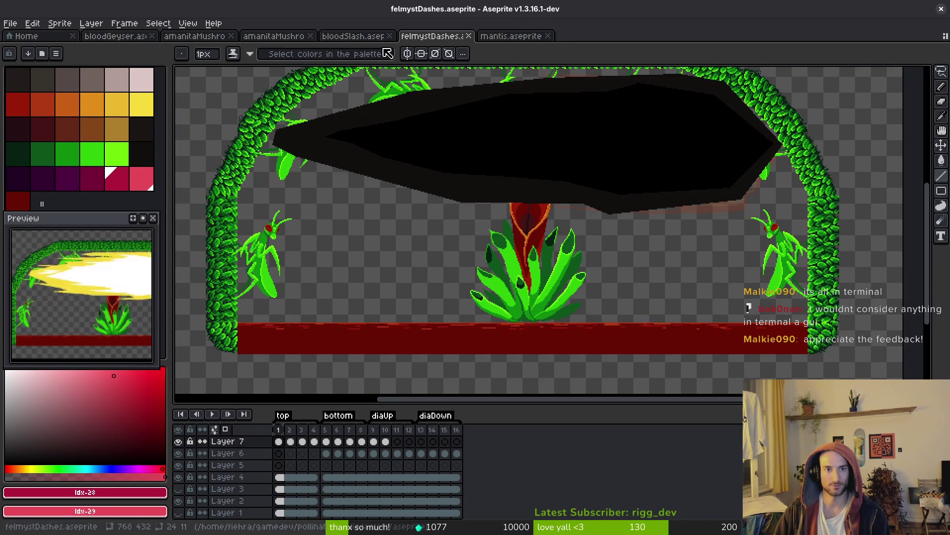
click(10, 24)
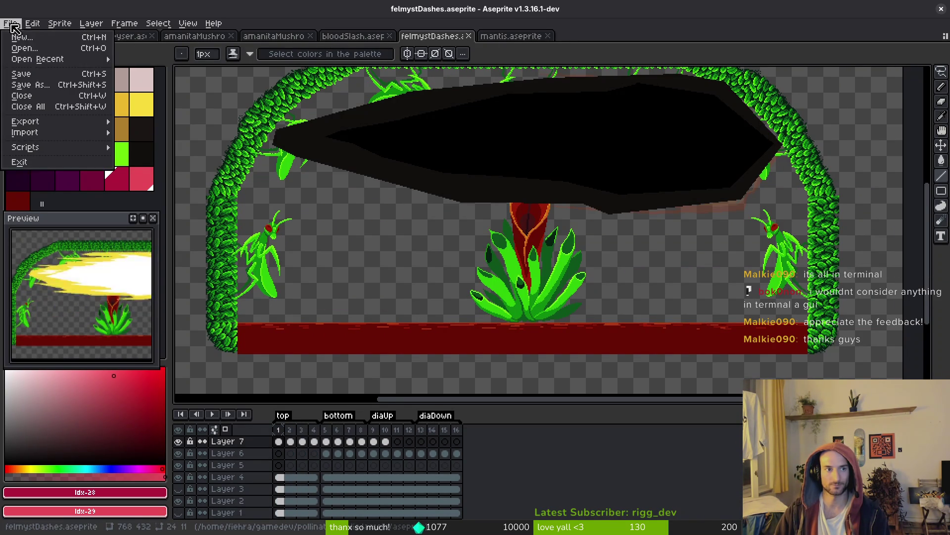
- Open the mantisArena.aseprite sprite
click(44, 56)
scroll(517, 238, down, 10)
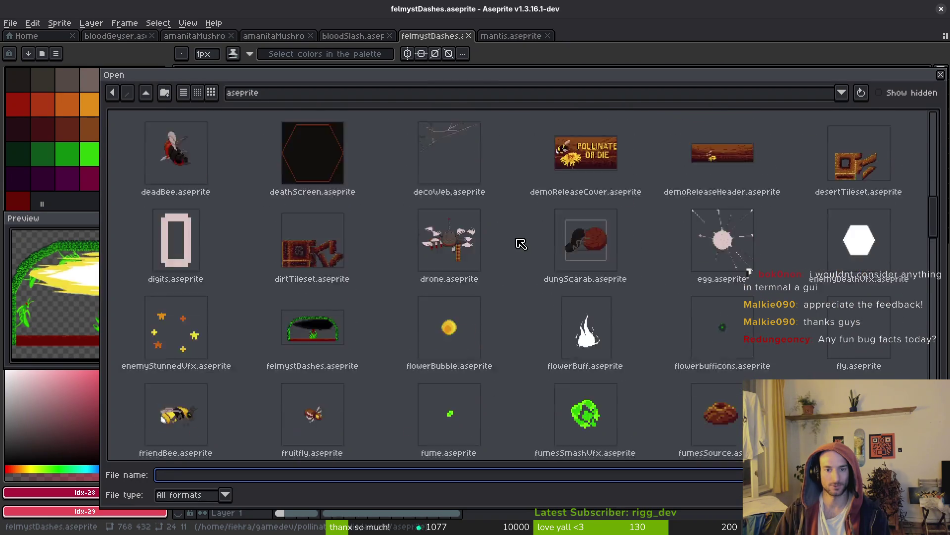
scroll(495, 240, down, 5)
scroll(505, 240, up, 2)
click(712, 246)
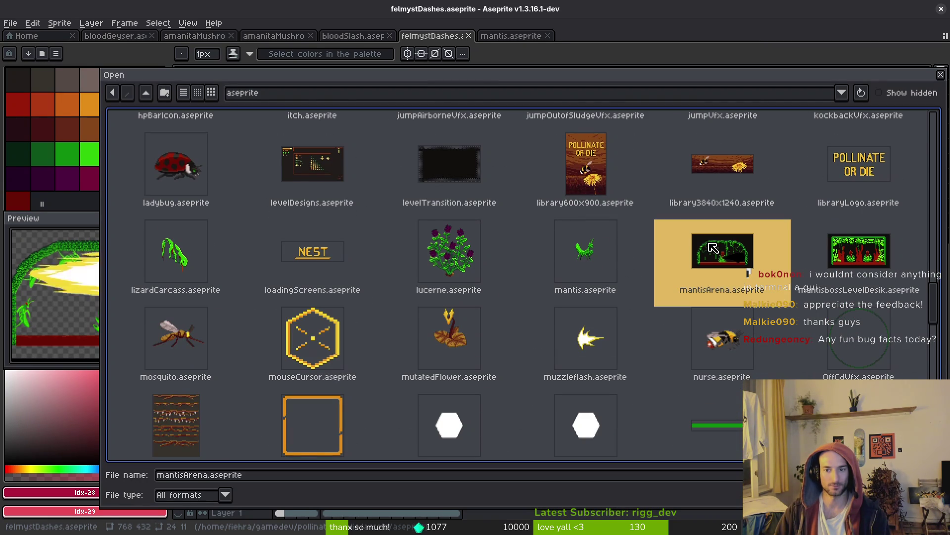
double_click(712, 248)
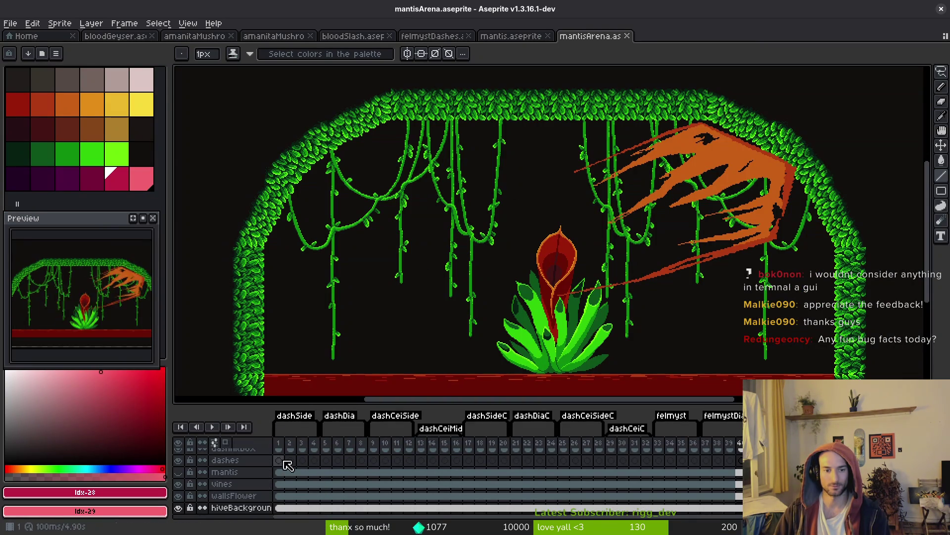
- Step through mantisArena's dash frames 2, 5, 6 and on to the orange dash
key(Right)
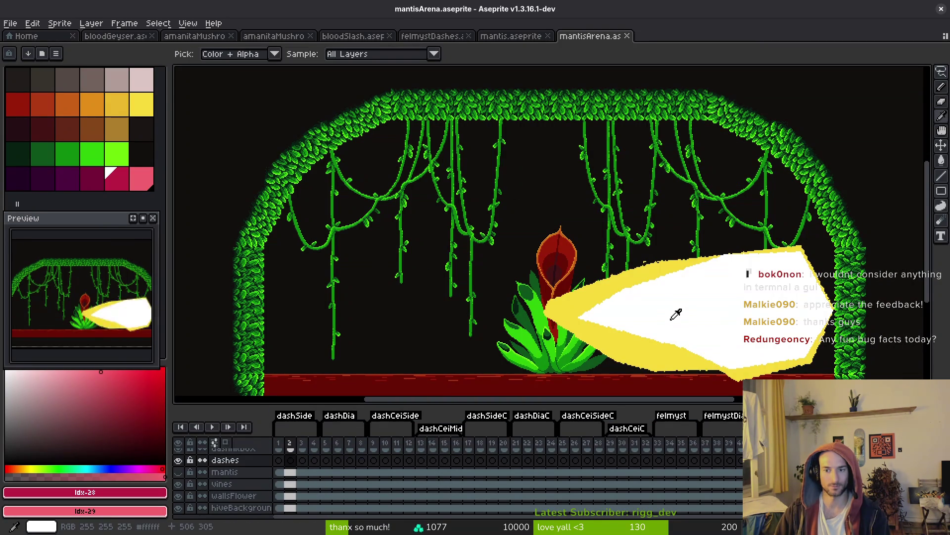
key(Right)
key(Right)
key(Right)
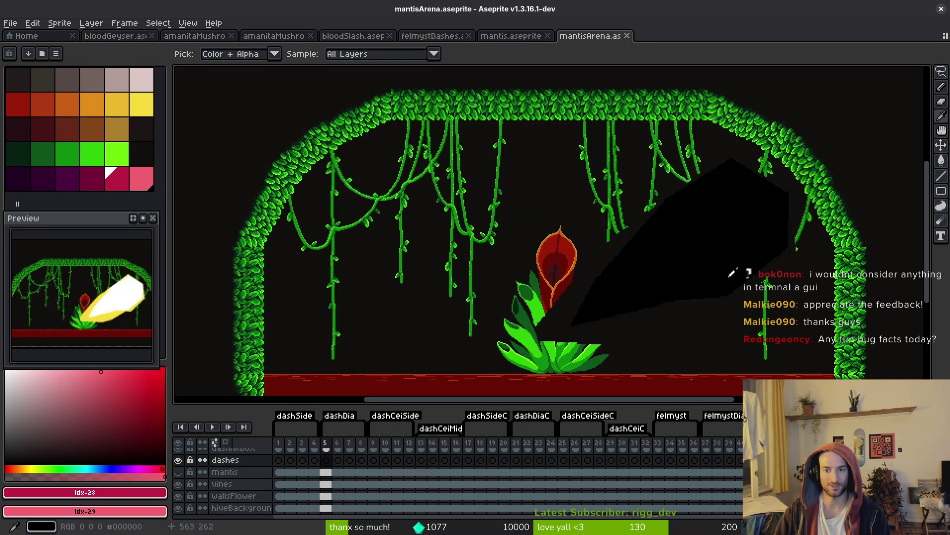
key(Right)
key(b)
scroll(661, 312, up, 4)
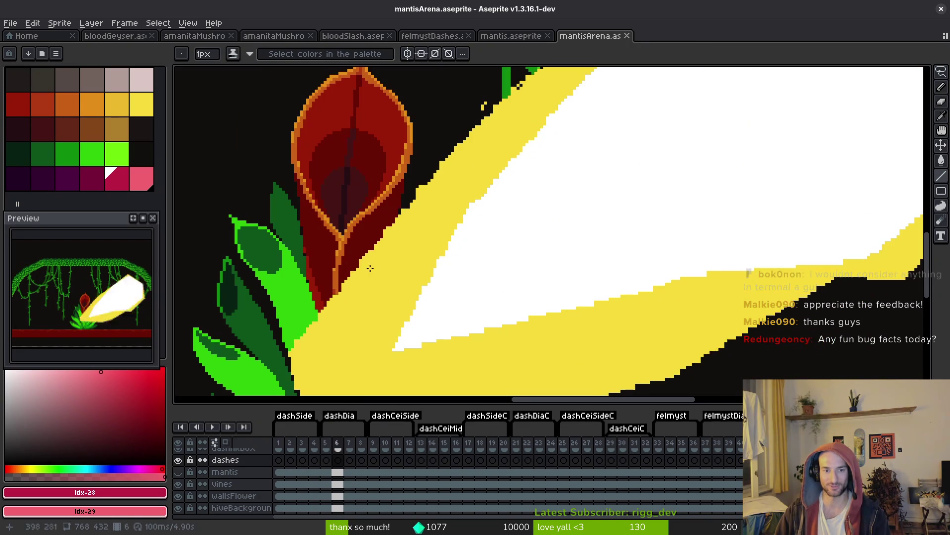
scroll(715, 269, down, 4)
scroll(622, 282, up, 3)
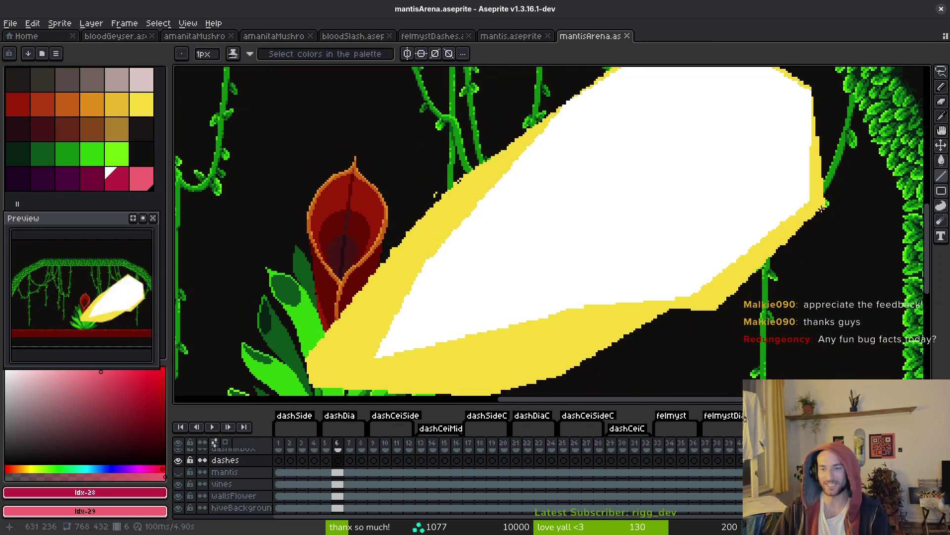
key(Right)
key(i)
key(Right)
scroll(644, 257, down, 1)
- Compare frame 6's white-and-yellow dash with the orange dash, then play the animation
key(Right)
key(Left)
key(Left)
key(Left)
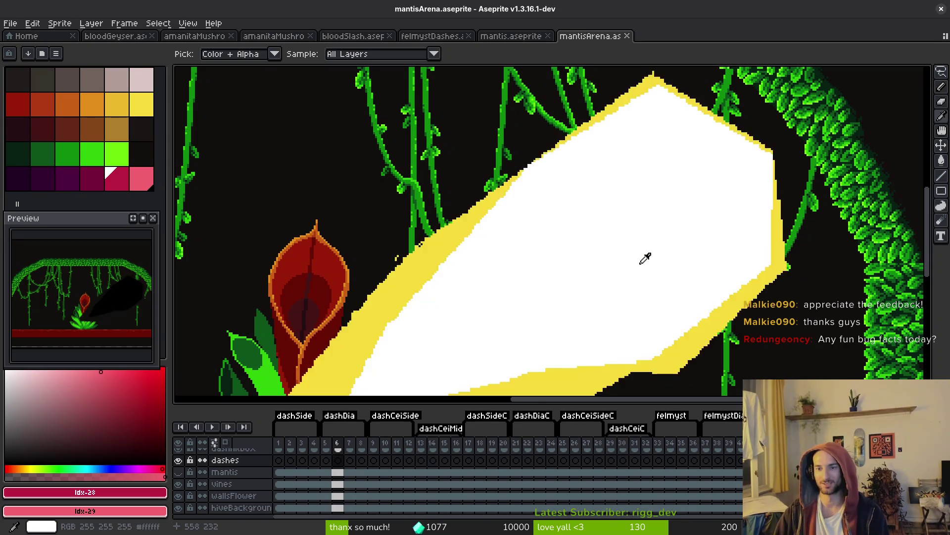
key(Right)
key(Left)
scroll(645, 258, down, 3)
key(Right)
key(Left)
key(Return)
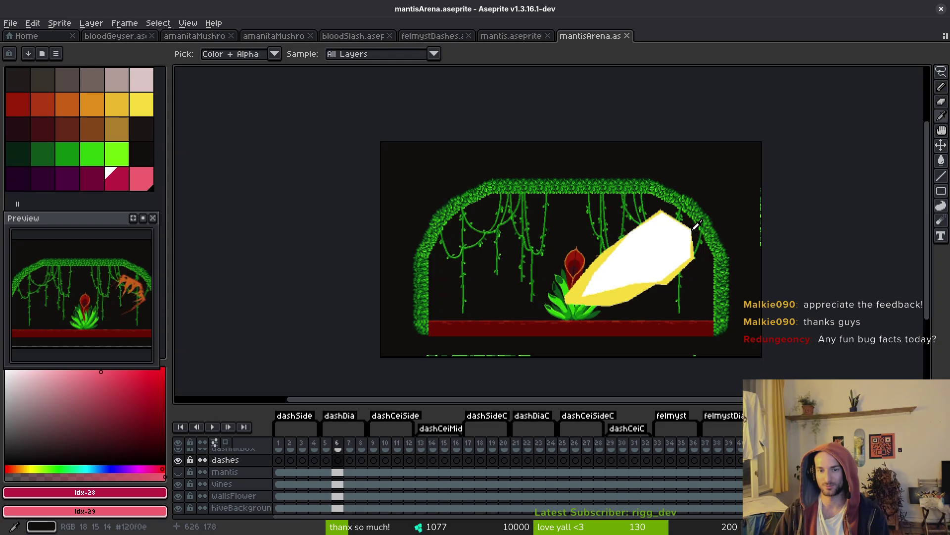
scroll(690, 220, up, 3)
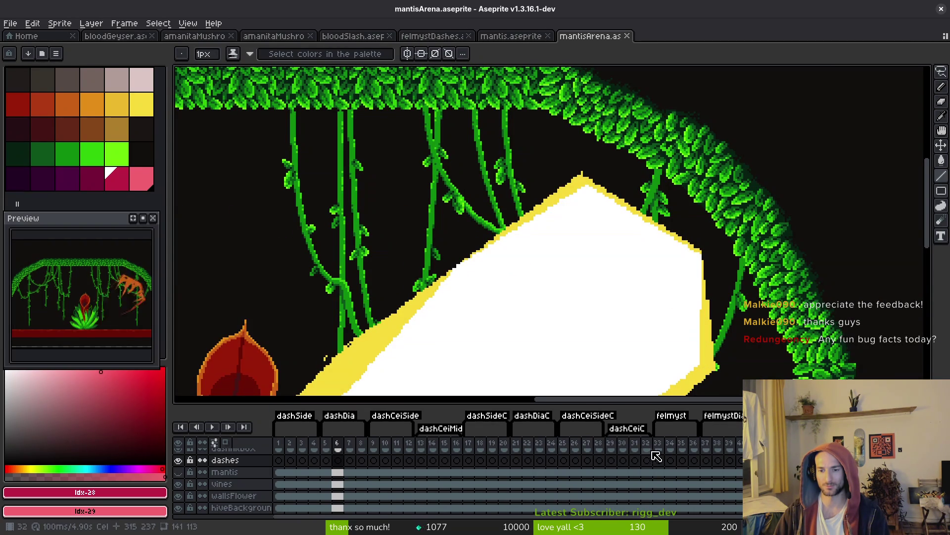
- Close the mantisArena, mantis, bloodSlash, amanitaMushroom and bloodGeyser tabs, returning to felmystDashes
click(509, 38)
click(627, 36)
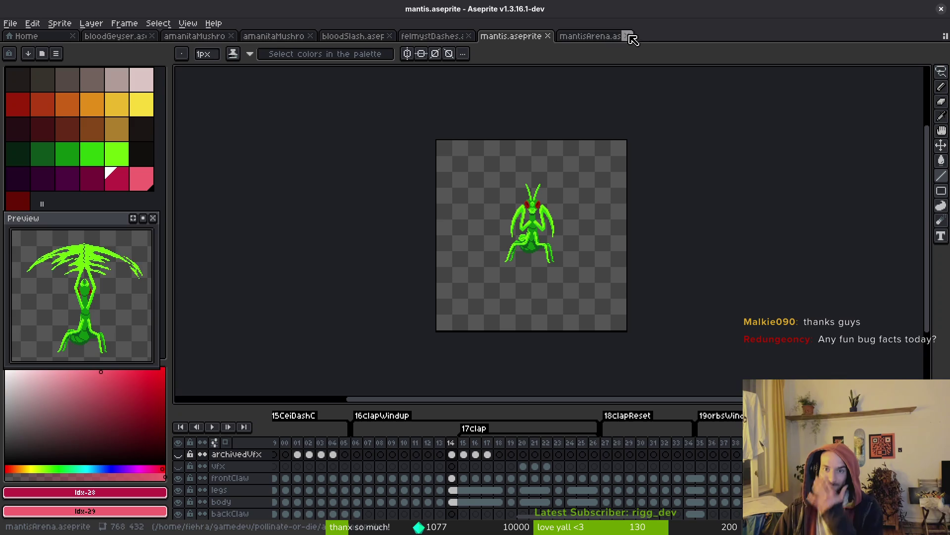
click(548, 36)
click(389, 36)
click(310, 36)
click(152, 36)
click(118, 36)
click(152, 36)
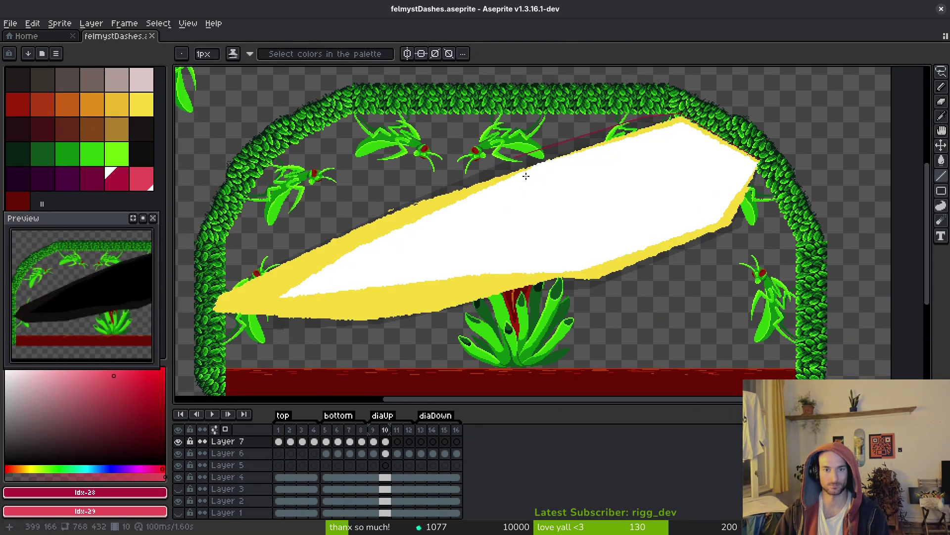
- Zoom in and out on frame 10 to inspect the crimson edge lines on the slash
scroll(531, 175, up, 3)
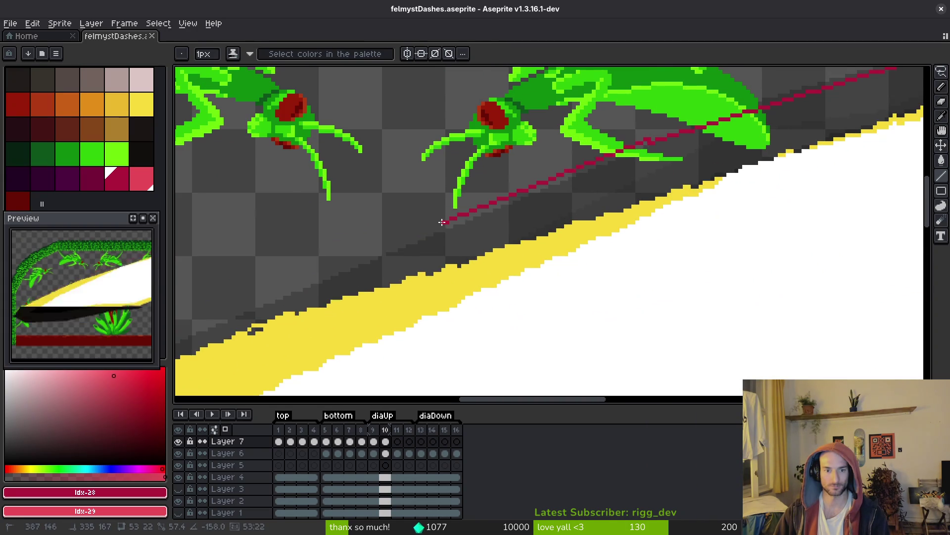
scroll(443, 218, down, 1)
scroll(514, 246, down, 3)
scroll(516, 243, up, 1)
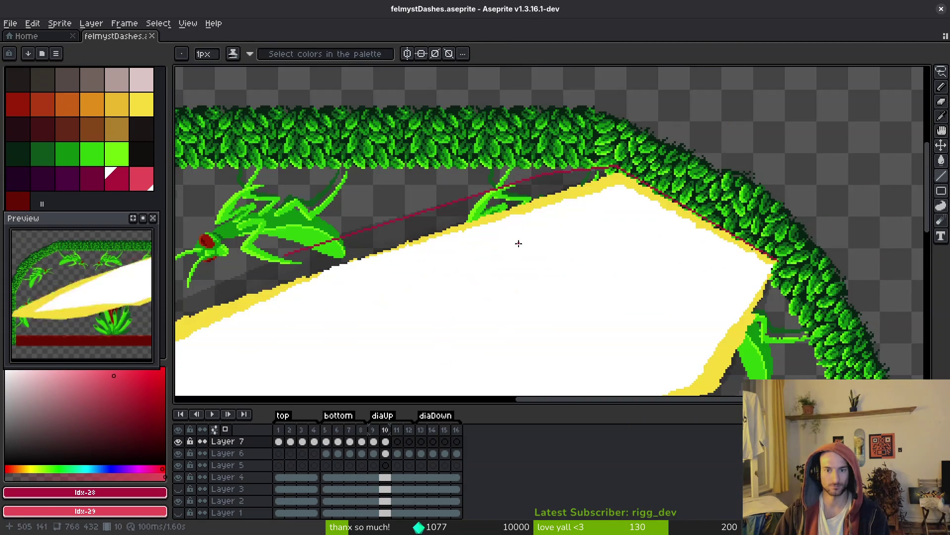
scroll(571, 214, up, 3)
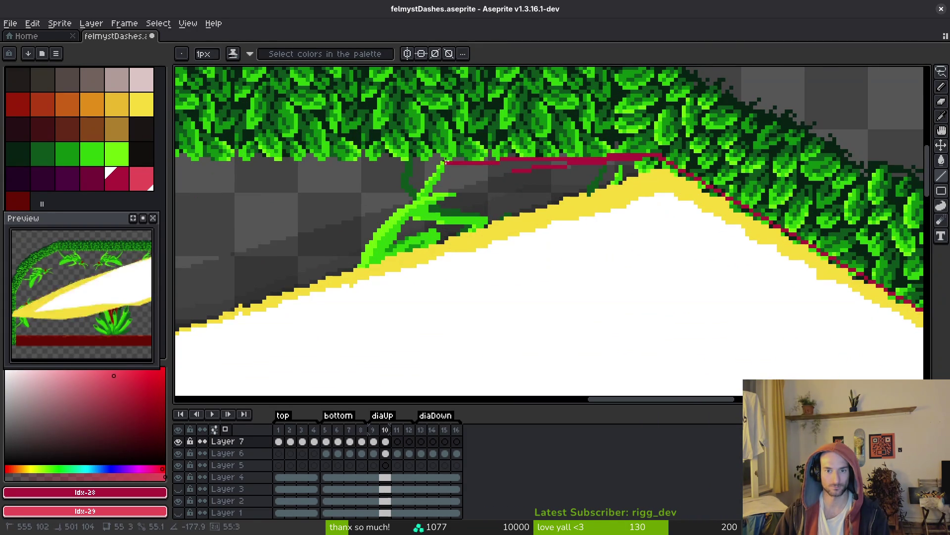
scroll(477, 191, up, 2)
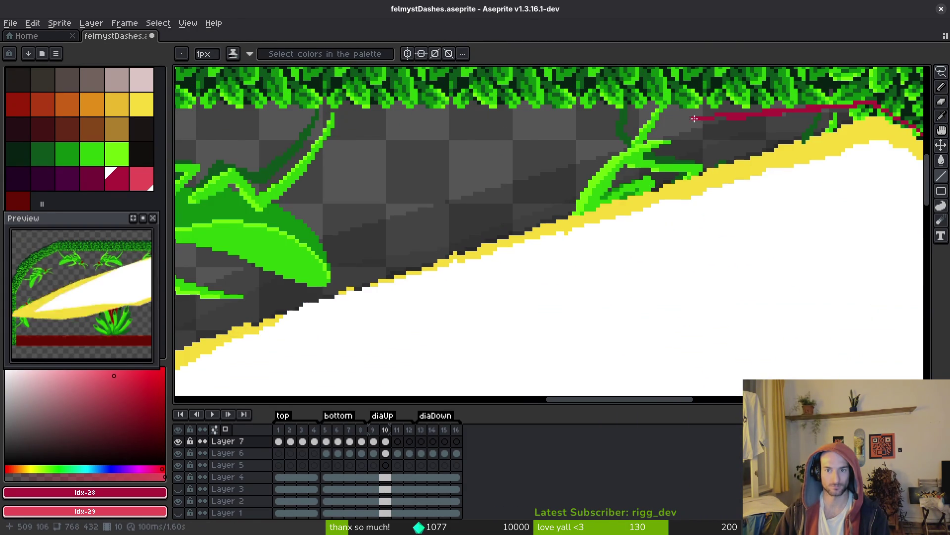
scroll(694, 118, down, 2)
scroll(376, 198, up, 2)
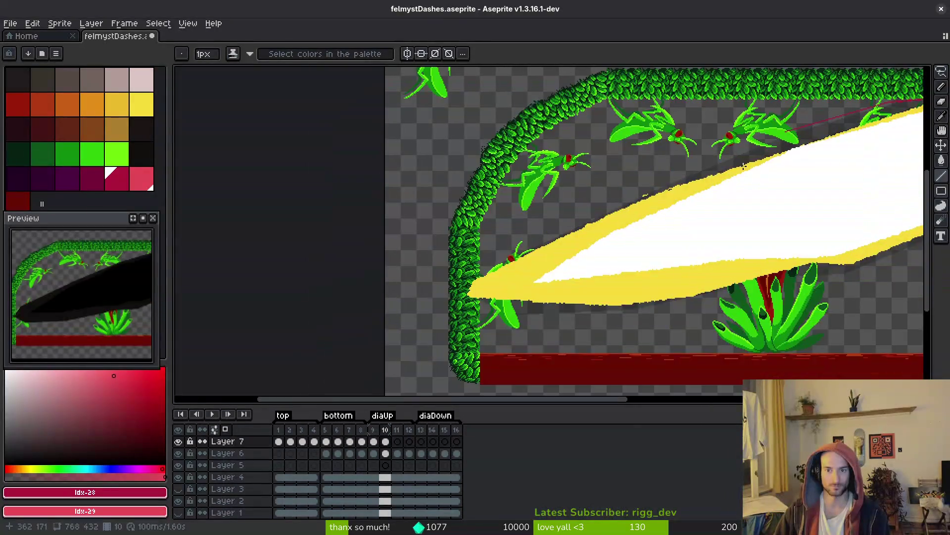
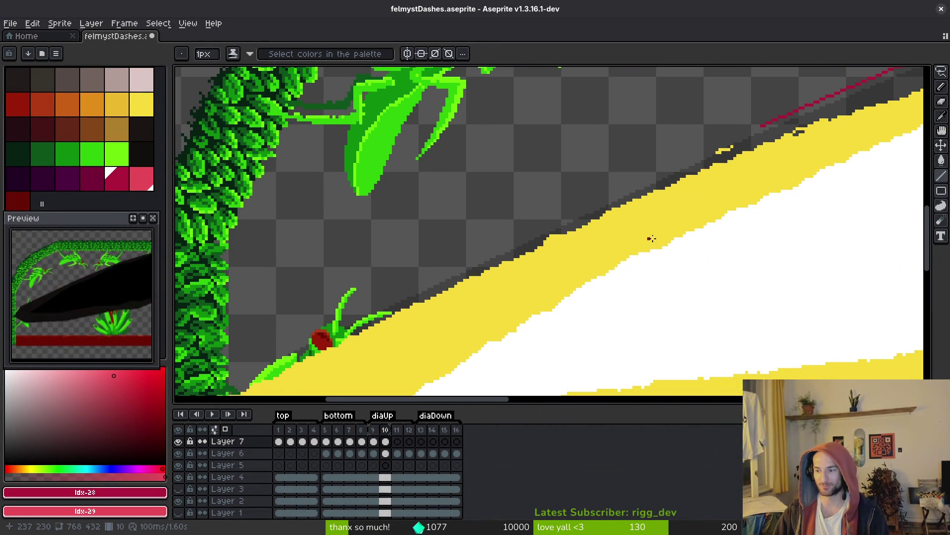
- Draw the dark red guide line along the dash beam's upper edge
scroll(718, 178, left, 1)
mouse_move(775, 115)
mouse_down()
mouse_move(475, 239)
mouse_move(449, 257)
mouse_move(457, 263)
mouse_move(405, 292)
mouse_up()
mouse_move(405, 292)
mouse_down()
mouse_move(587, 231)
mouse_move(587, 169)
mouse_up()
drag(420, 258, 403, 275)
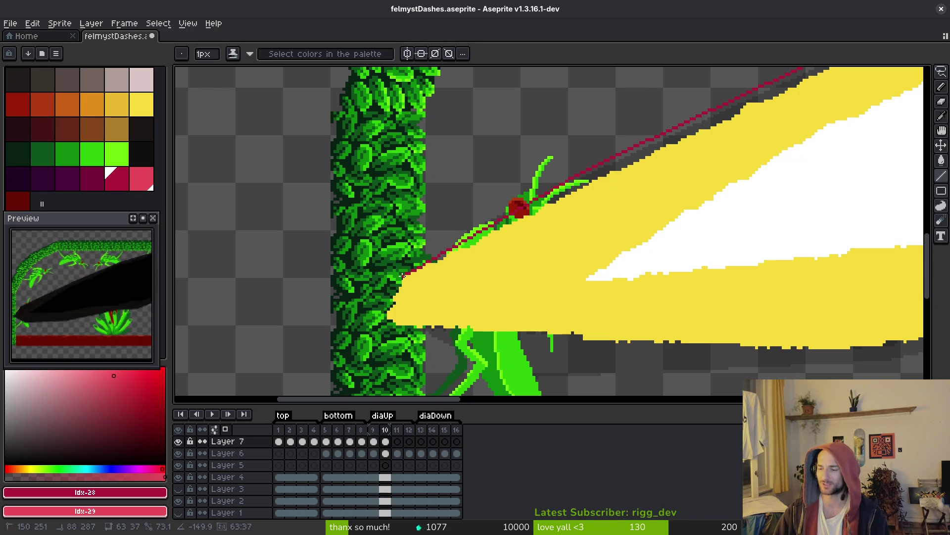
drag(402, 276, 403, 275)
scroll(403, 247, down, 3)
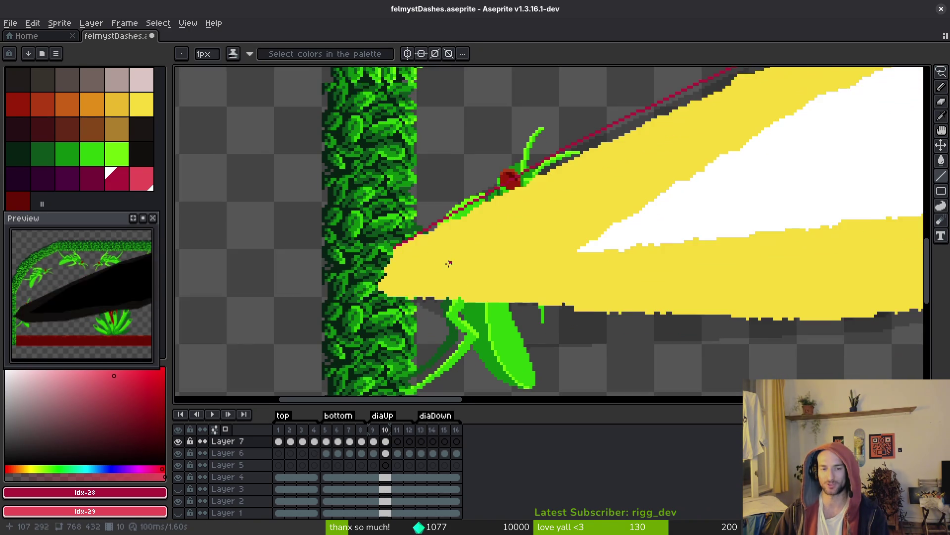
- Continue the dark red line along the beam's lower edge down to the plant top
mouse_move(371, 203)
mouse_down()
mouse_move(353, 248)
mouse_move(488, 312)
mouse_up()
scroll(615, 268, down, 3)
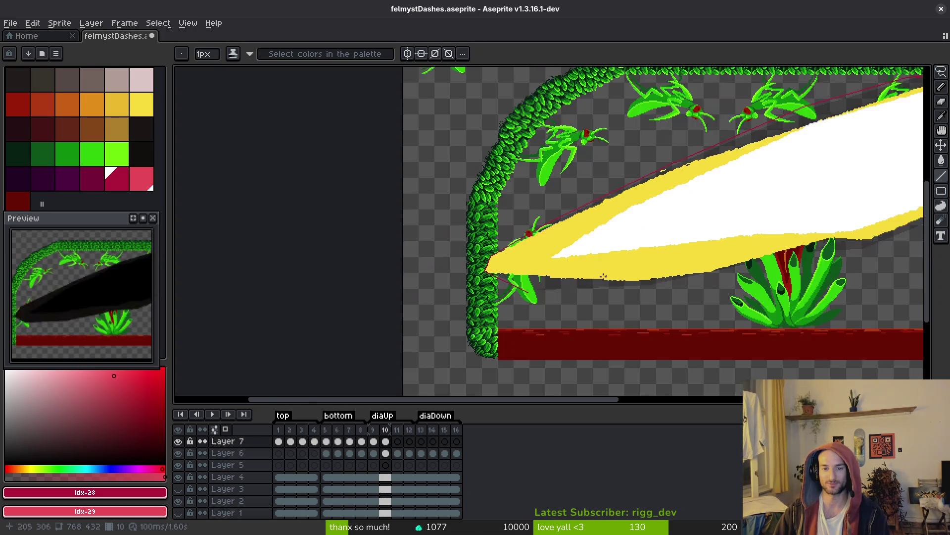
scroll(664, 133, up, 4)
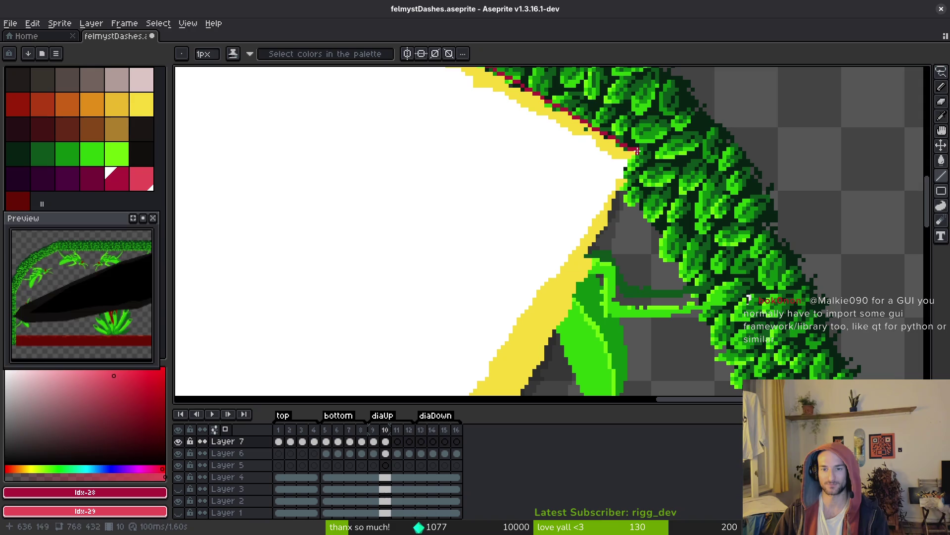
scroll(641, 153, down, 4)
mouse_move(603, 255)
mouse_down()
mouse_move(588, 308)
mouse_move(696, 197)
mouse_move(821, 155)
mouse_move(488, 272)
mouse_move(427, 304)
mouse_move(753, 275)
mouse_move(510, 292)
mouse_up()
scroll(589, 298, up, 4)
scroll(488, 272, down, 3)
scroll(426, 304, up, 3)
drag(560, 273, 837, 241)
mouse_move(785, 259)
mouse_down()
mouse_move(713, 288)
mouse_move(646, 289)
mouse_move(823, 252)
mouse_move(641, 291)
mouse_move(260, 307)
mouse_up()
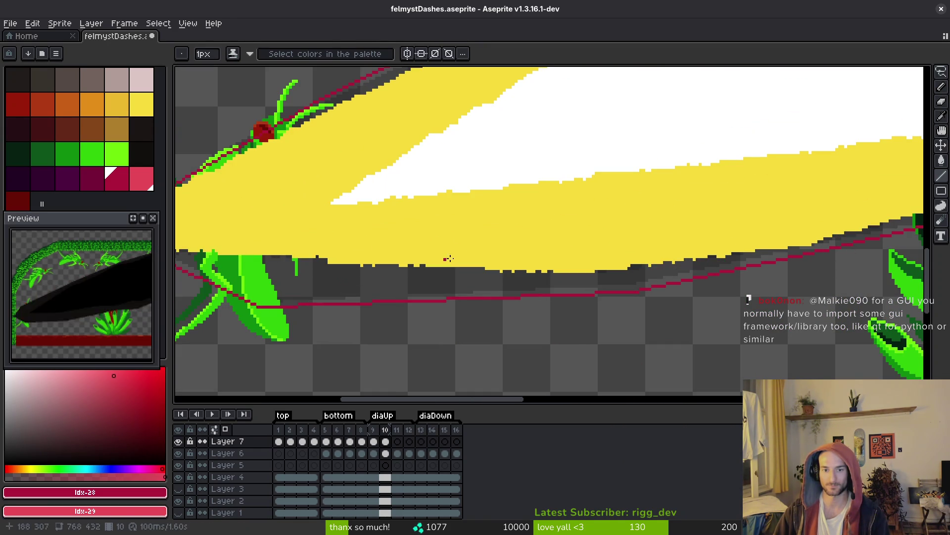
- Try a red Paint Bucket fill on the dash, then undo it
key(g)
click(485, 236)
scroll(486, 236, down, 5)
key(ctrl+z)
scroll(626, 192, up, 5)
- Switch back to the Pencil and pan the view over the dash
key(b)
scroll(658, 206, down, 3)
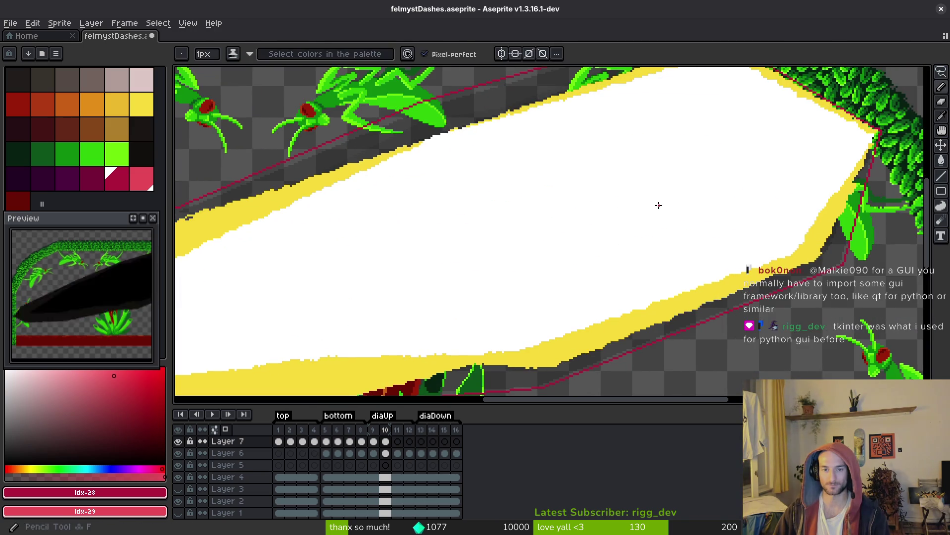
scroll(624, 248, up, 4)
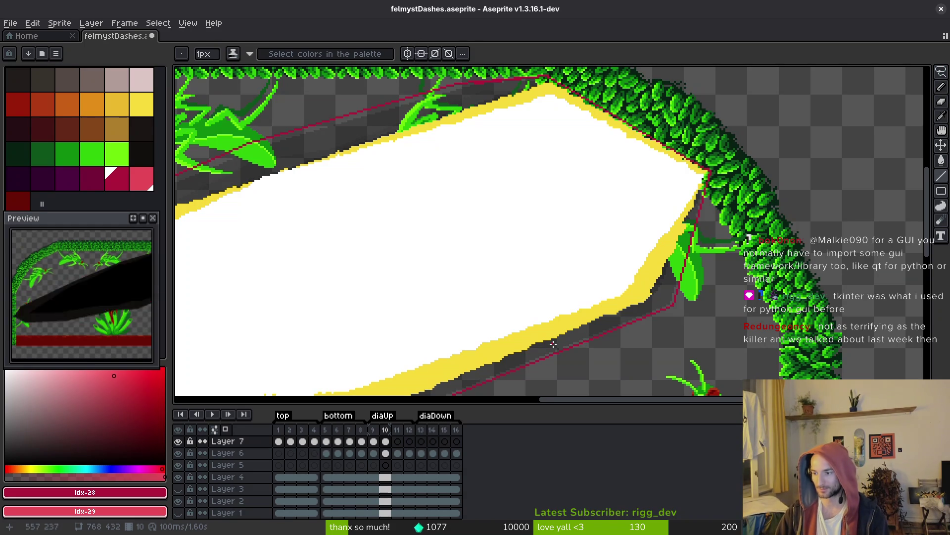
mouse_move(558, 310)
mouse_down()
mouse_move(681, 229)
mouse_move(621, 172)
mouse_up()
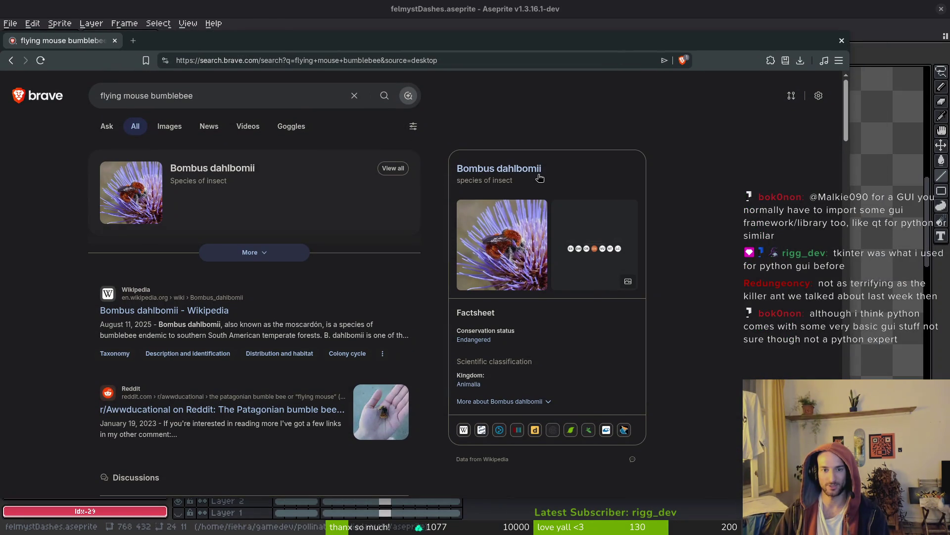
- Look at the Bombus dahlbomii Wikipedia result and image tab, then return to the results
click(297, 167)
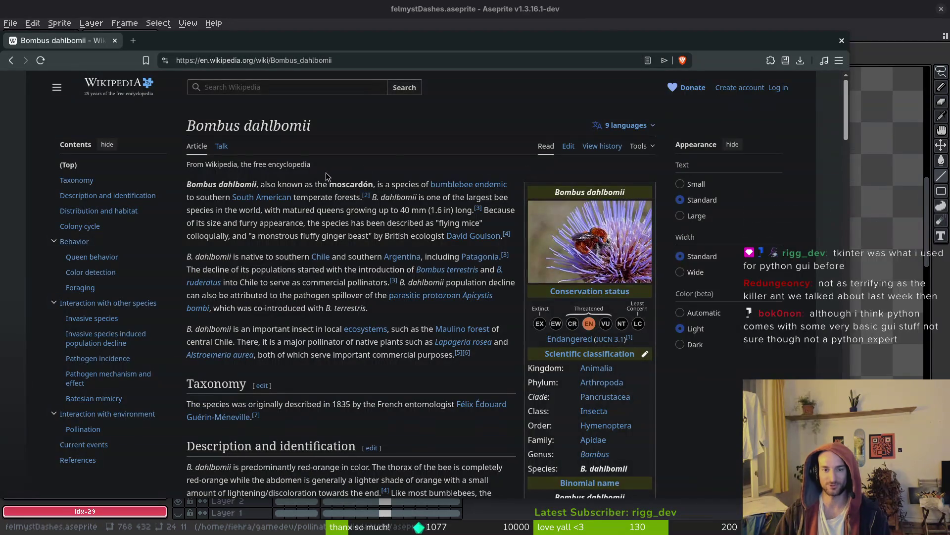
key(alt+Left)
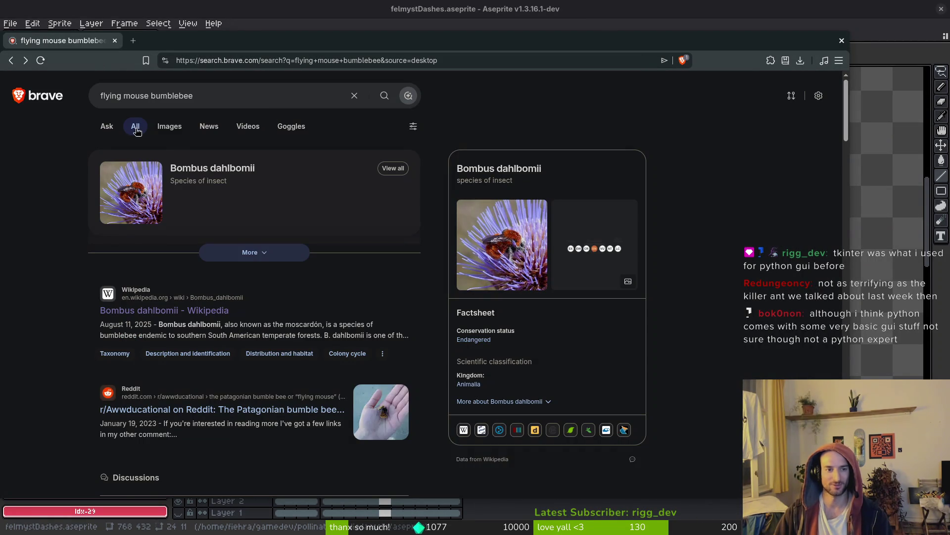
click(171, 127)
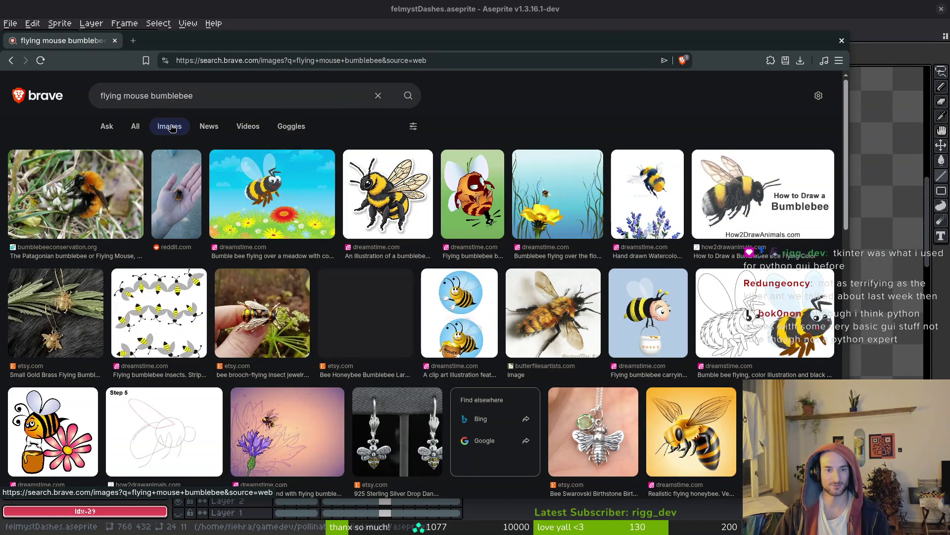
click(205, 95)
key(alt+Left)
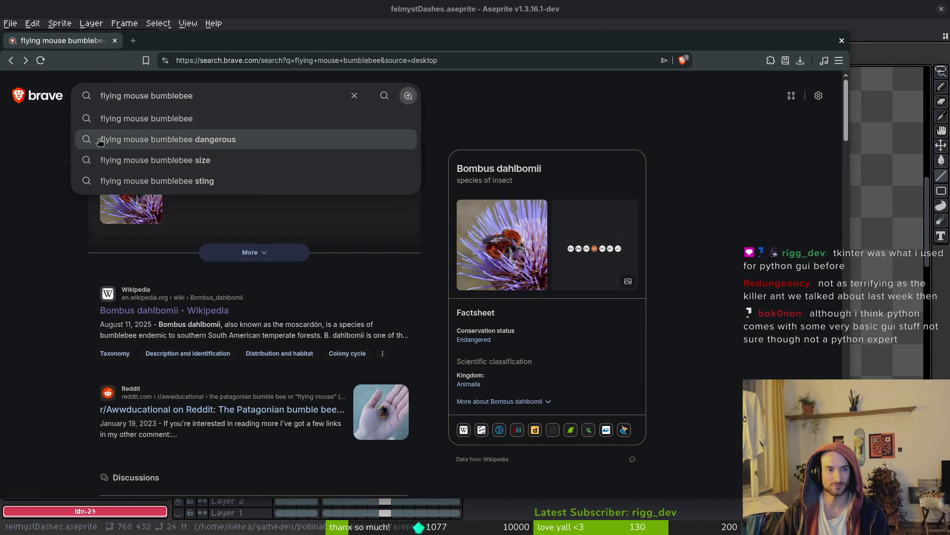
- Copy the name 'Bombus dahlbomii' and run it as the new search
click(26, 207)
drag(288, 172, 170, 173)
key(ctrl+c)
click(216, 96)
key(ctrl+a)
key(ctrl+v)
key(Return)
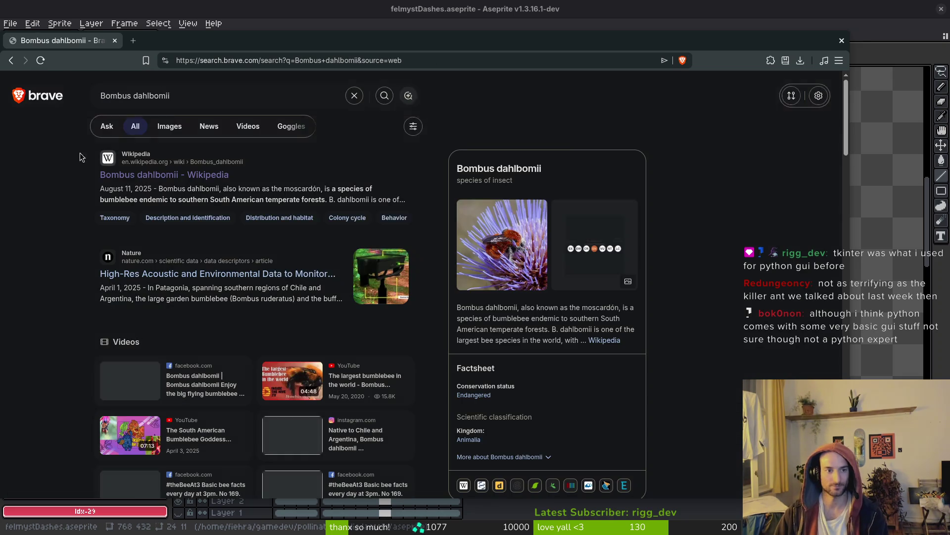
- Preview Bombus dahlbomii image results from theguardian, ecoregistros, bienen-nachrichten, de.wikipedia and plantiary
click(164, 128)
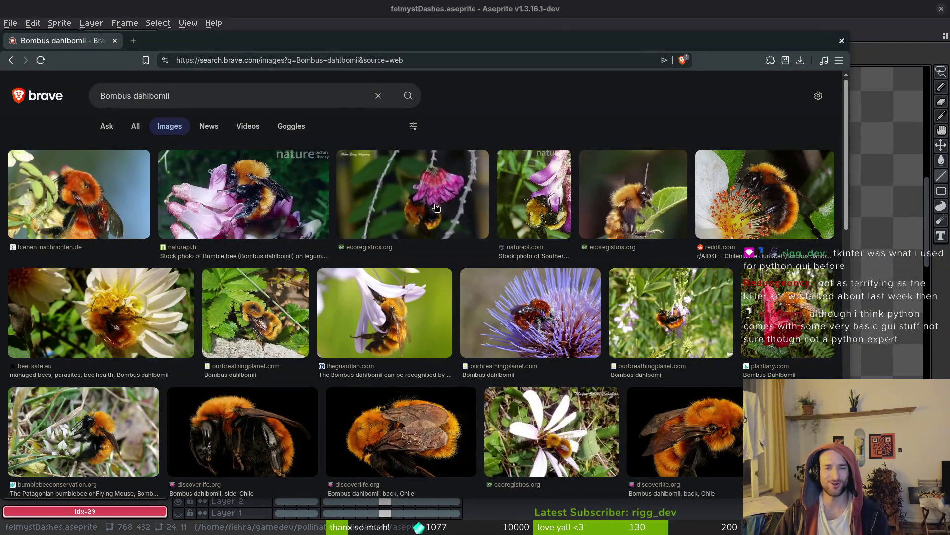
click(418, 329)
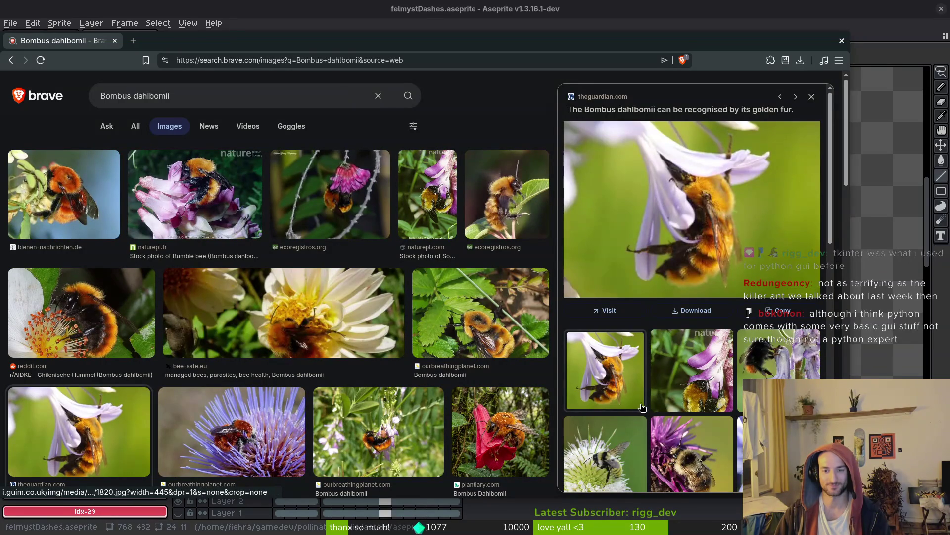
click(342, 203)
click(47, 173)
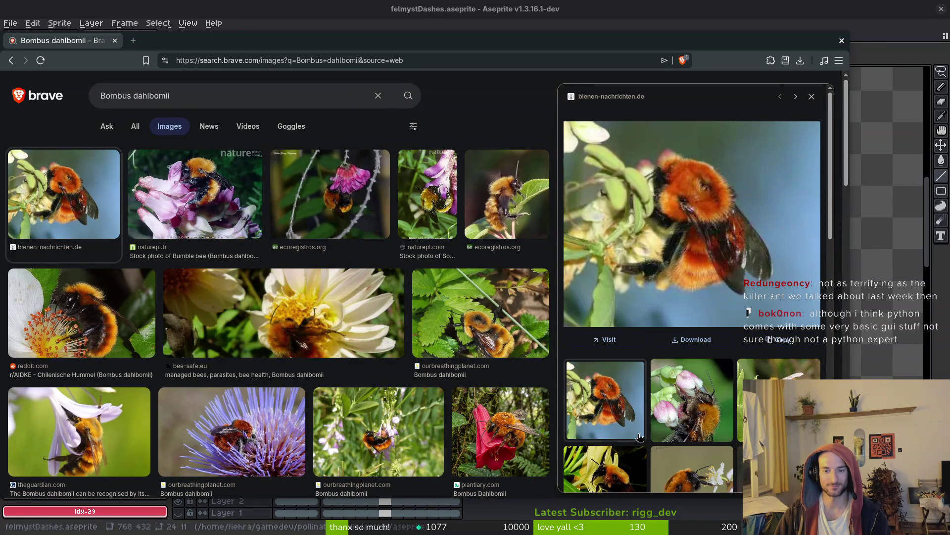
click(695, 419)
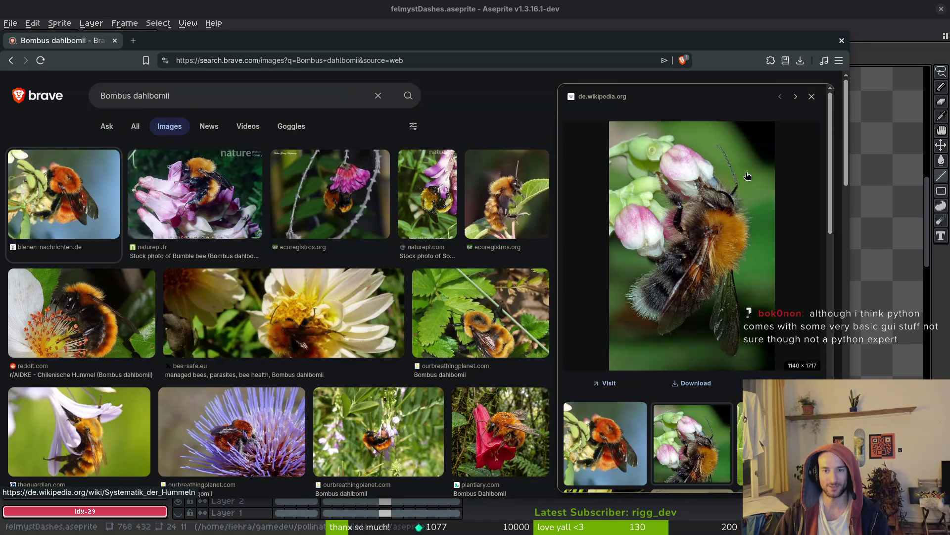
click(812, 96)
click(788, 322)
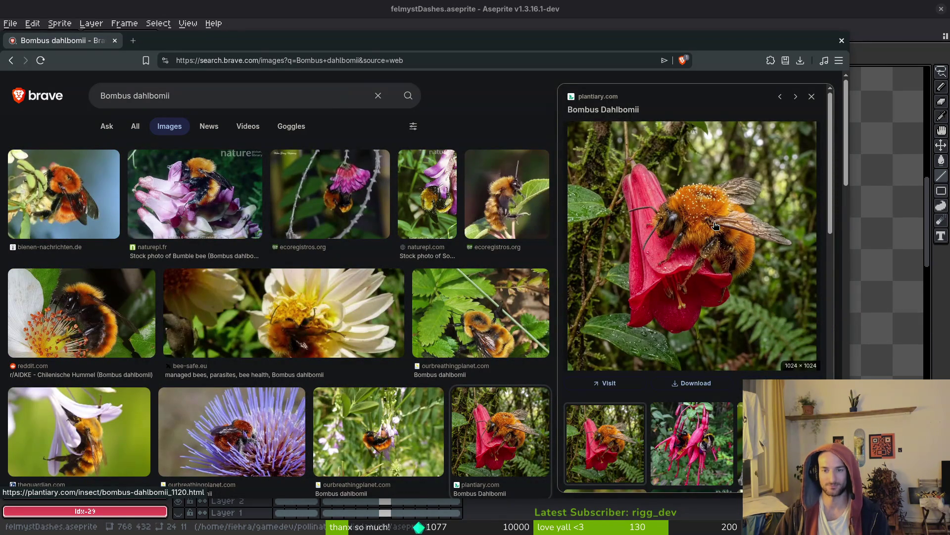
click(811, 97)
- Preview further bee photos from naturepl.com, butterfliesartists.com, reddit and aktion-hummelschutz.de
scroll(542, 234, down, 2)
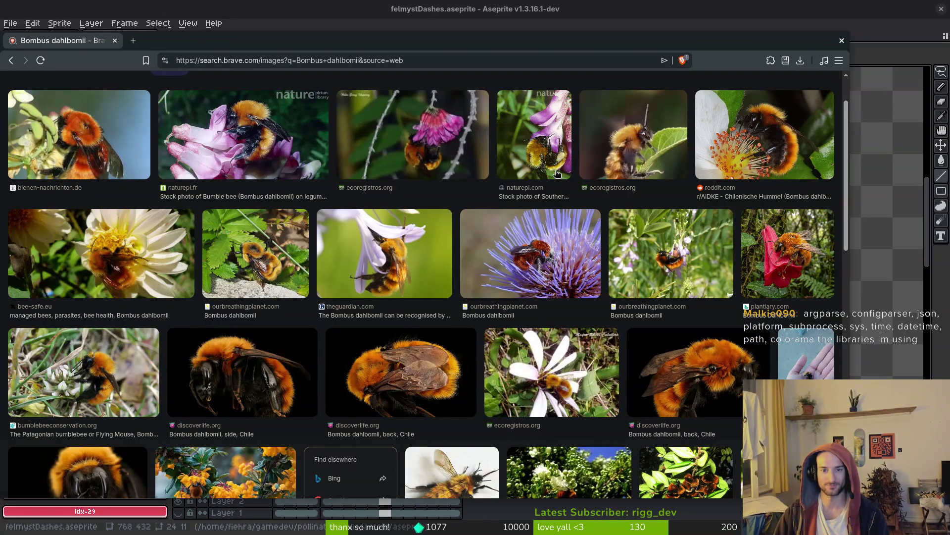
click(546, 159)
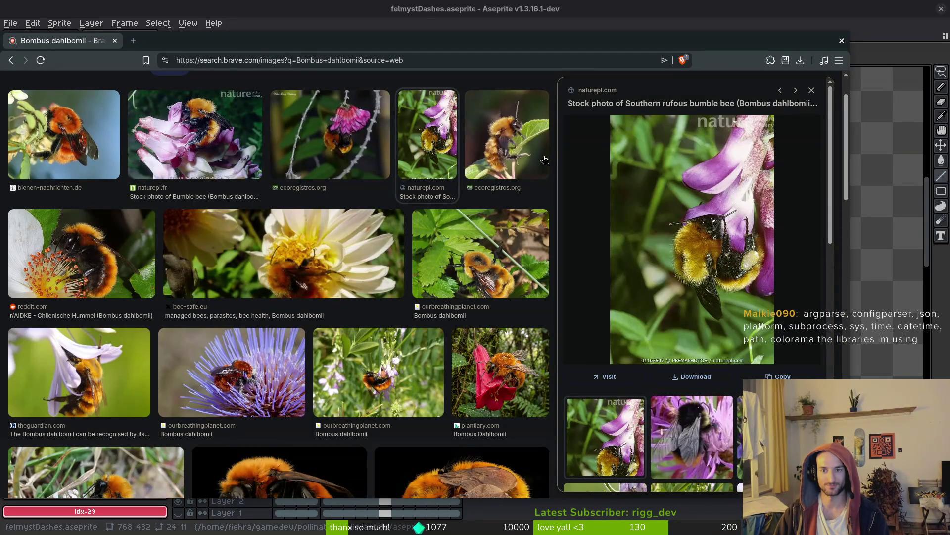
click(813, 91)
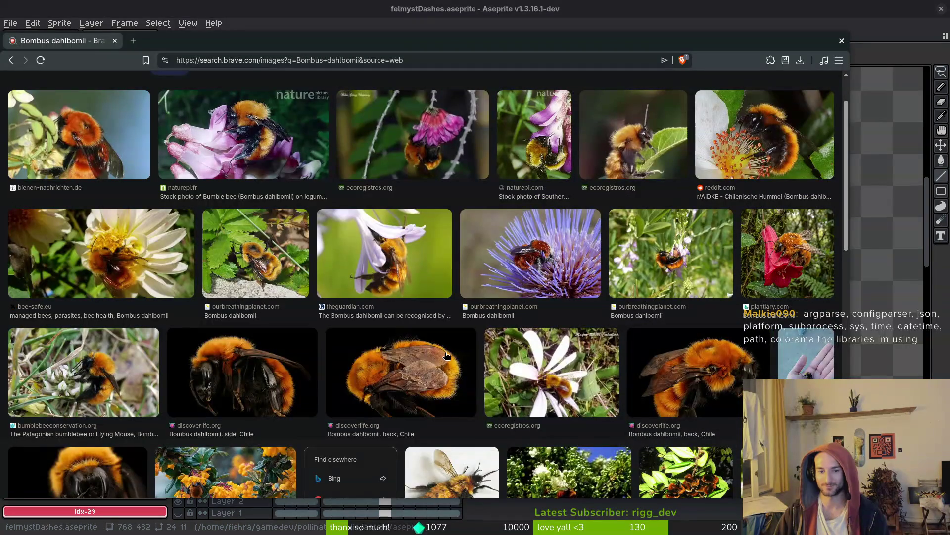
scroll(727, 377, down, 2)
click(453, 368)
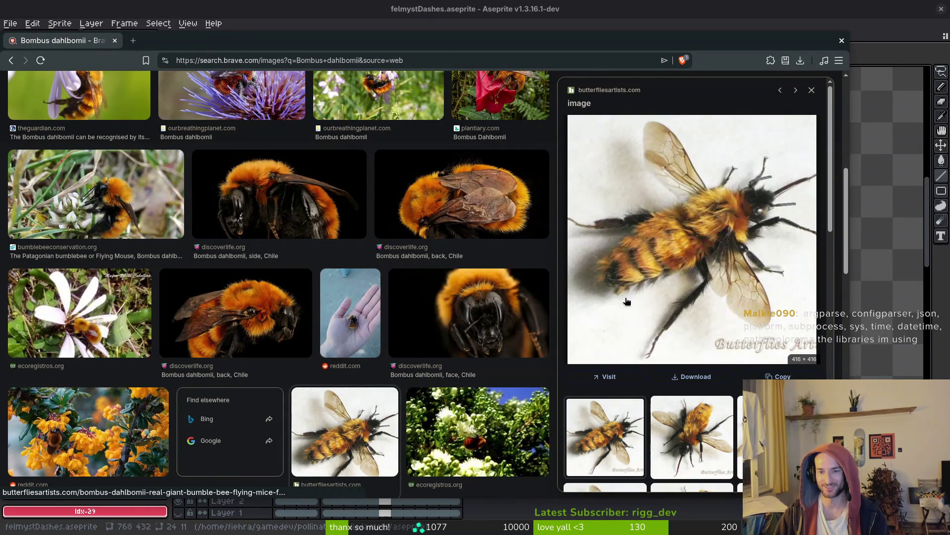
click(693, 433)
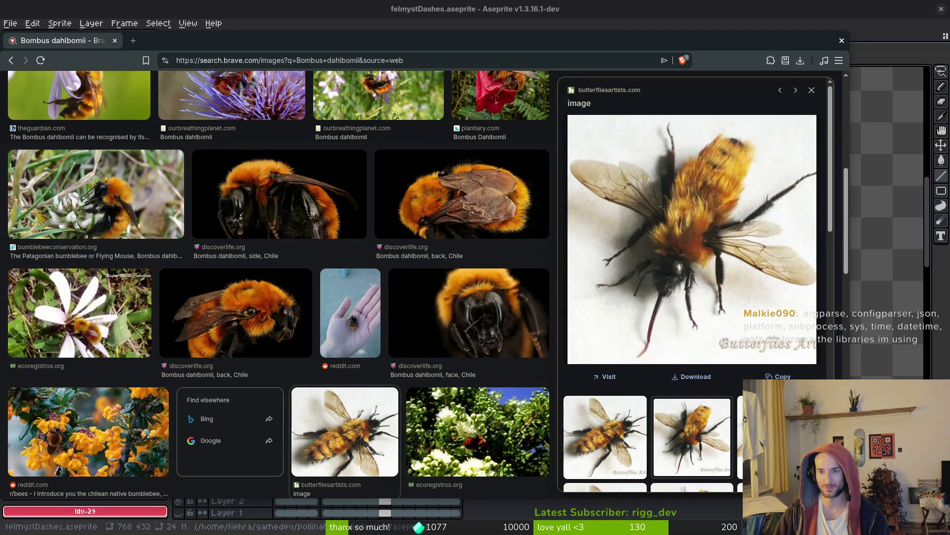
click(811, 90)
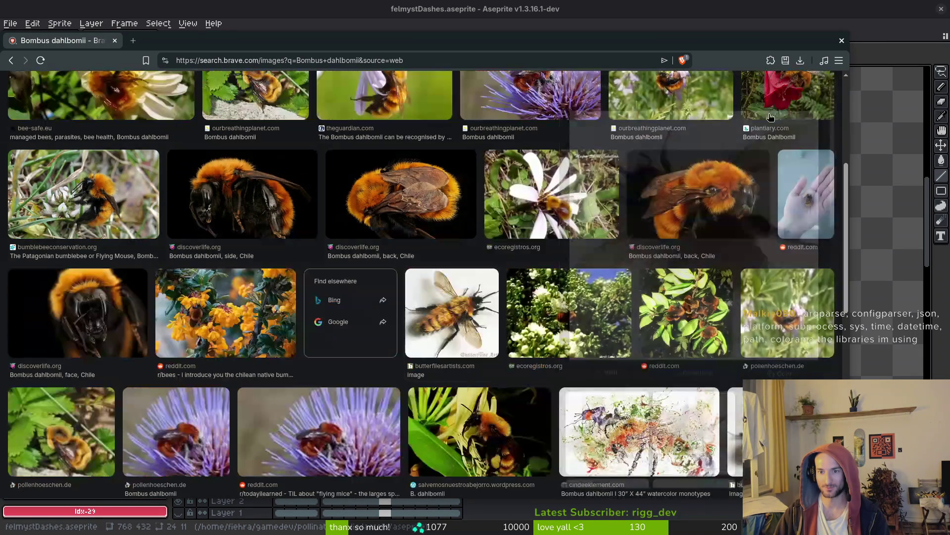
click(701, 322)
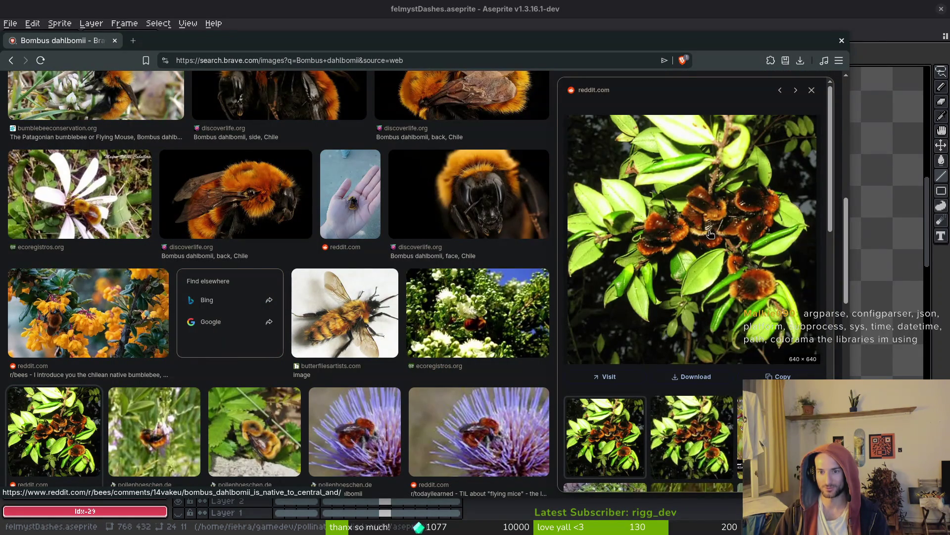
click(691, 433)
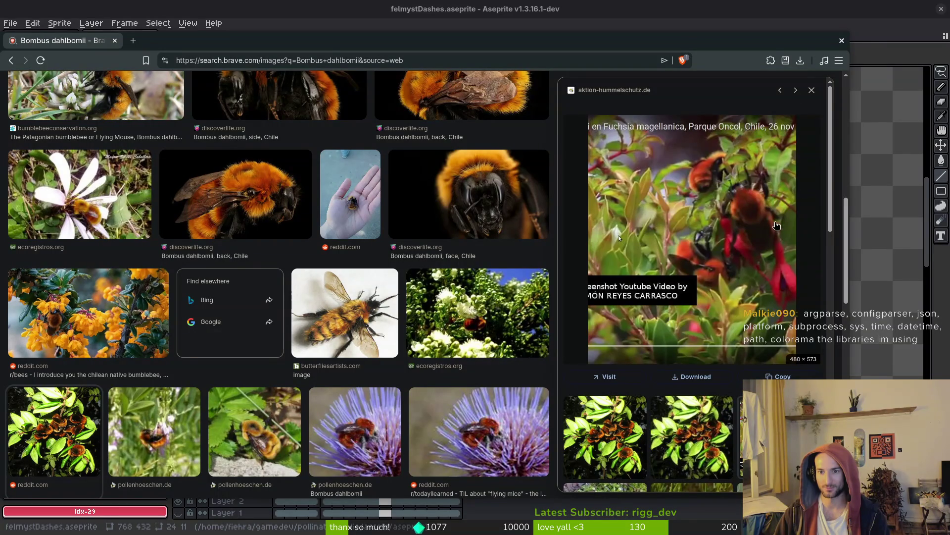
click(812, 90)
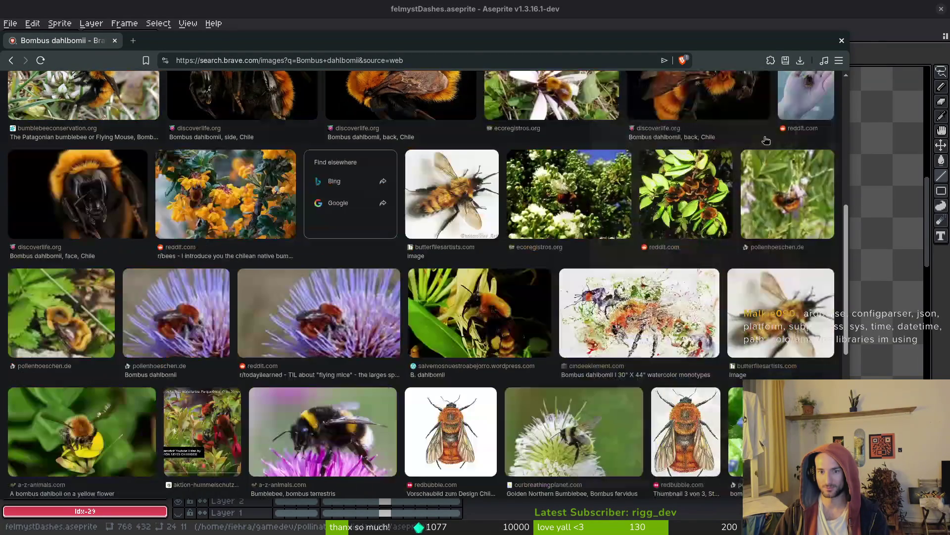
- Preview the native Chilean bumblebee, then the Bombus-armeniacus photo, selecting its title
scroll(592, 387, down, 2)
scroll(593, 387, down, 2)
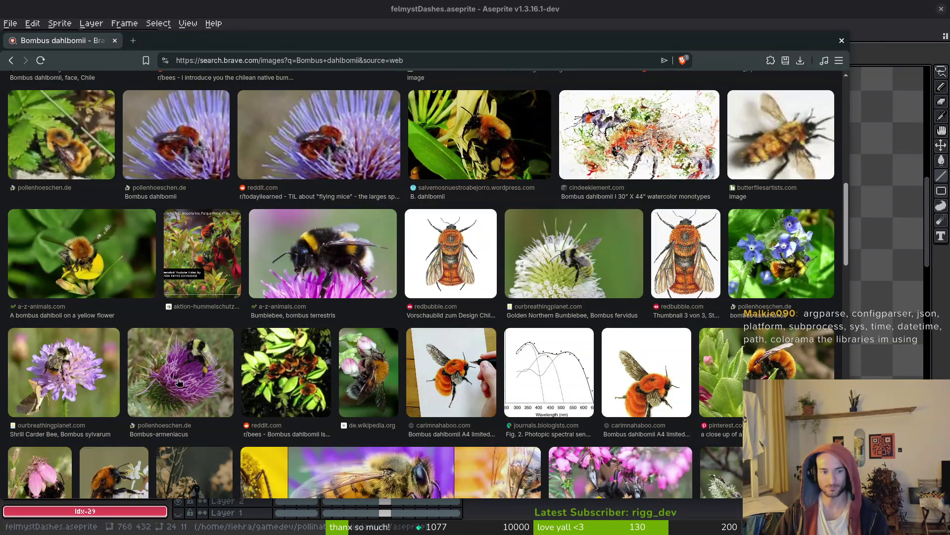
scroll(388, 314, down, 3)
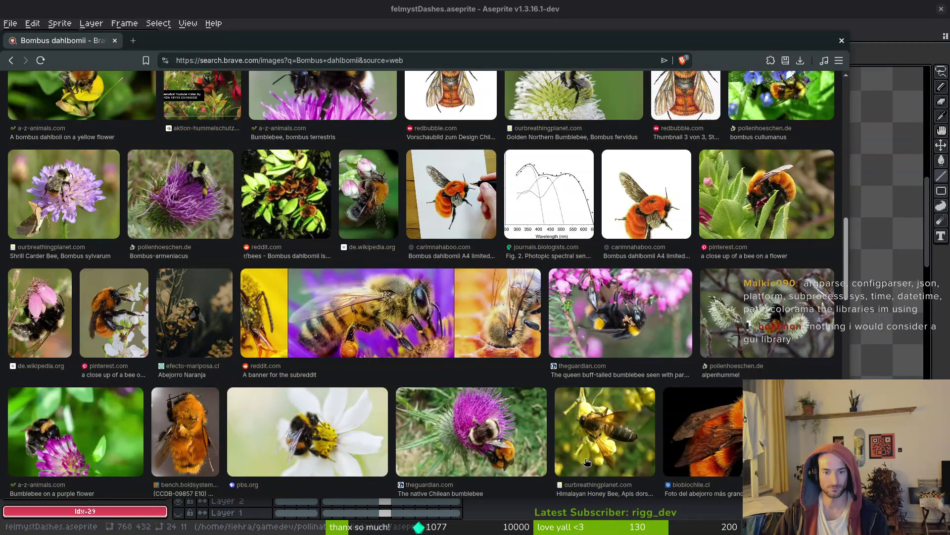
click(475, 449)
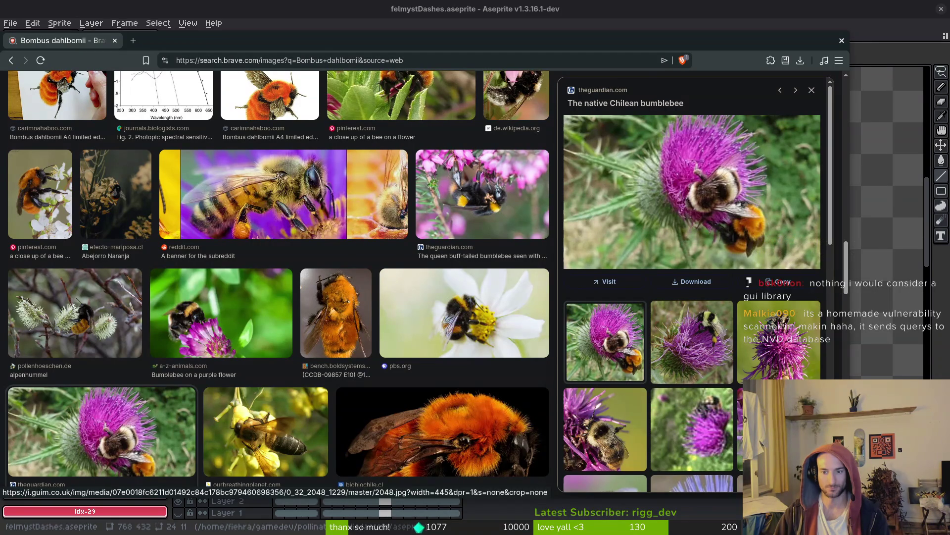
click(708, 345)
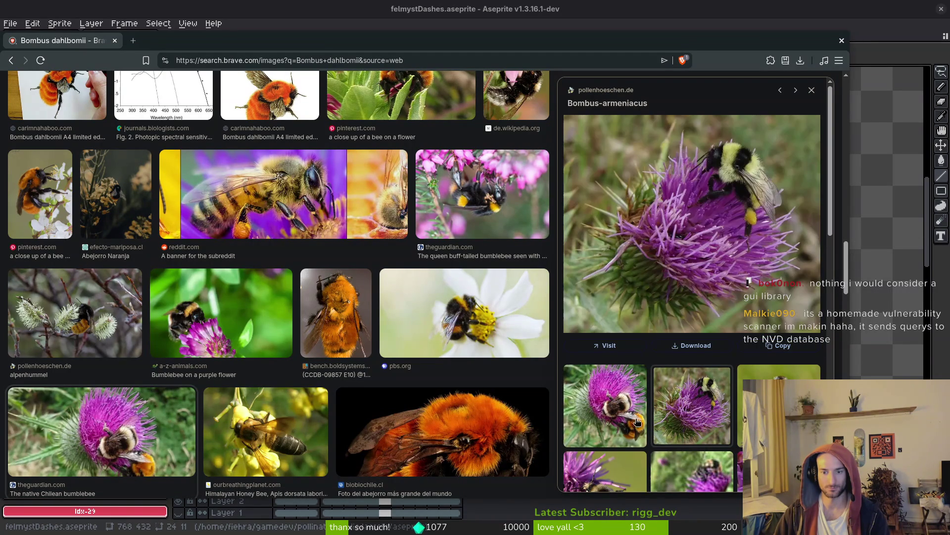
triple_click(670, 105)
- Search 'Bombus-armeniacus' in a new browser tab
key(ctrl+c)
key(ctrl+t)
key(ctrl+v)
key(Return)
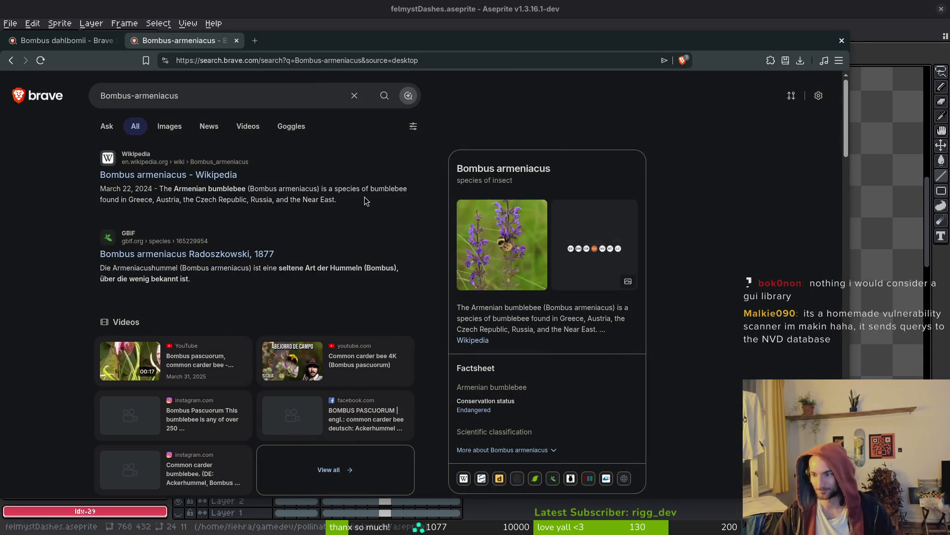
- Preview the wildbienen.de Bombus armeniacus image, then open the Wikipedia article
click(169, 128)
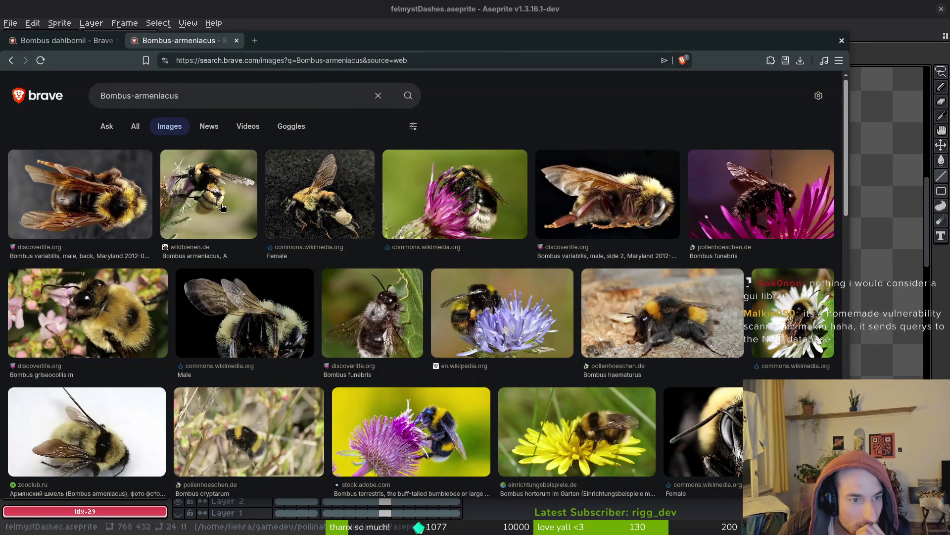
click(220, 209)
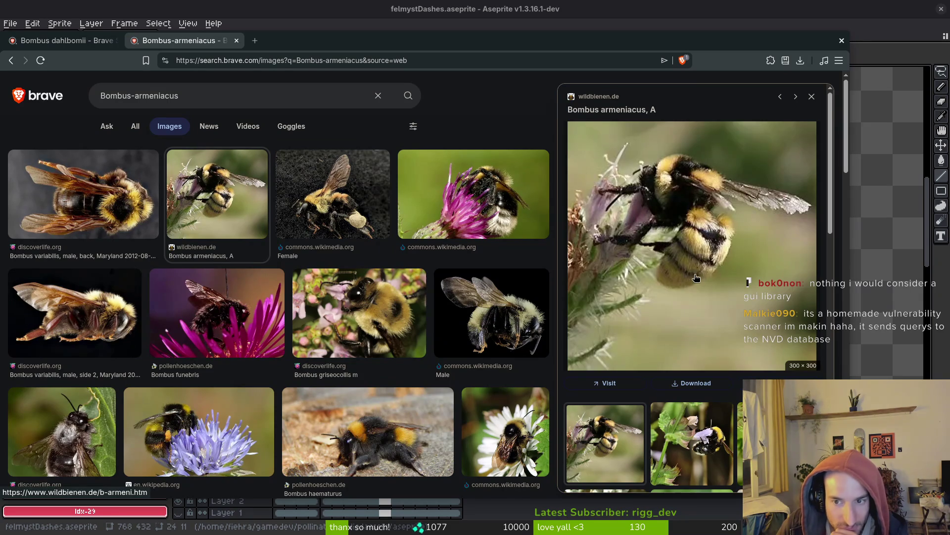
click(811, 97)
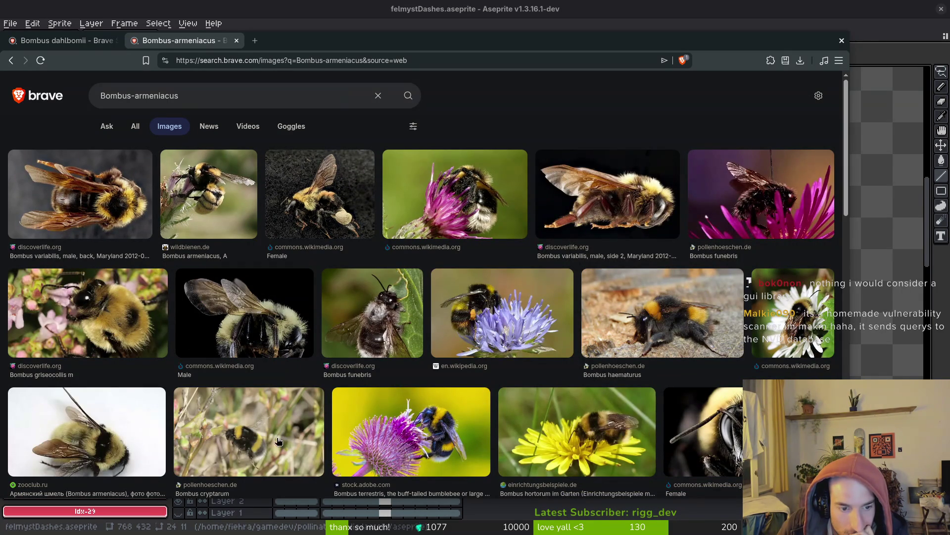
click(135, 127)
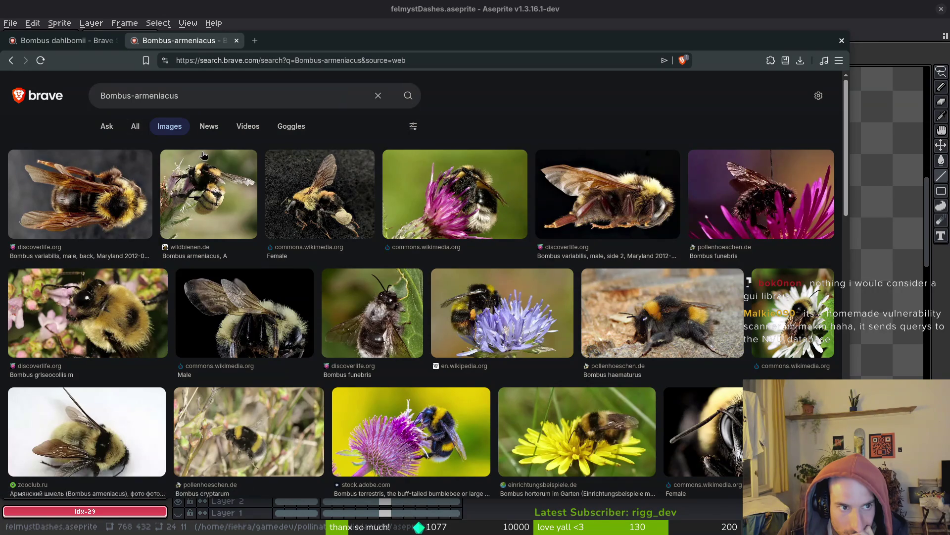
click(159, 183)
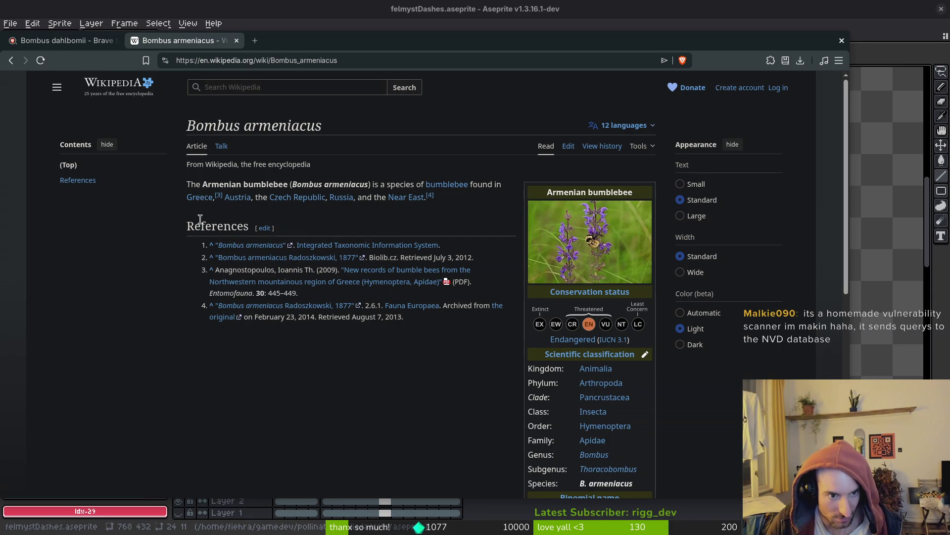
mouse_move(357, 249)
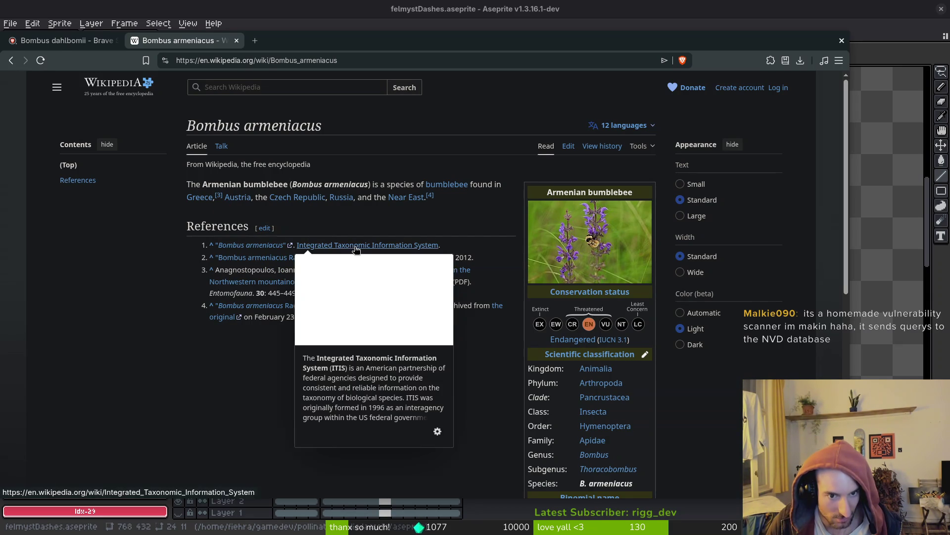
middle_click(242, 248)
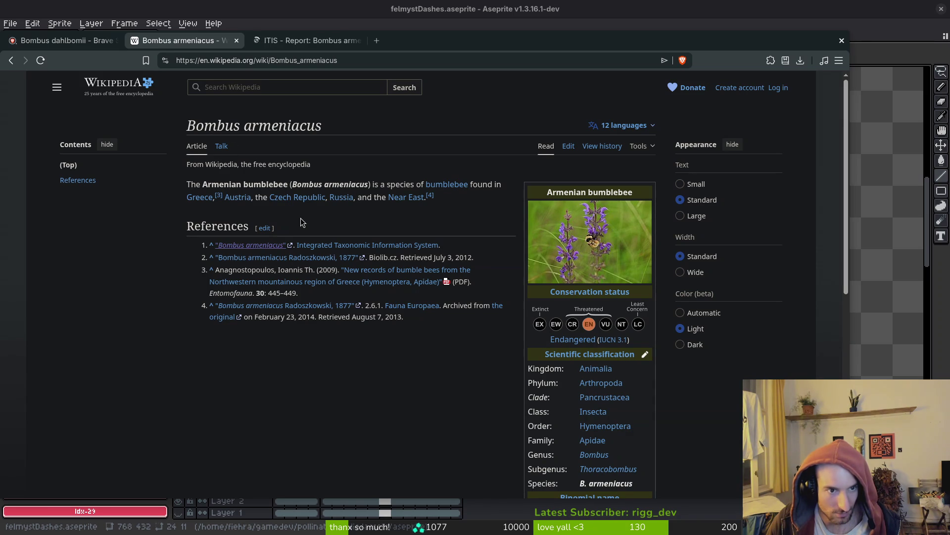
click(604, 277)
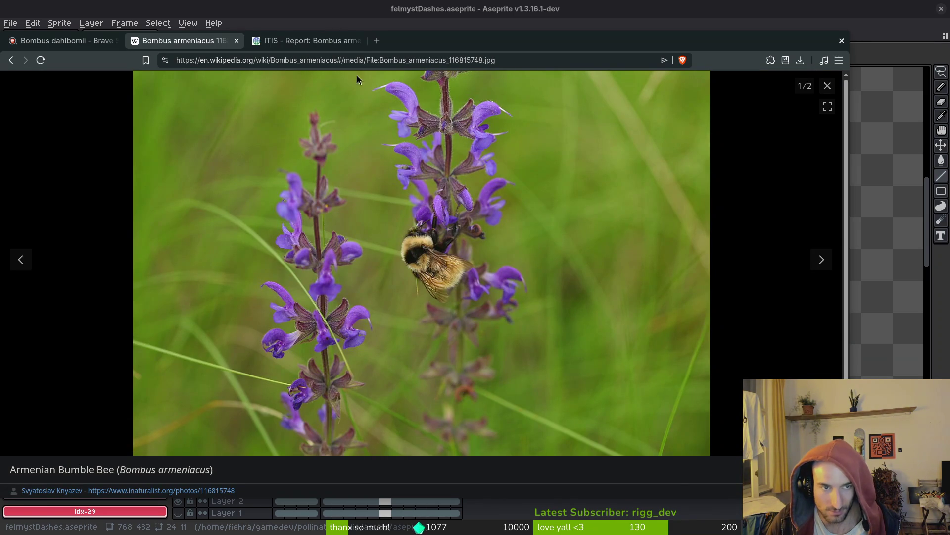
click(296, 39)
scroll(520, 243, down, 15)
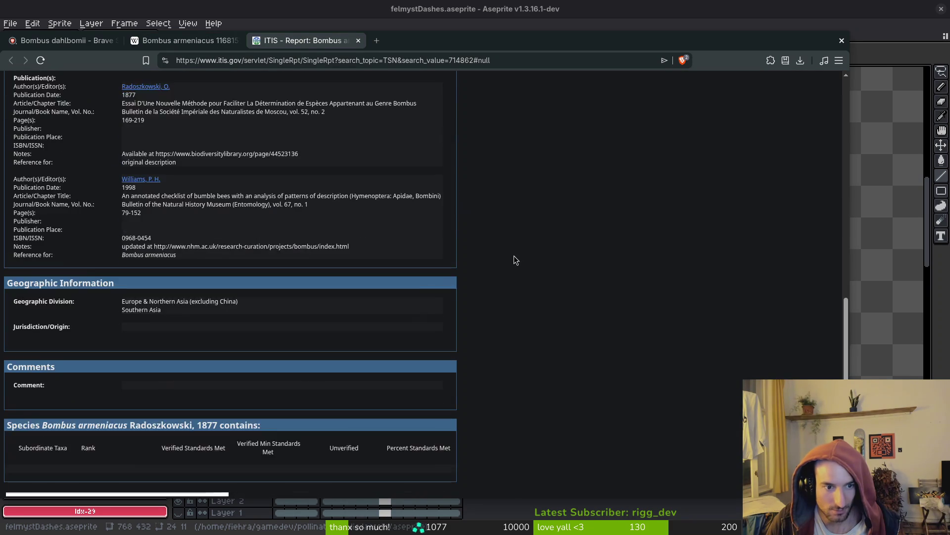
scroll(514, 253, down, 4)
scroll(515, 253, up, 8)
click(179, 40)
click(347, 44)
click(358, 41)
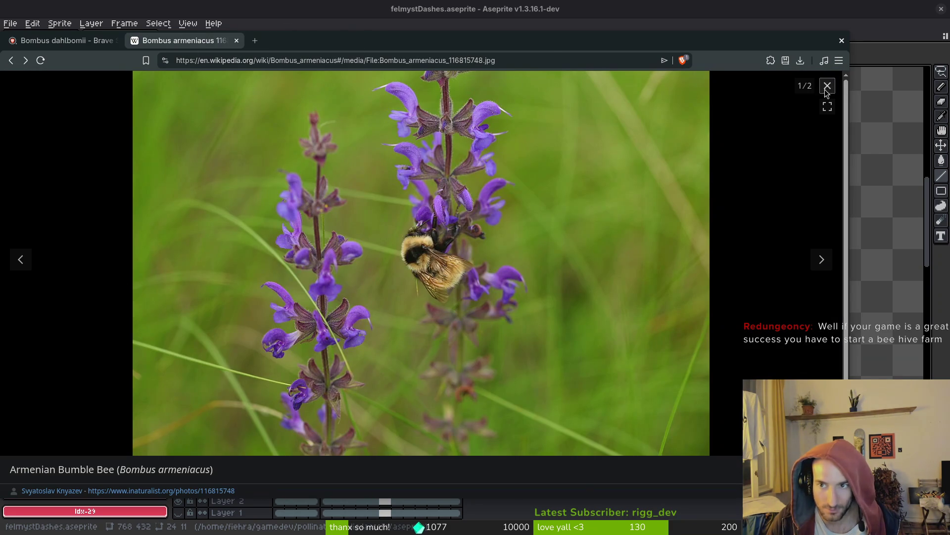
click(828, 86)
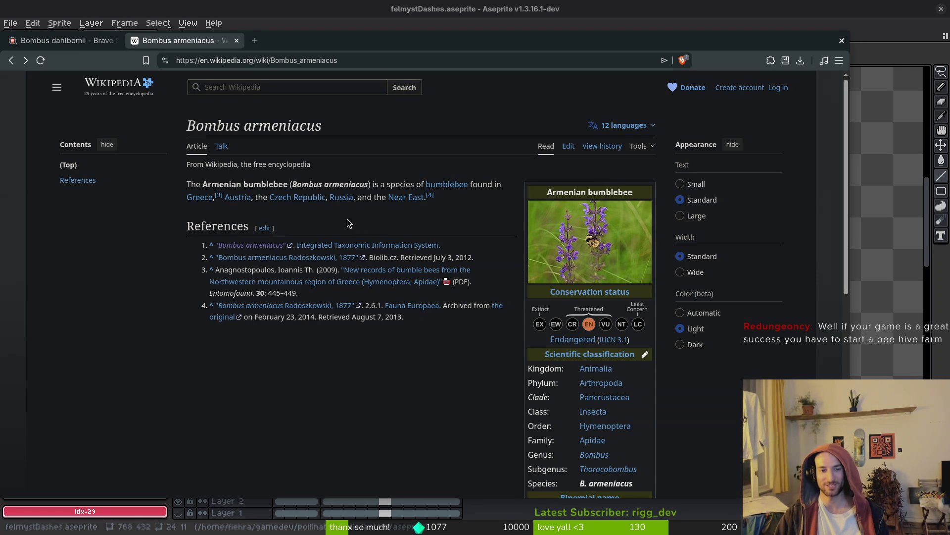
scroll(353, 222, down, 1)
scroll(455, 402, down, 4)
scroll(424, 287, up, 5)
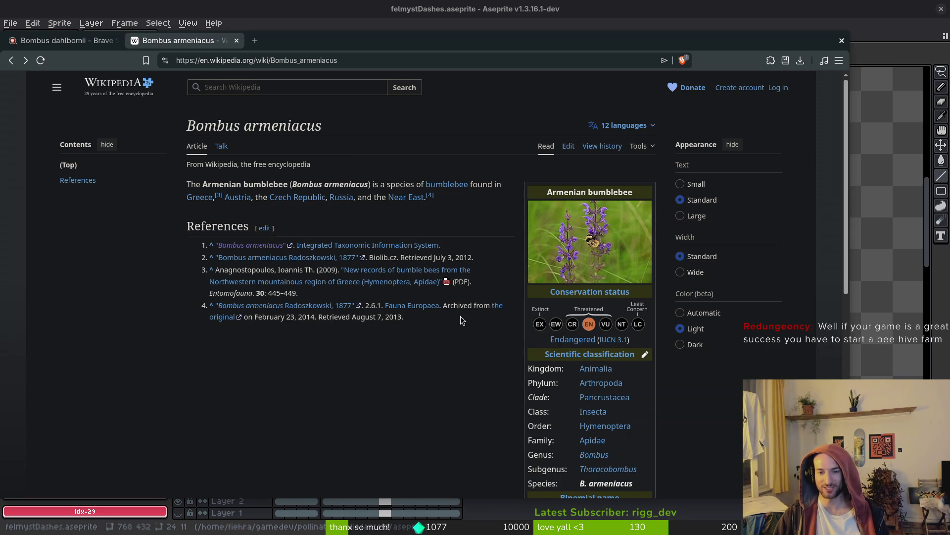
- Save the wildbienen.de Bombus armeniacus photo as b_arme01.webp in assets/inspiration
click(10, 62)
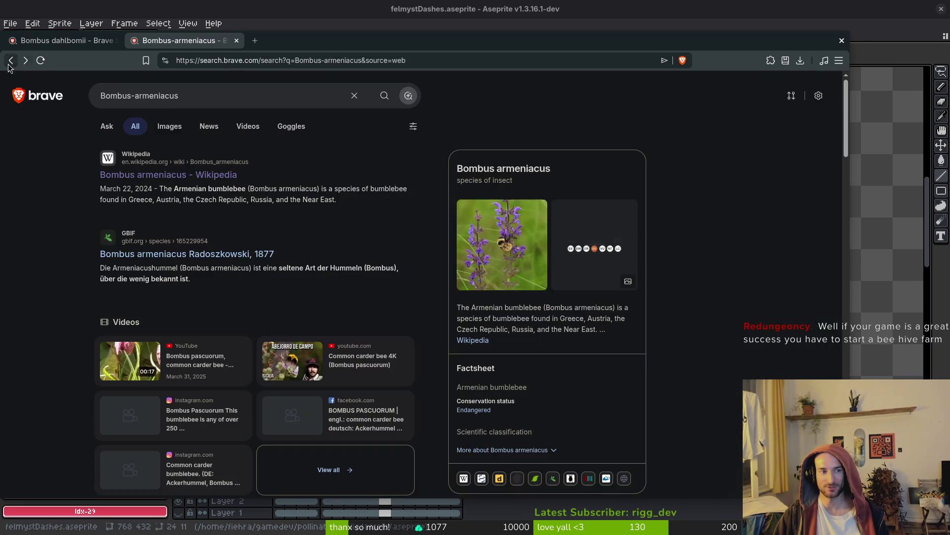
click(159, 129)
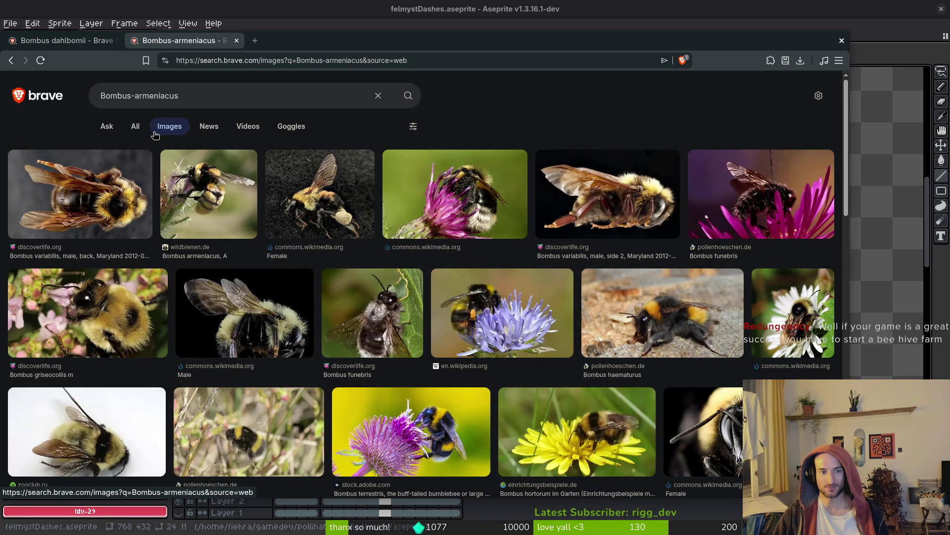
click(208, 211)
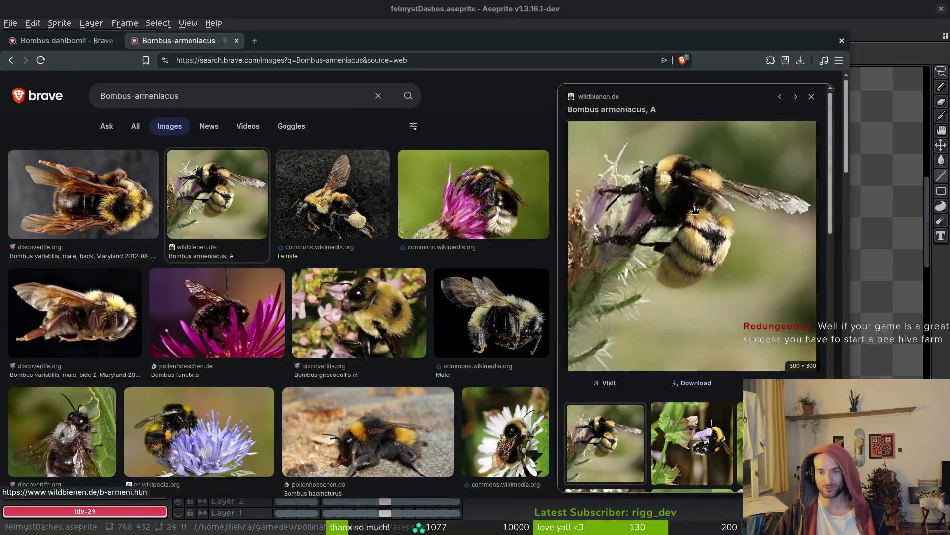
right_click(647, 218)
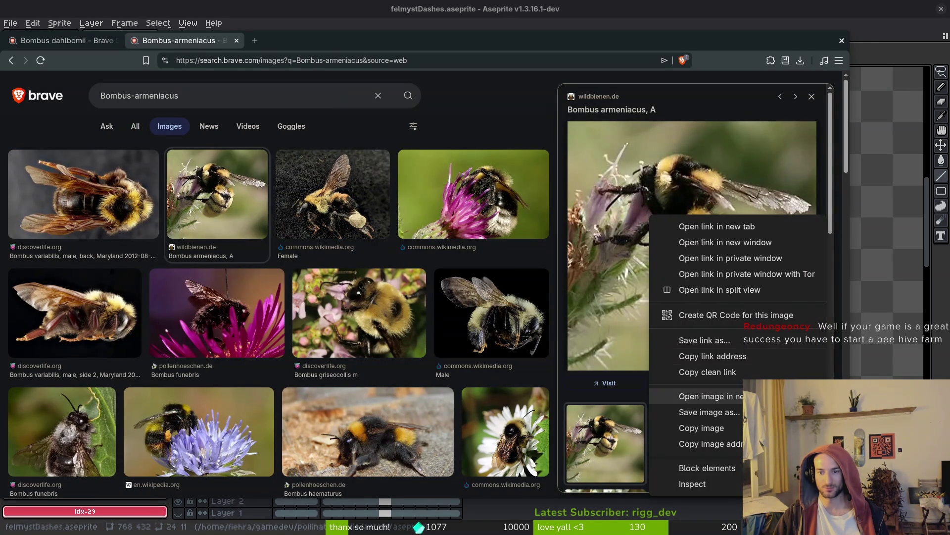
click(725, 413)
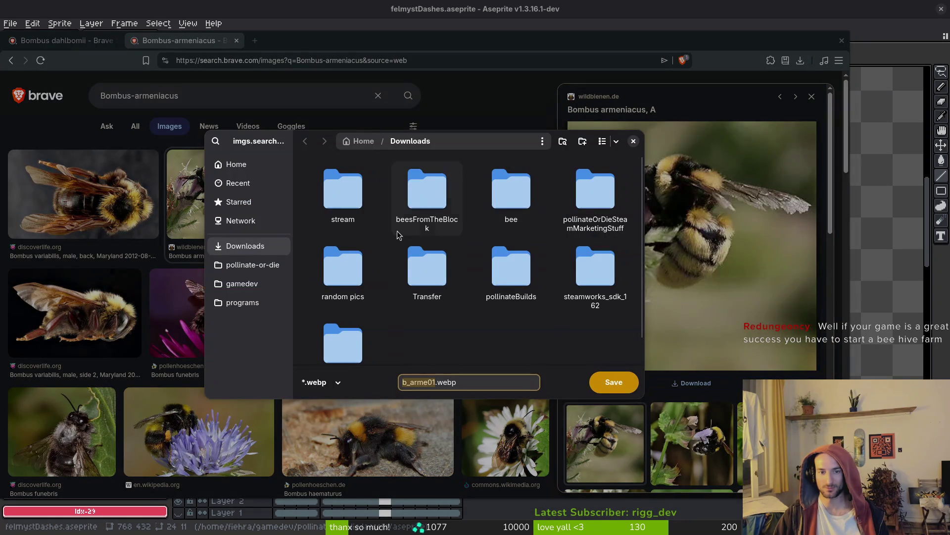
click(252, 264)
double_click(424, 189)
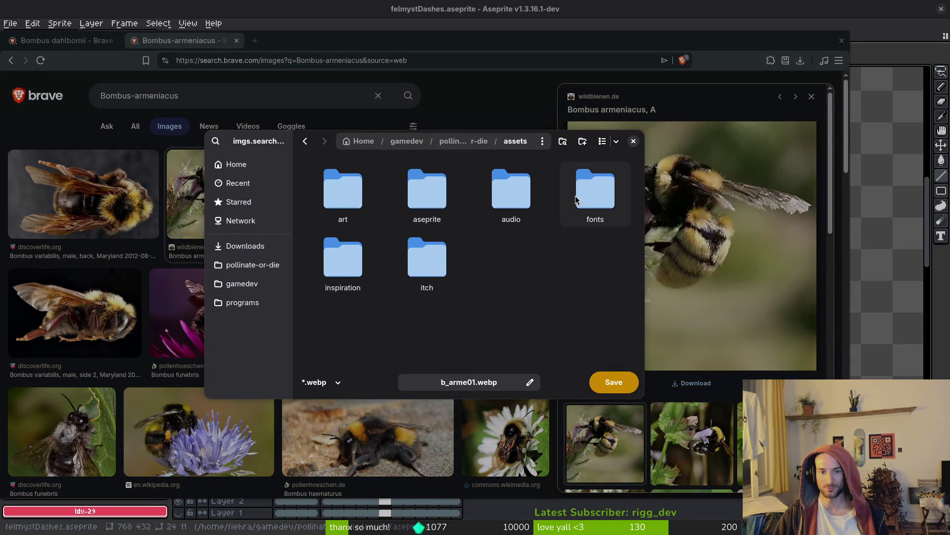
double_click(327, 252)
click(610, 384)
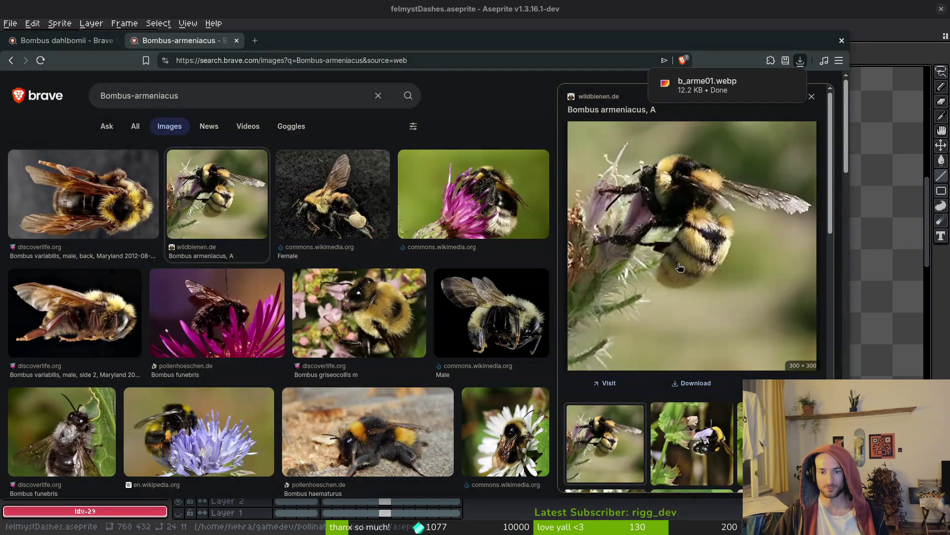
- Preview the Bombus funebris photo and select its title
click(812, 97)
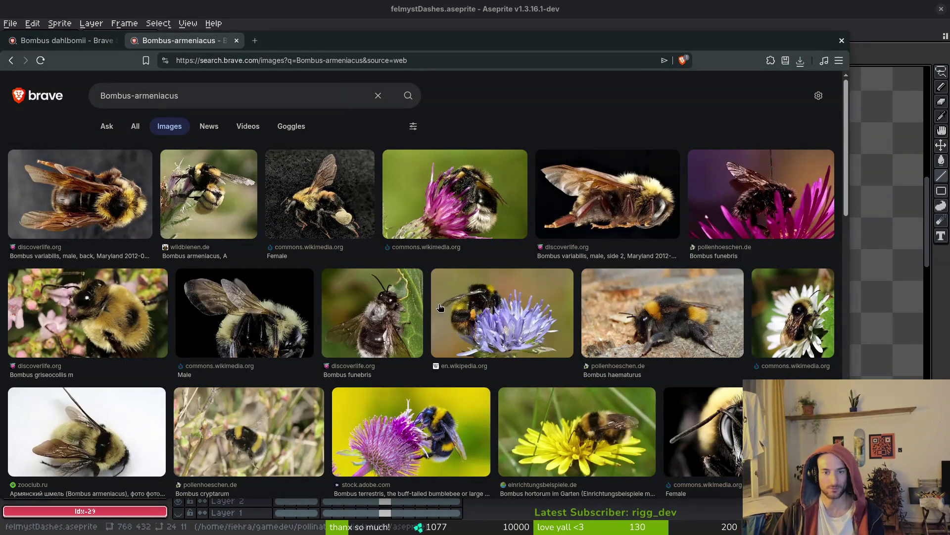
click(762, 207)
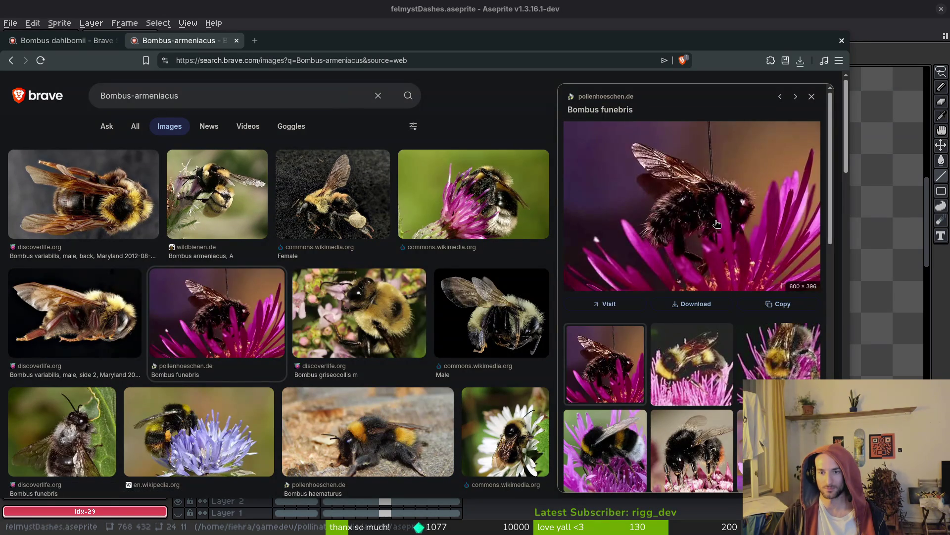
drag(567, 110, 612, 111)
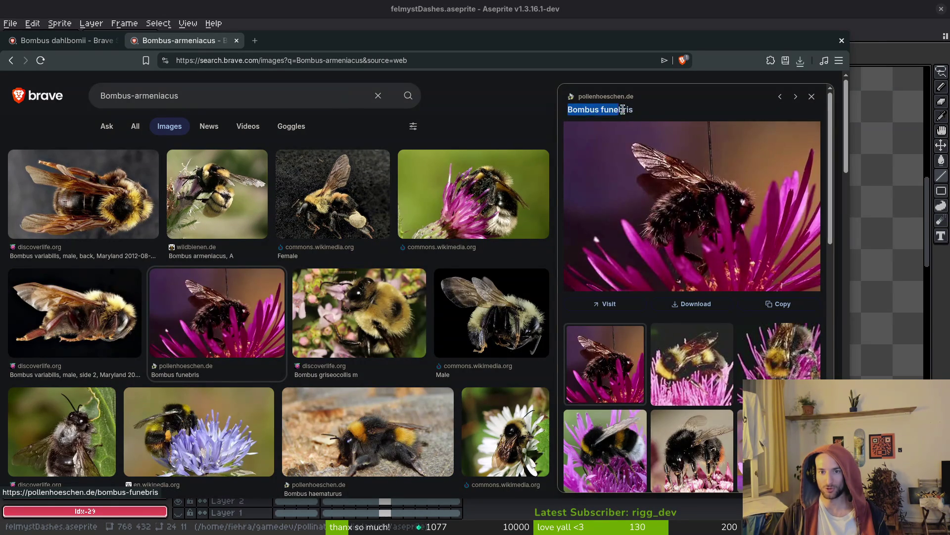
triple_click(646, 110)
- Search 'Bombus funebris' in a new browser tab
key(ctrl+c)
key(ctrl+t)
key(ctrl+v)
key(Return)
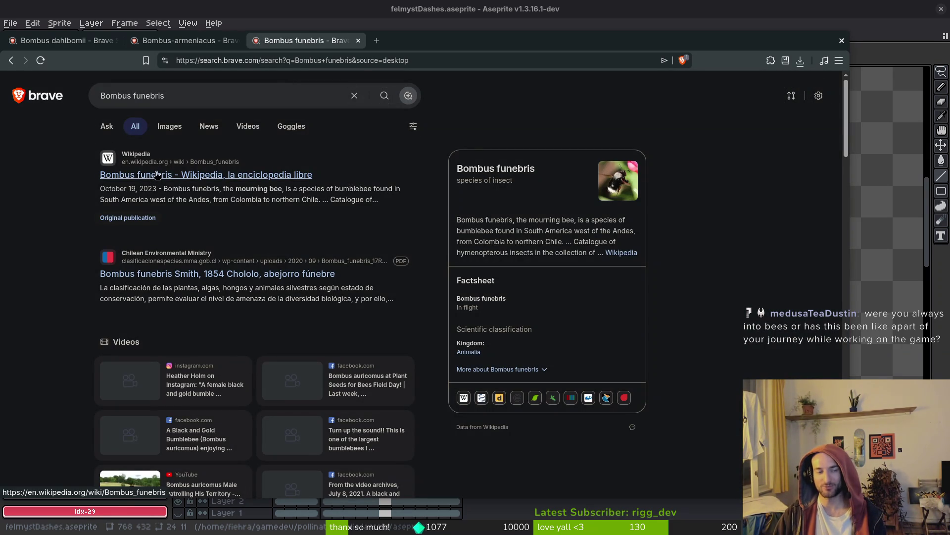
- Show Bombus funebris image results and preview the first discoverlife.org photo
click(169, 132)
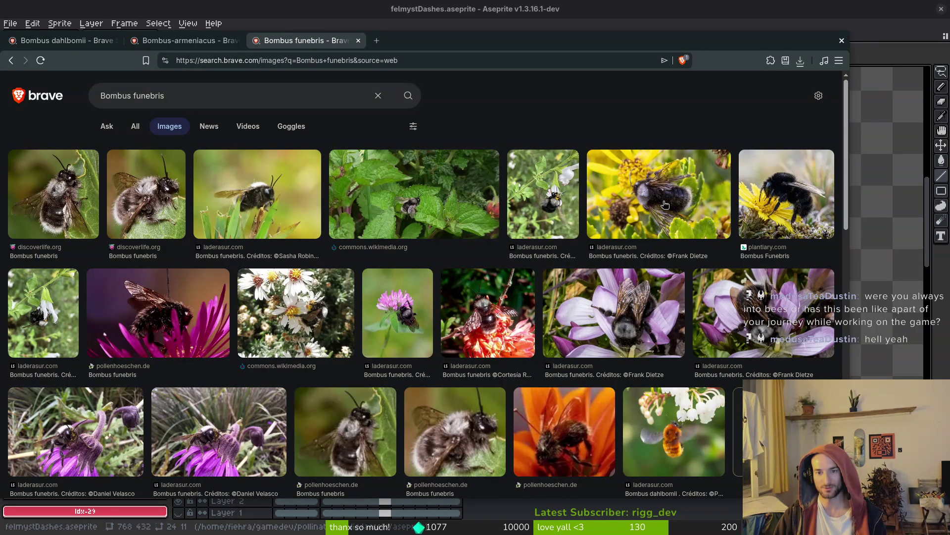
click(56, 207)
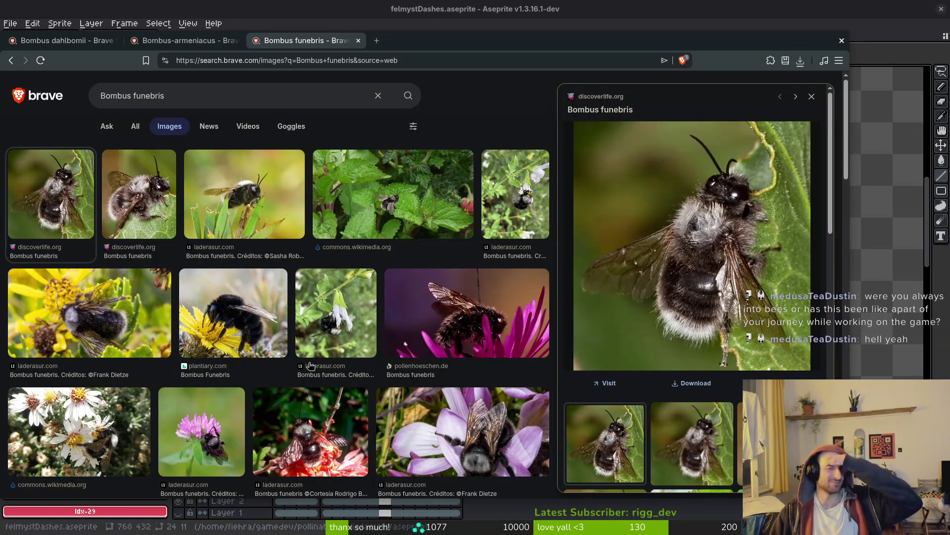
click(812, 96)
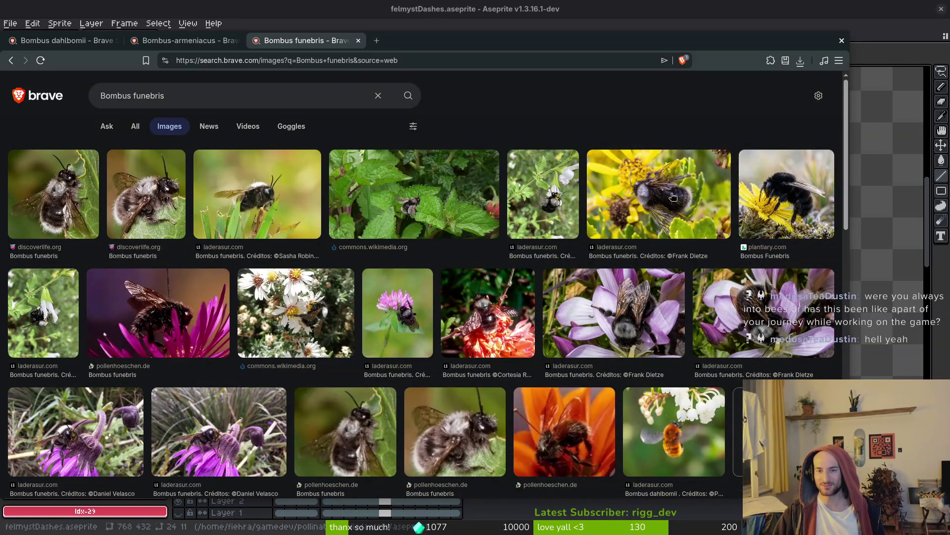